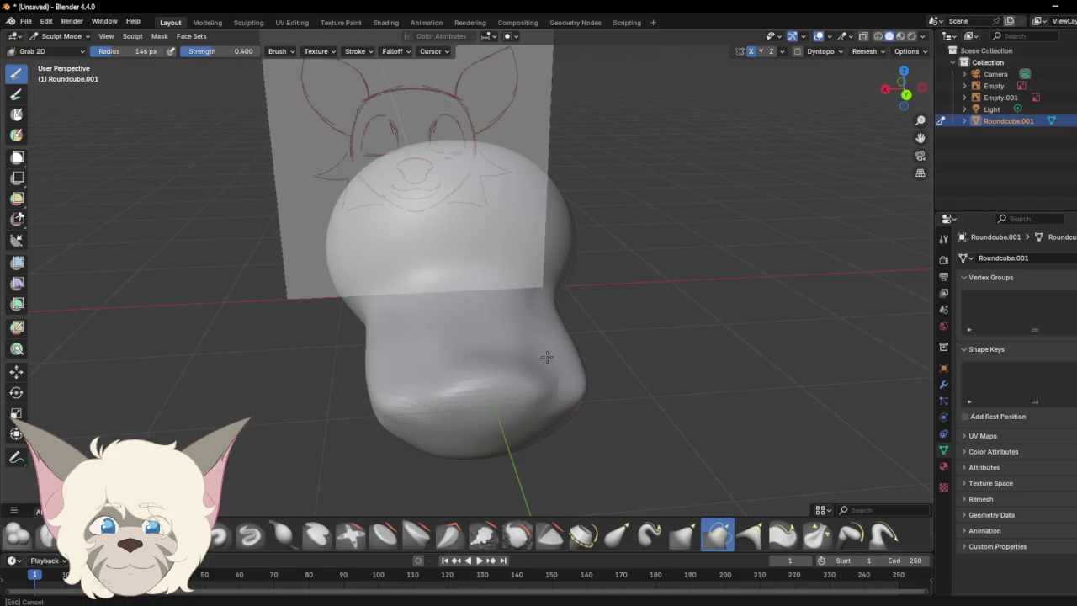
Step: Grab-drag the front of Roundcube.001 out into a longer, flatter muzzle
mouse_move(904, 88)
mouse_down()
mouse_move(894, 56)
mouse_move(902, 87)
mouse_move(858, 67)
mouse_move(883, 80)
mouse_up()
click(902, 88)
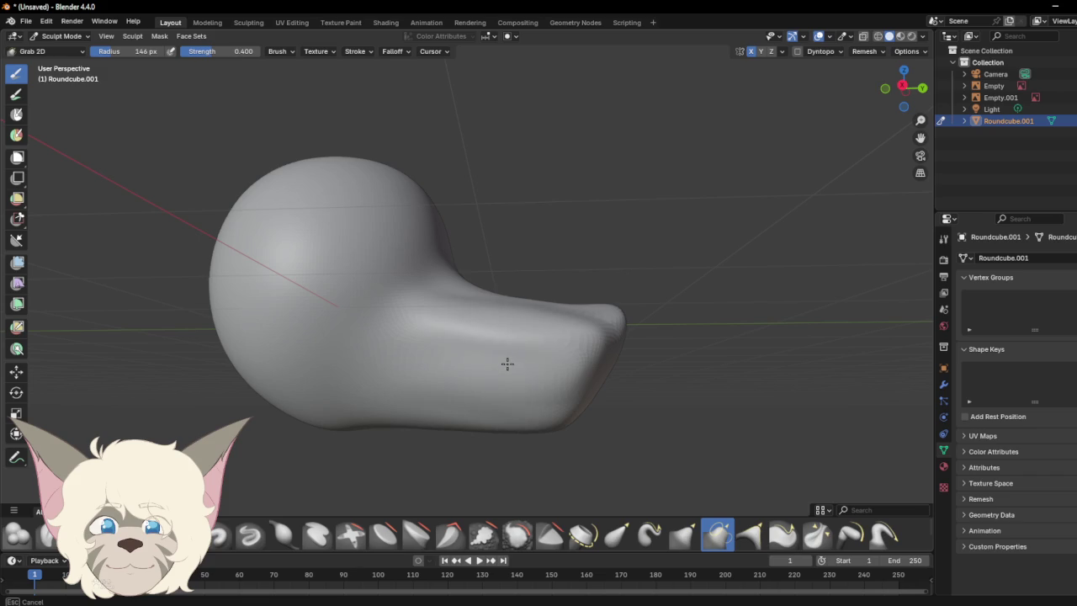
mouse_move(505, 368)
mouse_down()
mouse_move(689, 68)
mouse_move(510, 316)
mouse_move(499, 371)
mouse_up()
drag(499, 367, 500, 371)
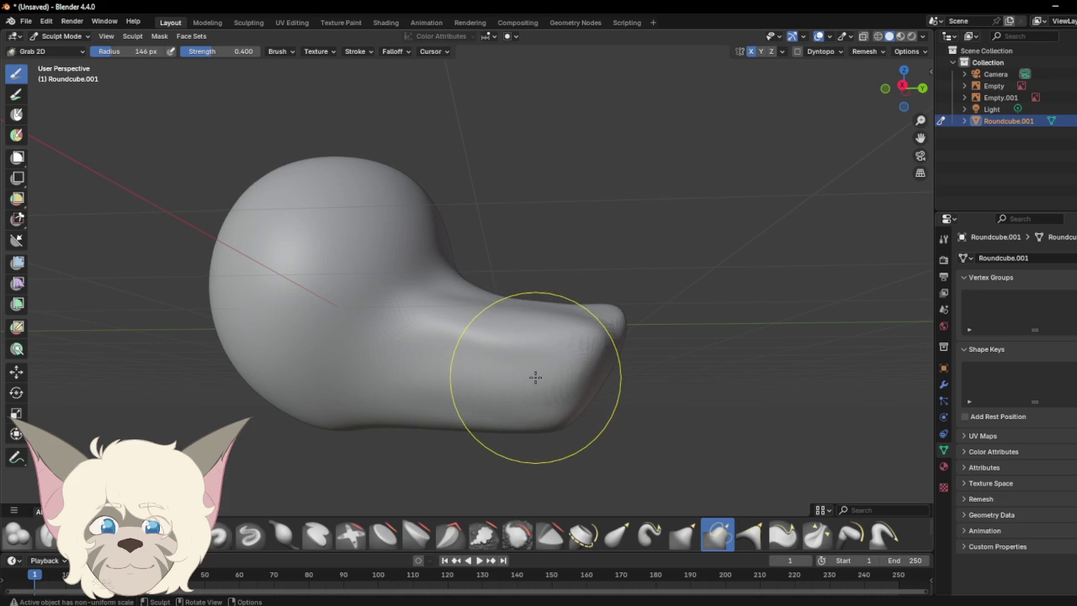
Step: Begin smoothing the new muzzle with the Smooth brush at 0.700 strength
drag(902, 87, 859, 88)
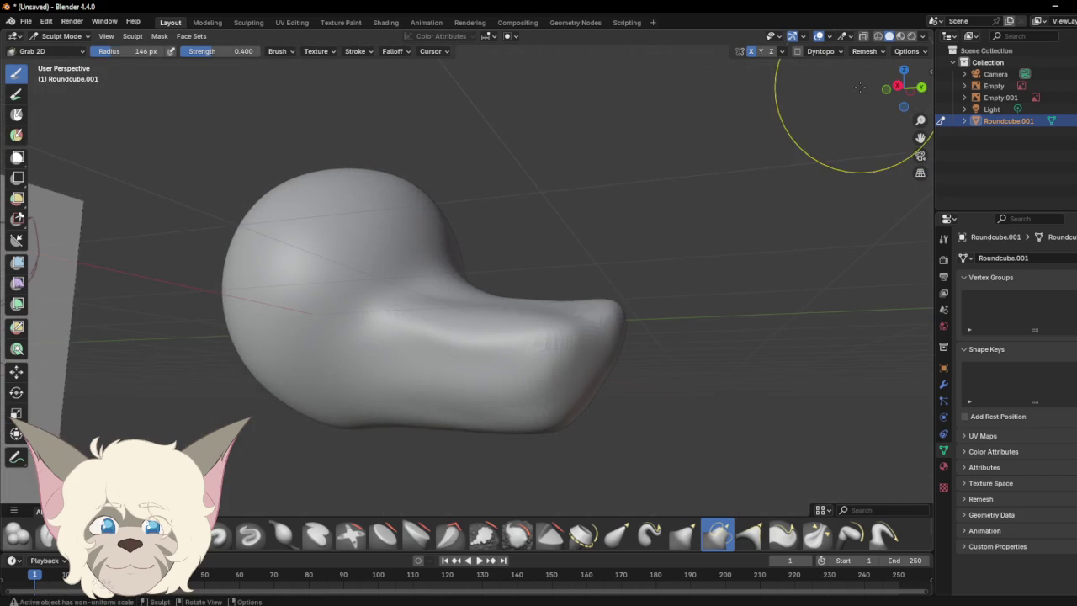
click(517, 540)
drag(499, 348, 464, 400)
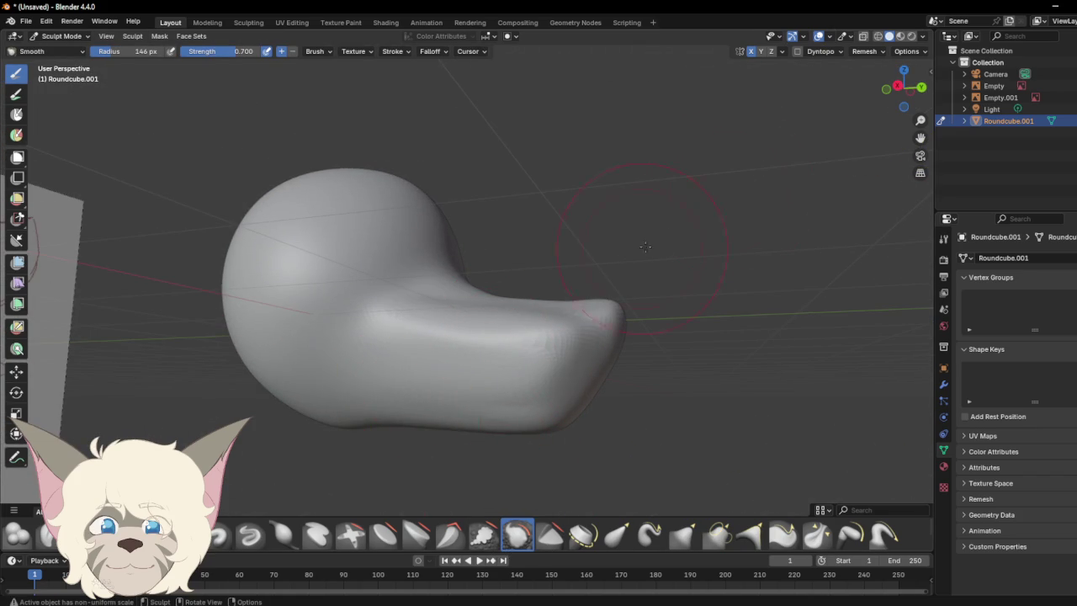
Step: Smooth the bumpy muzzle with several Smooth strokes from different orbited angles
drag(899, 89, 875, 101)
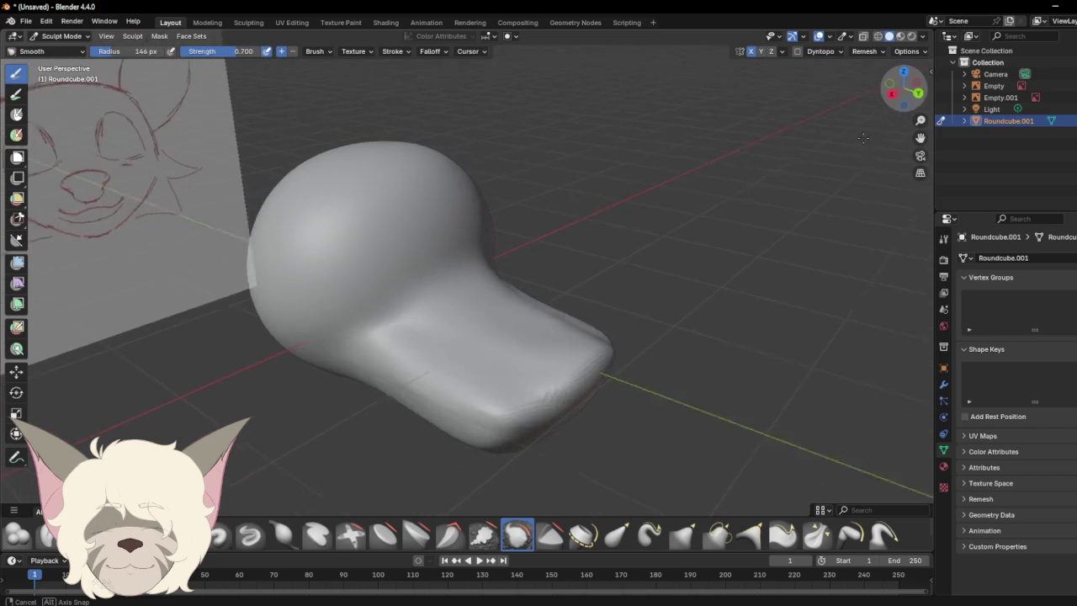
mouse_move(506, 390)
mouse_down()
mouse_move(490, 401)
mouse_move(481, 378)
mouse_move(435, 356)
mouse_move(379, 376)
mouse_move(432, 385)
mouse_move(580, 328)
mouse_up()
mouse_move(888, 92)
mouse_down()
mouse_move(91, 82)
mouse_move(806, 63)
mouse_up()
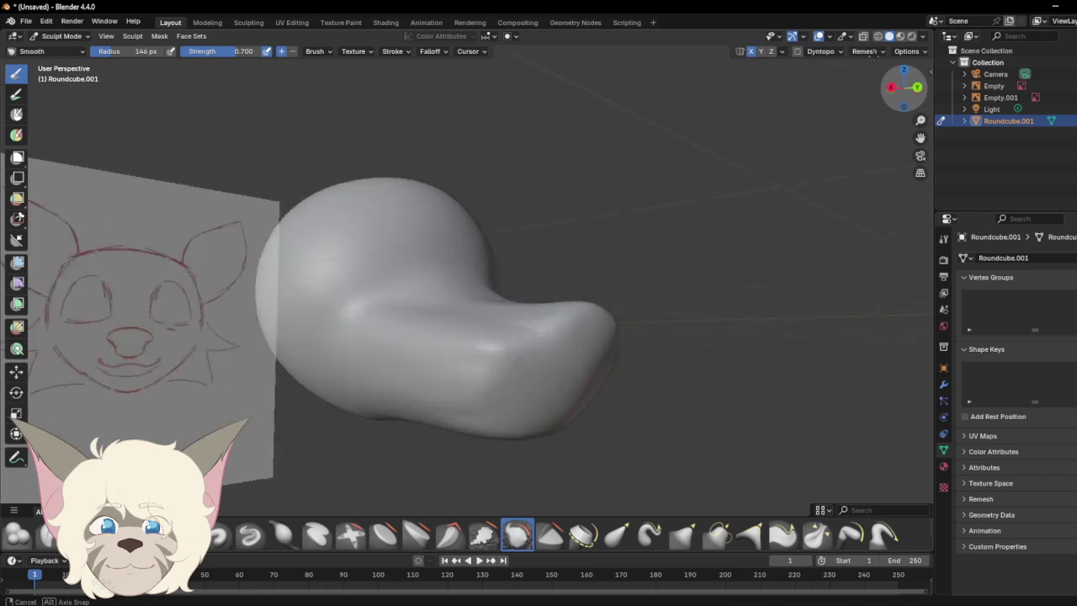
drag(409, 384, 397, 389)
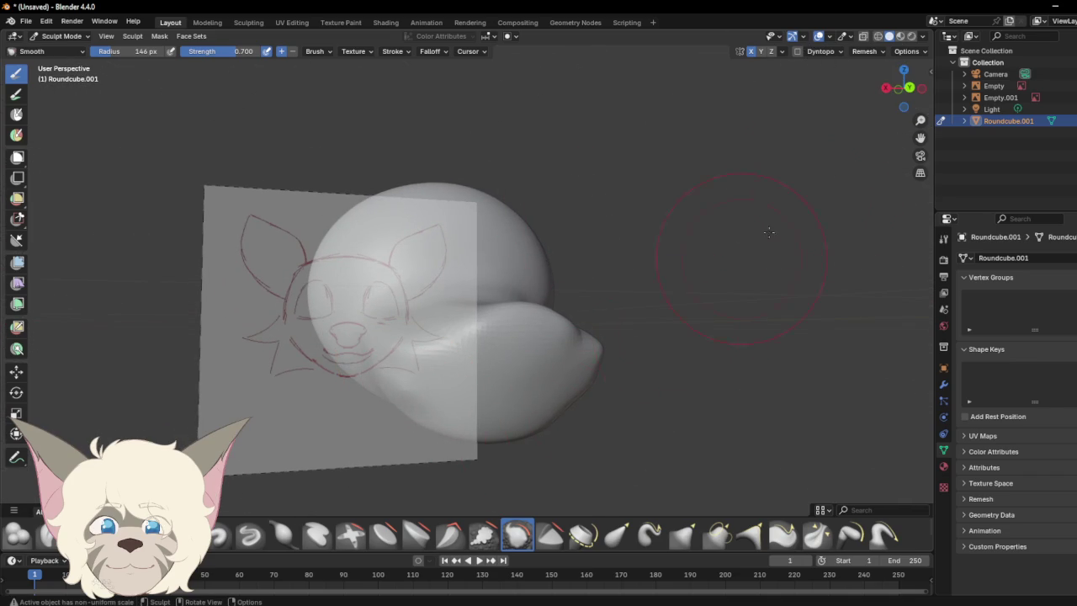
drag(898, 88, 859, 82)
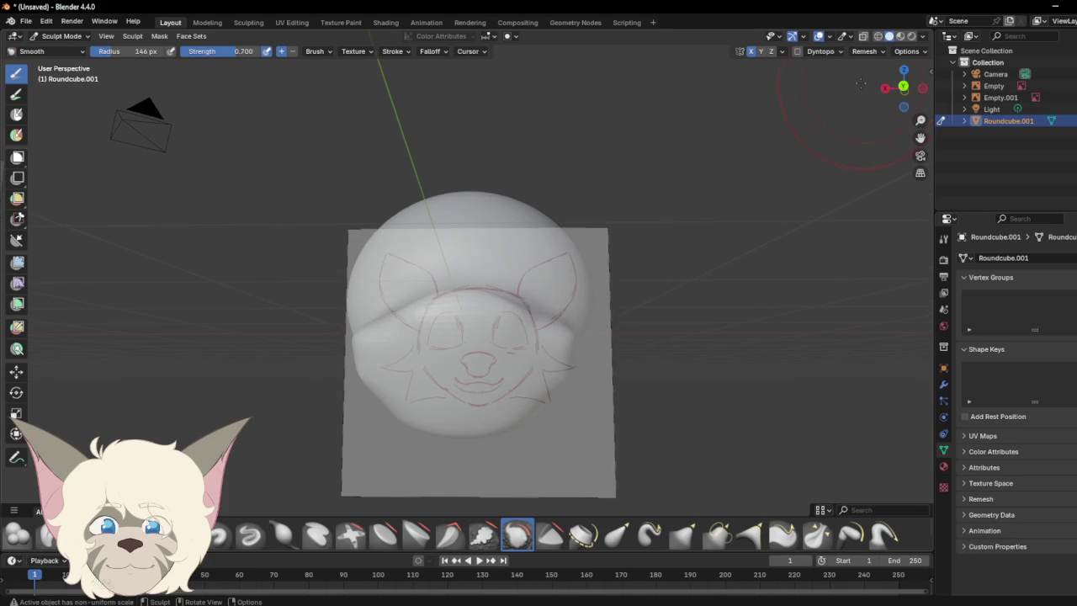
click(684, 538)
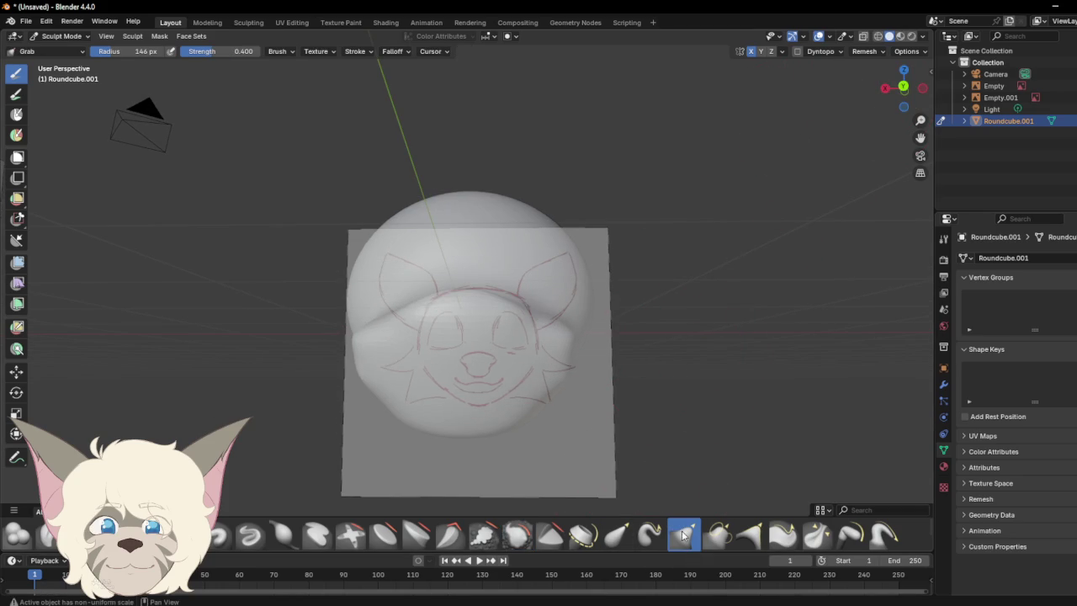
Step: Pull the head mesh and the top of the head down slightly with Grab
mouse_move(530, 409)
mouse_down()
mouse_move(582, 423)
mouse_move(560, 409)
mouse_move(566, 385)
mouse_move(531, 418)
mouse_up()
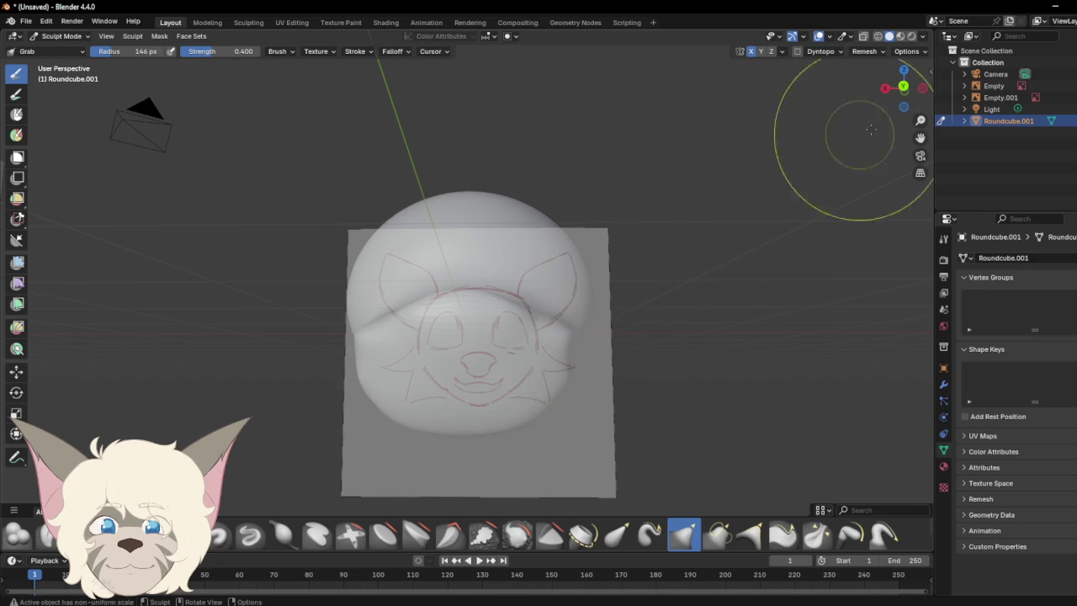
mouse_move(904, 87)
mouse_down()
mouse_move(976, 109)
mouse_move(1062, 100)
mouse_move(1035, 85)
mouse_up()
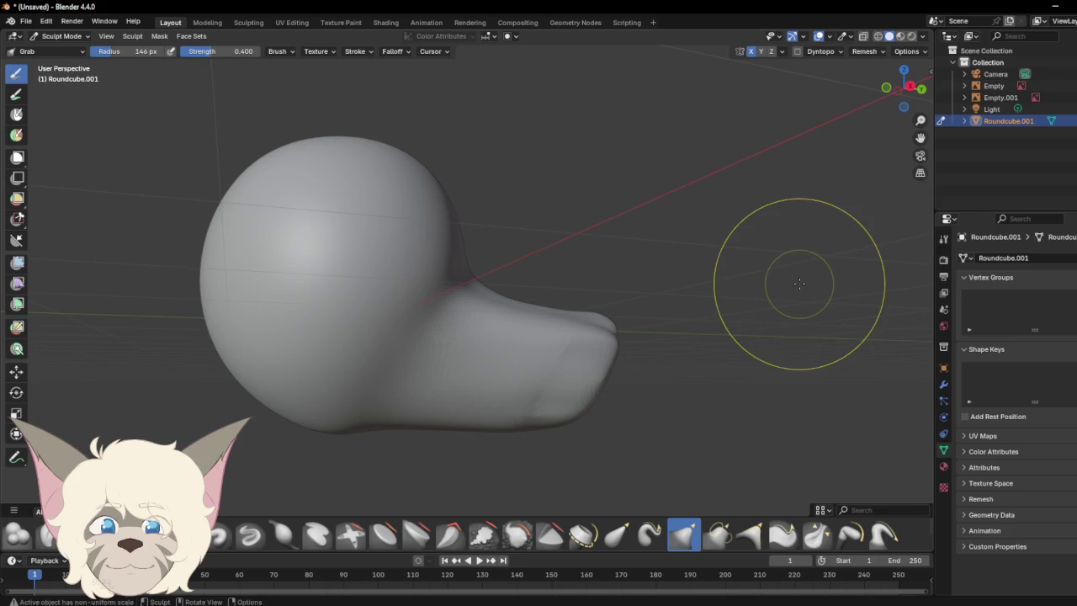
mouse_move(903, 88)
mouse_down()
mouse_move(741, 136)
mouse_move(841, 135)
mouse_up()
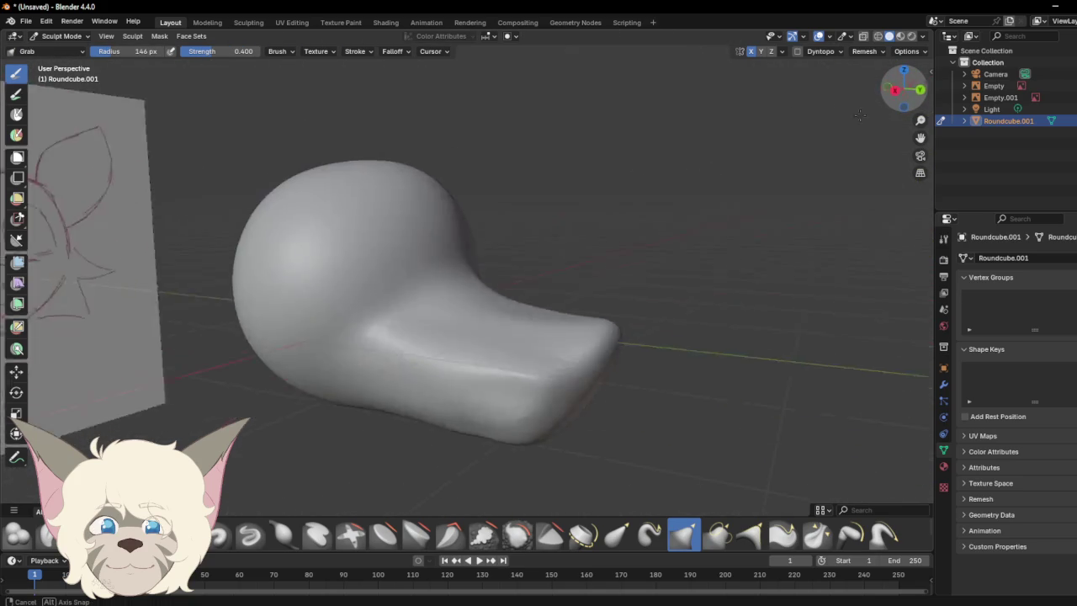
drag(841, 135, 900, 93)
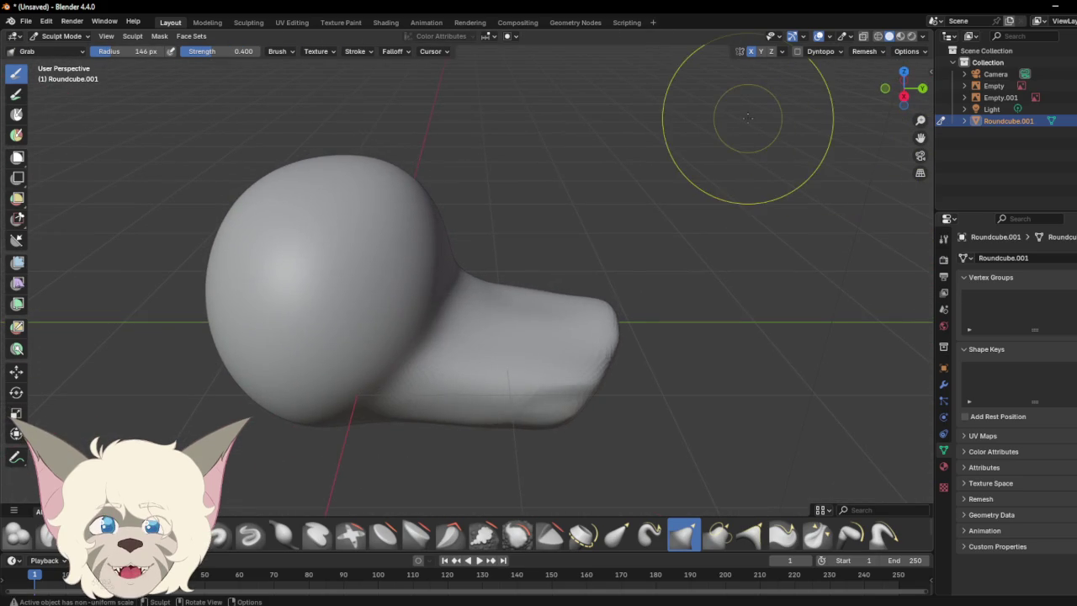
mouse_move(381, 173)
mouse_down()
mouse_move(380, 201)
mouse_move(385, 180)
mouse_up()
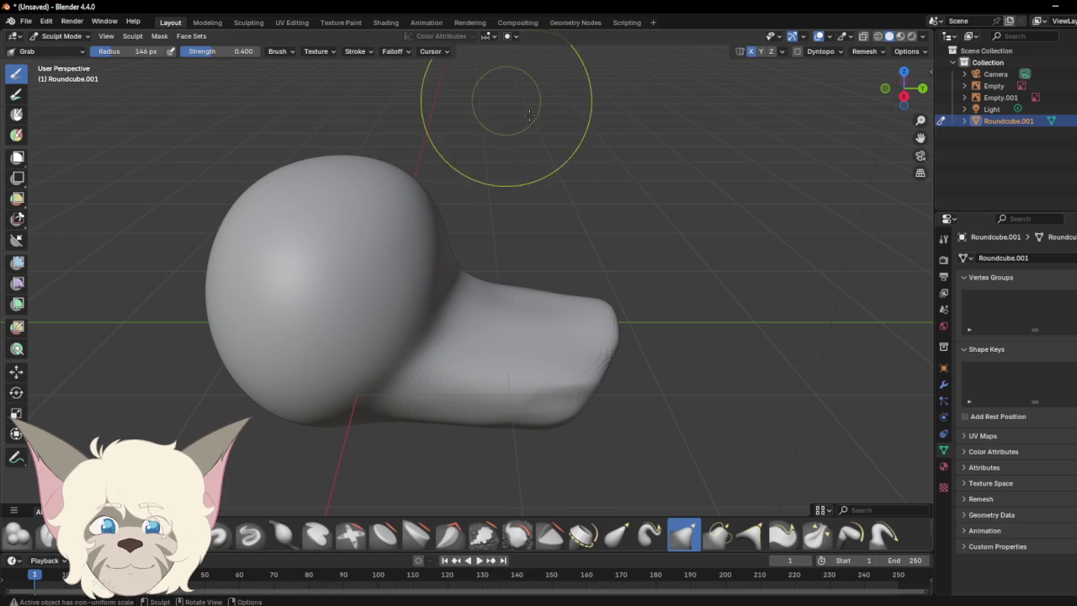
Step: Switch to Elastic Grab and enlarge its radius to about 230 px
click(616, 538)
right_click(589, 160)
mouse_move(580, 151)
mouse_down()
mouse_move(595, 156)
mouse_move(577, 140)
mouse_up()
Step: Reshape the head's top and lower back edges with Elastic Grab from the right side
drag(372, 193, 377, 204)
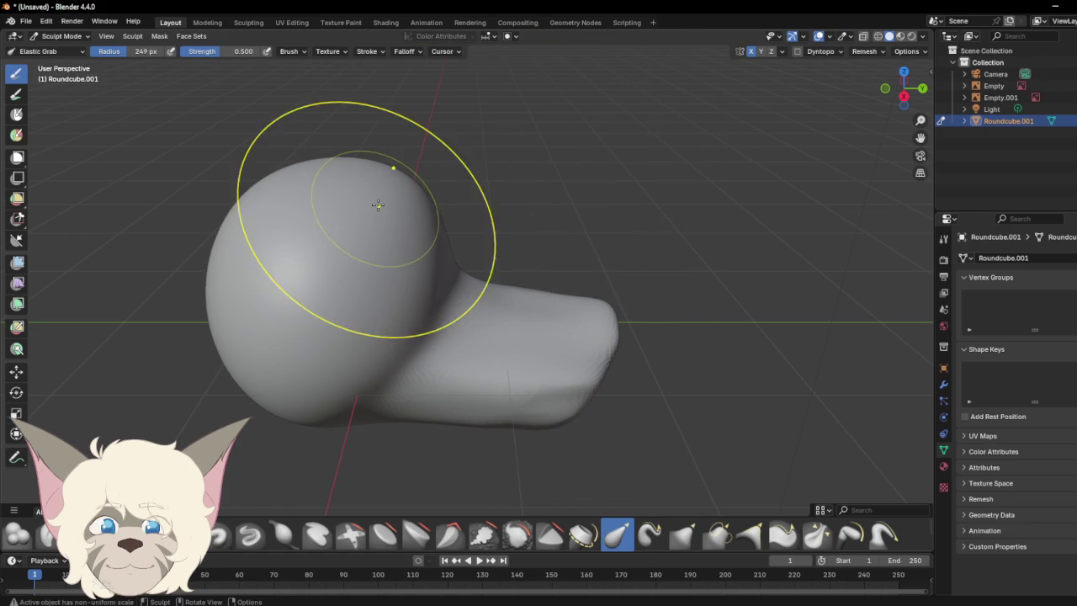
click(903, 96)
drag(411, 186, 419, 178)
key(Escape)
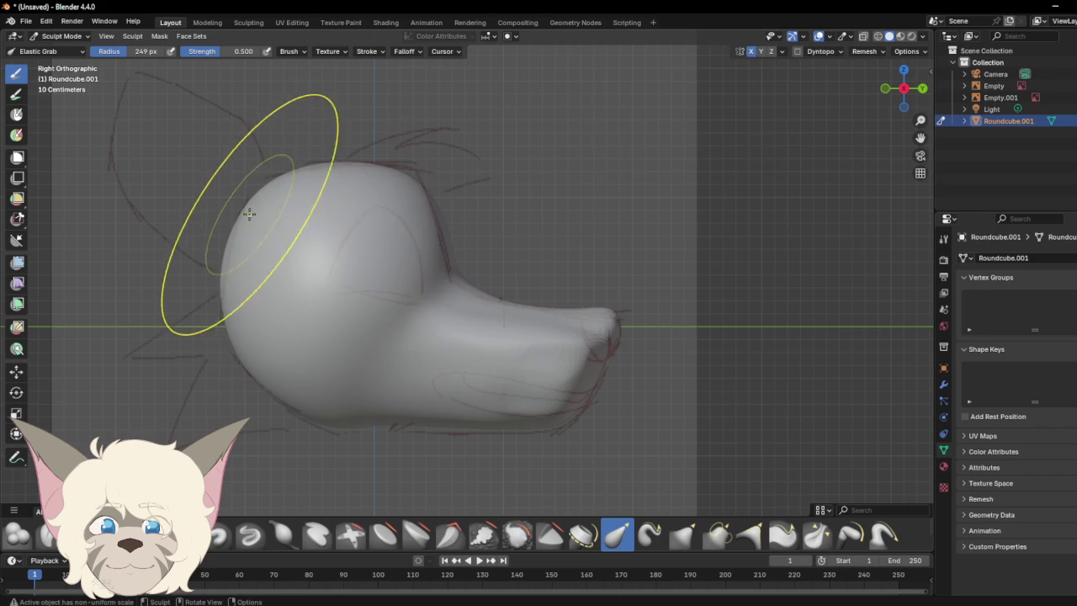
mouse_move(268, 388)
mouse_down()
mouse_move(258, 391)
mouse_move(353, 437)
mouse_move(388, 419)
mouse_move(446, 424)
mouse_up()
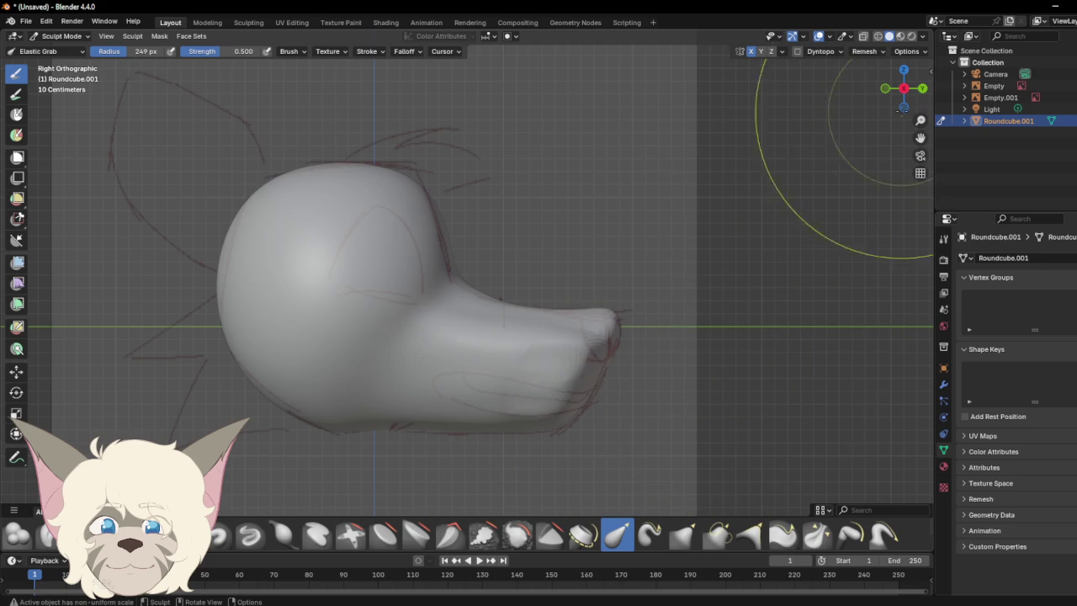
Step: From the front, reshape the head top, outline and lower-right cheek to match the sketch
click(903, 87)
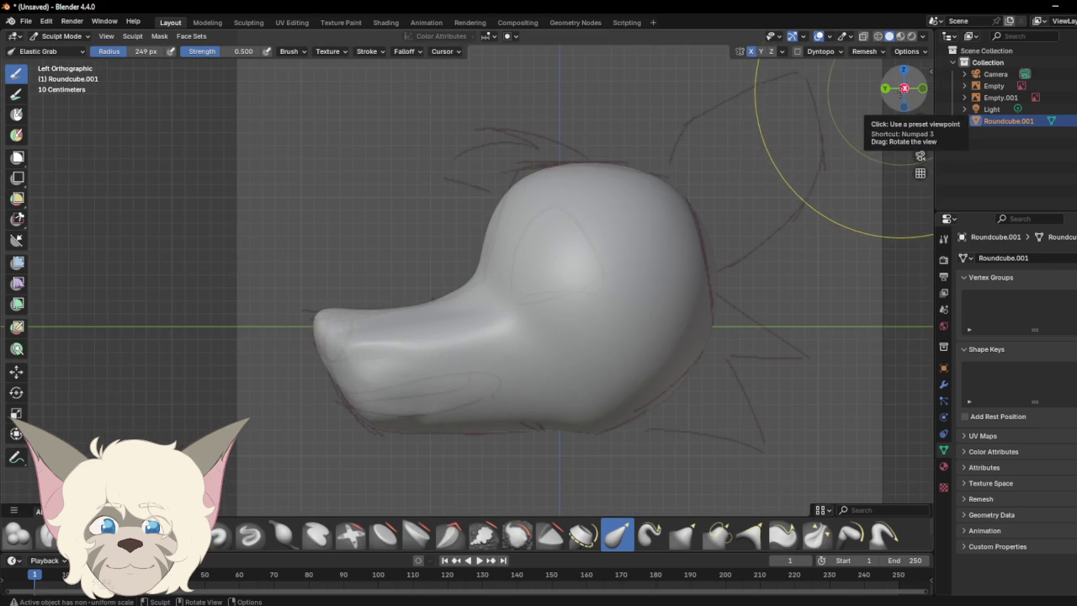
click(886, 87)
drag(565, 196, 599, 168)
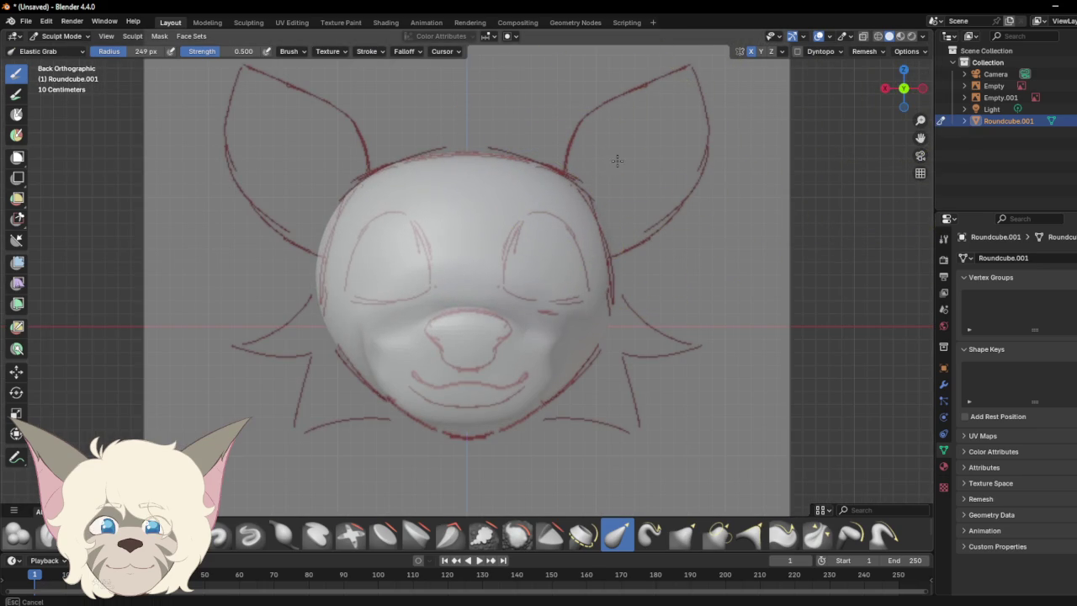
drag(607, 251, 606, 251)
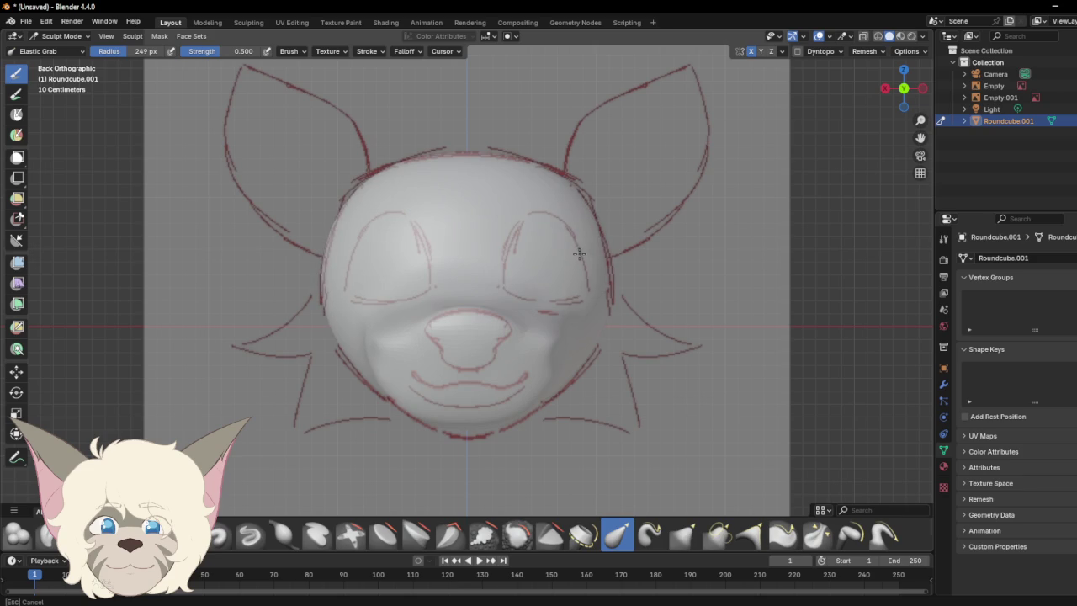
mouse_move(575, 252)
mouse_down()
mouse_move(551, 367)
mouse_move(517, 417)
mouse_move(541, 373)
mouse_up()
mouse_move(904, 90)
mouse_down()
mouse_move(917, 81)
mouse_move(805, 74)
mouse_up()
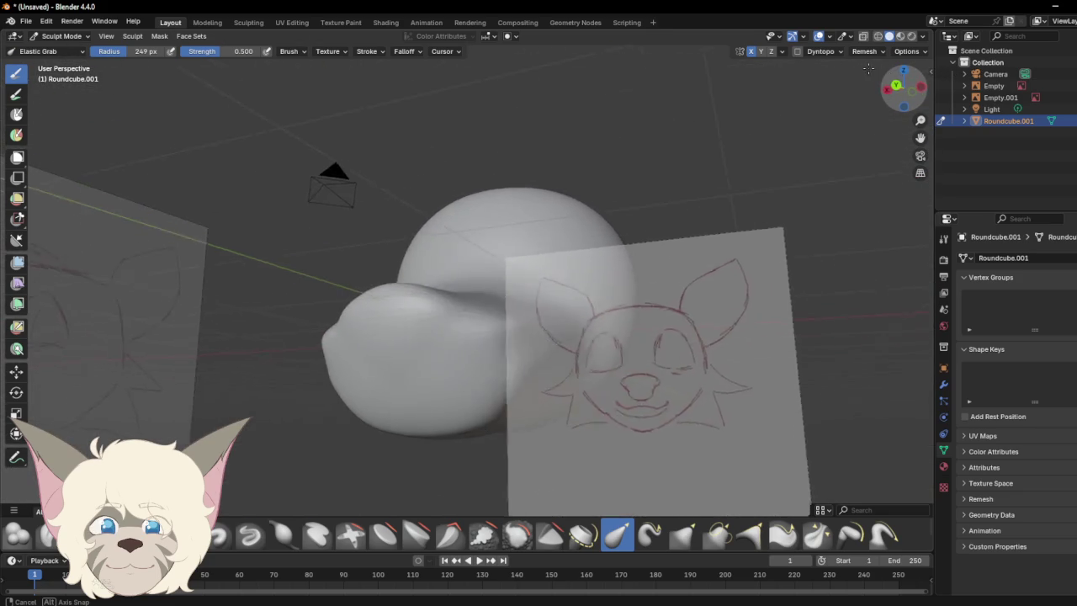
Step: Shrink the Elastic Grab radius to about 106 px and reshape the muzzle and head sides
drag(805, 74, 682, 159)
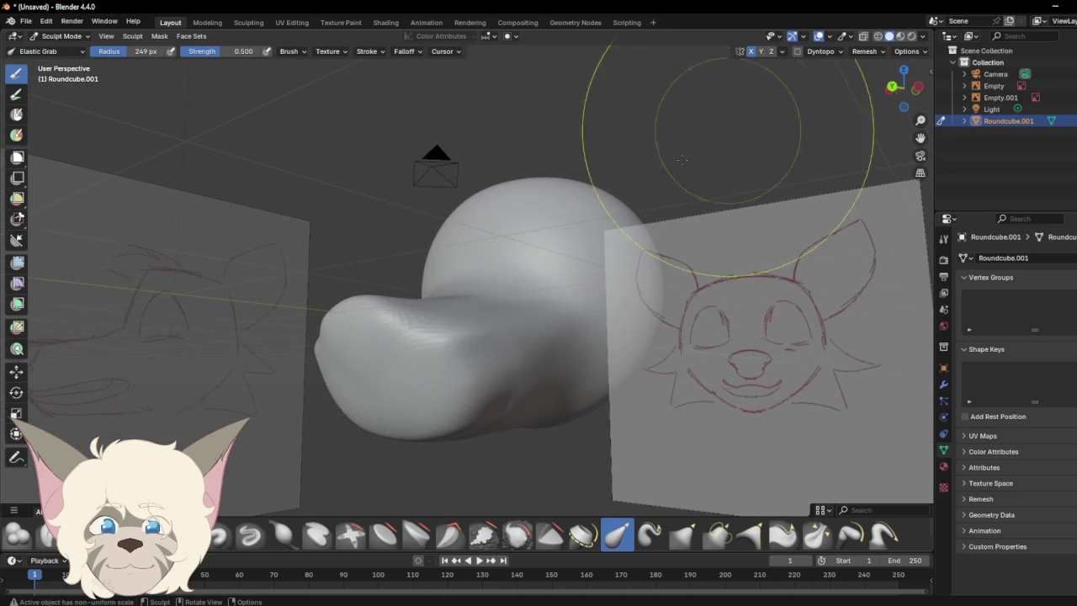
right_click(478, 358)
drag(443, 358, 380, 360)
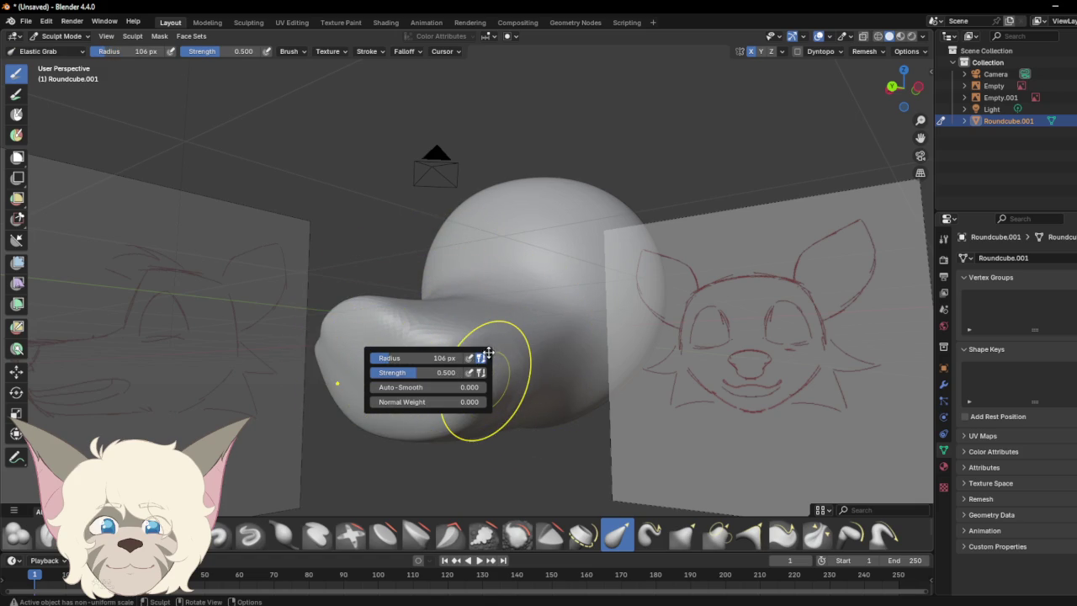
drag(456, 361, 510, 338)
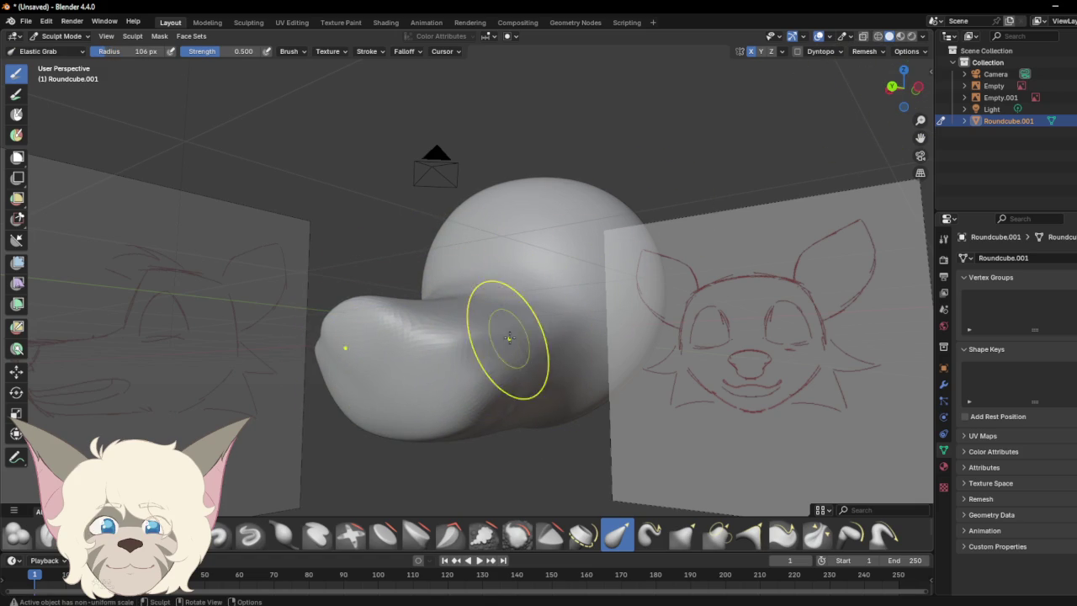
drag(891, 86, 899, 88)
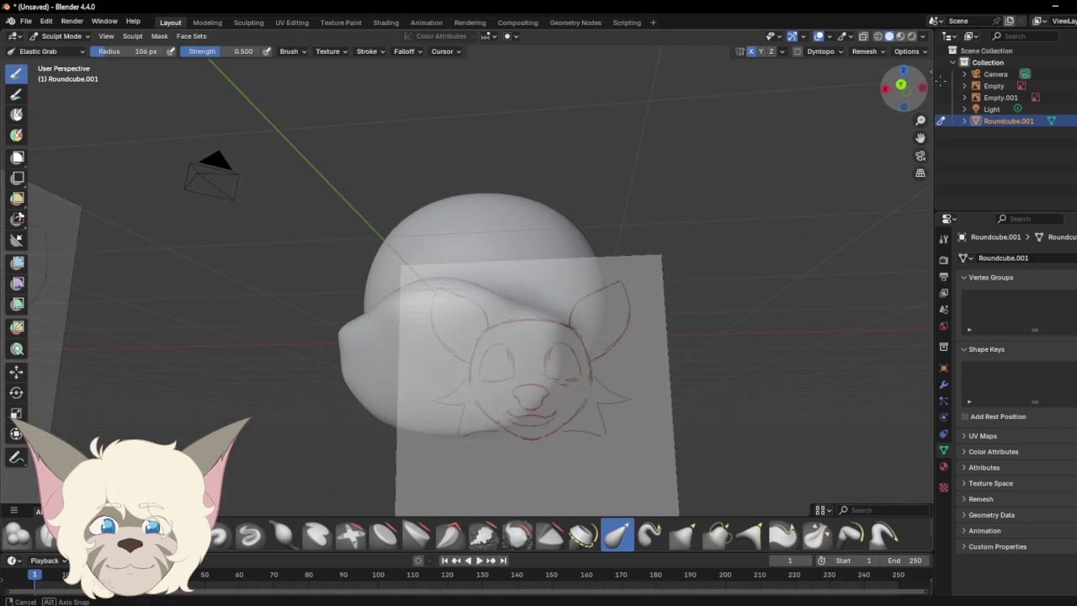
mouse_move(562, 344)
mouse_down()
mouse_move(959, 358)
mouse_move(907, 391)
mouse_move(554, 316)
mouse_up()
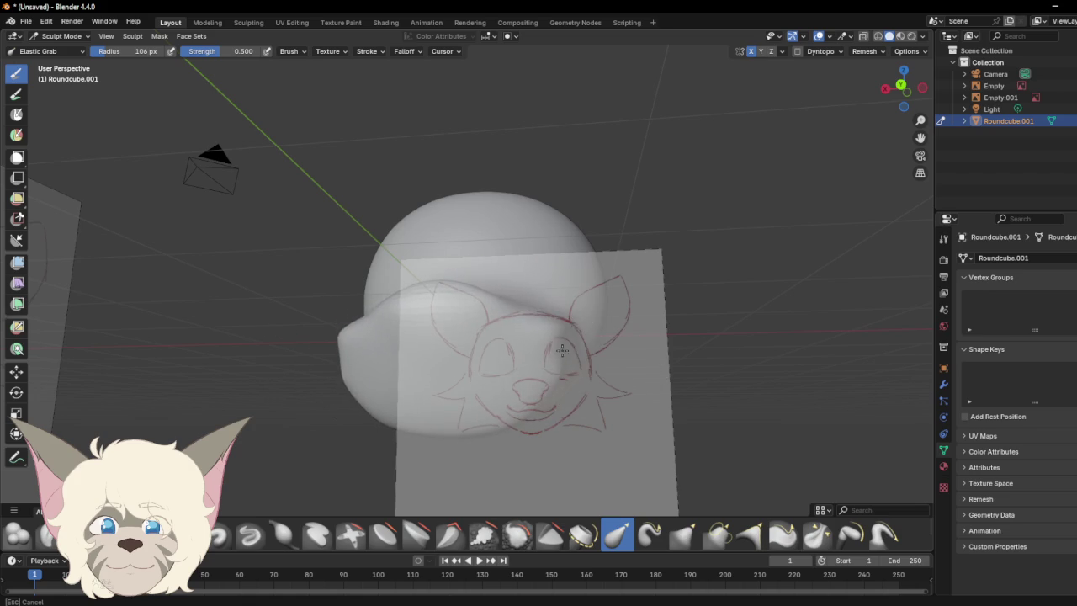
Step: Pull the muzzle's left edge inward and reshape the front end of the snout
mouse_move(645, 351)
mouse_down()
mouse_move(548, 361)
mouse_move(548, 382)
mouse_move(548, 349)
mouse_up()
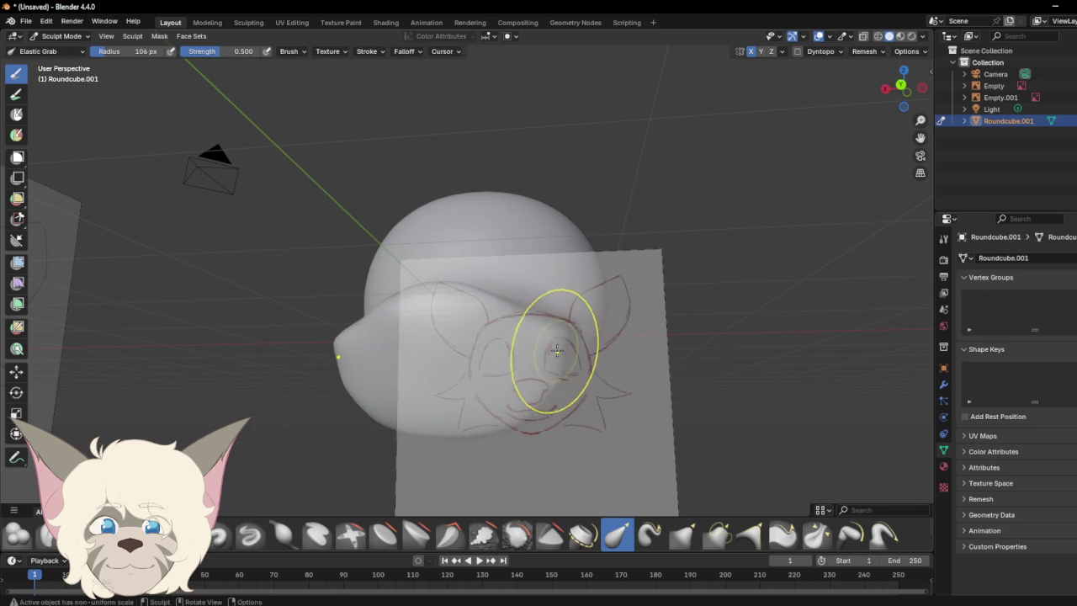
key(ctrl+z)
key(ctrl+z)
drag(710, 371, 591, 337)
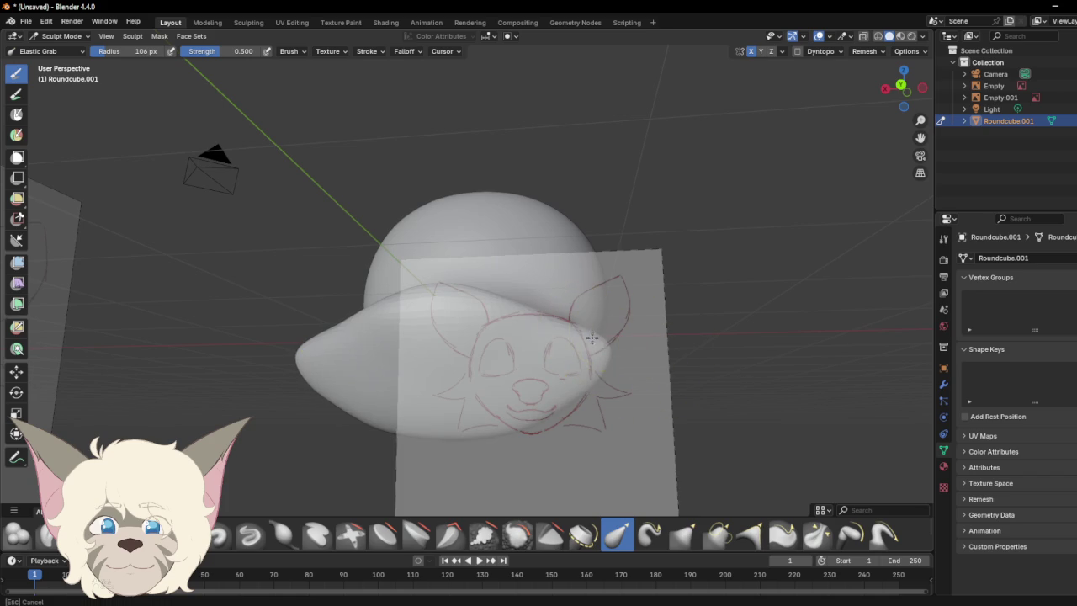
mouse_move(493, 321)
mouse_down()
mouse_move(398, 337)
mouse_move(373, 385)
mouse_move(335, 366)
mouse_move(357, 364)
mouse_up()
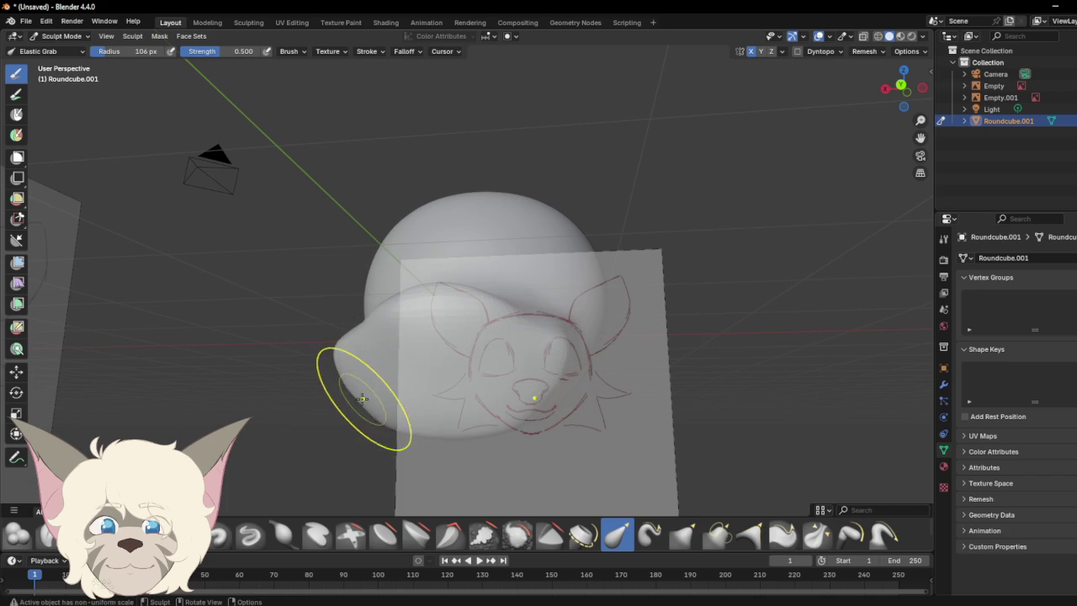
drag(333, 454, 337, 395)
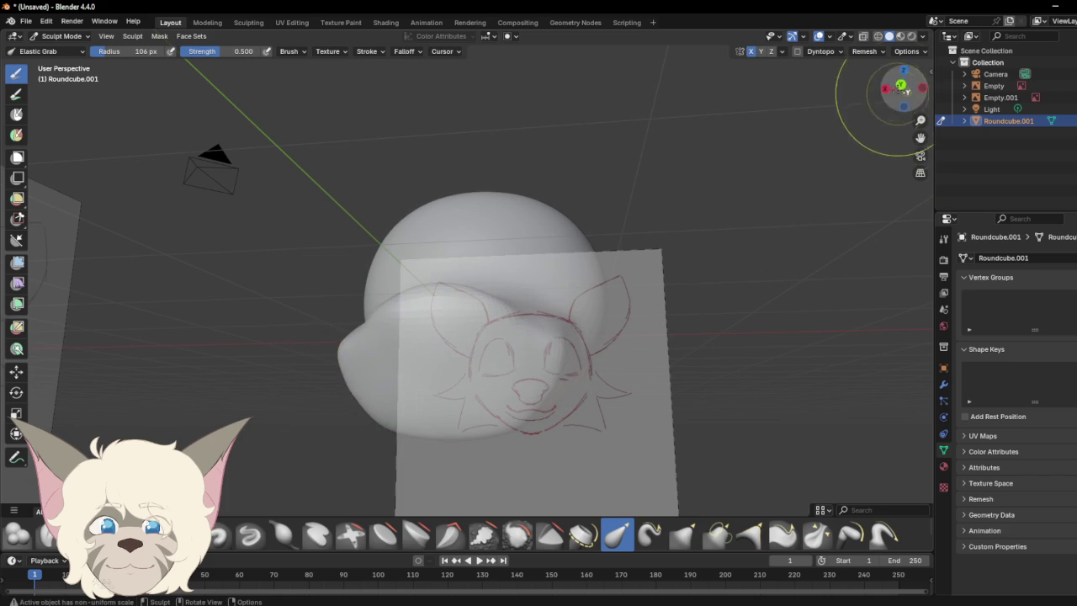
drag(900, 88, 954, 106)
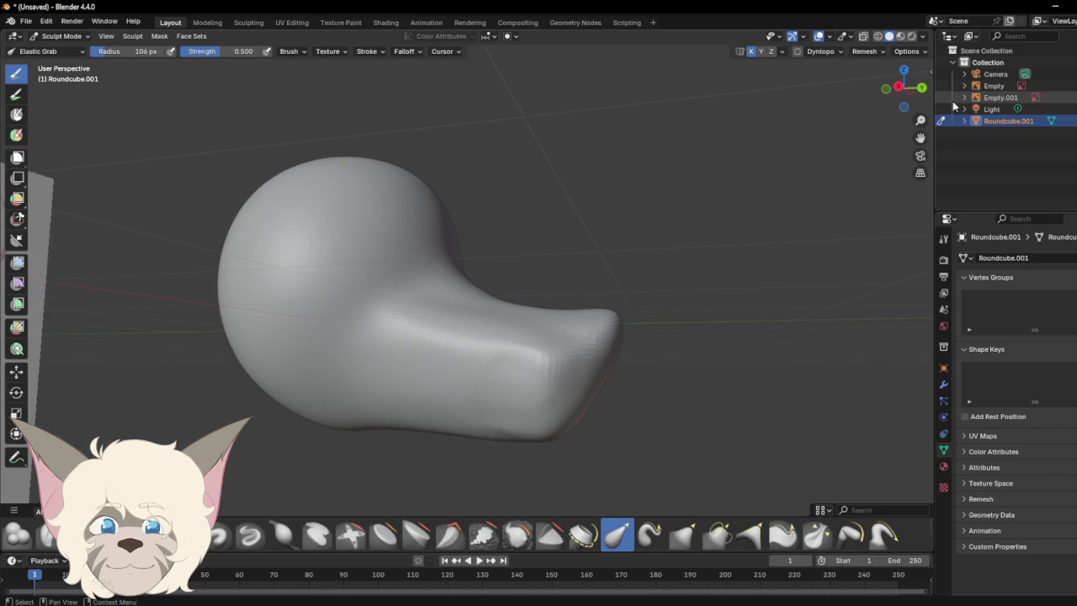
mouse_move(902, 88)
mouse_down()
mouse_move(875, 113)
mouse_move(916, 103)
mouse_move(812, 69)
mouse_up()
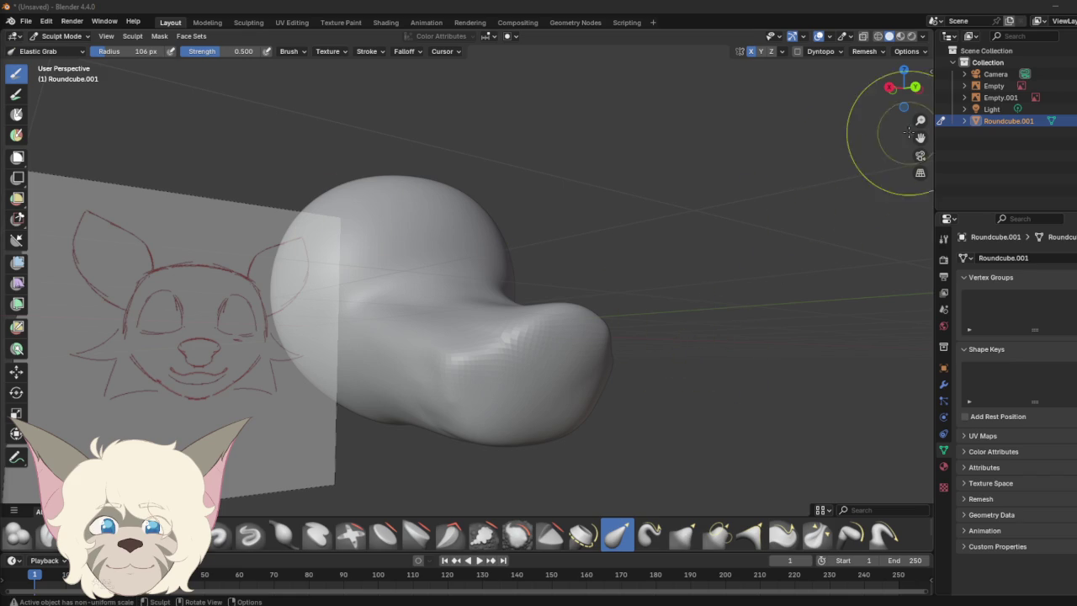
mouse_move(903, 87)
mouse_down()
mouse_move(874, 88)
mouse_move(905, 89)
mouse_up()
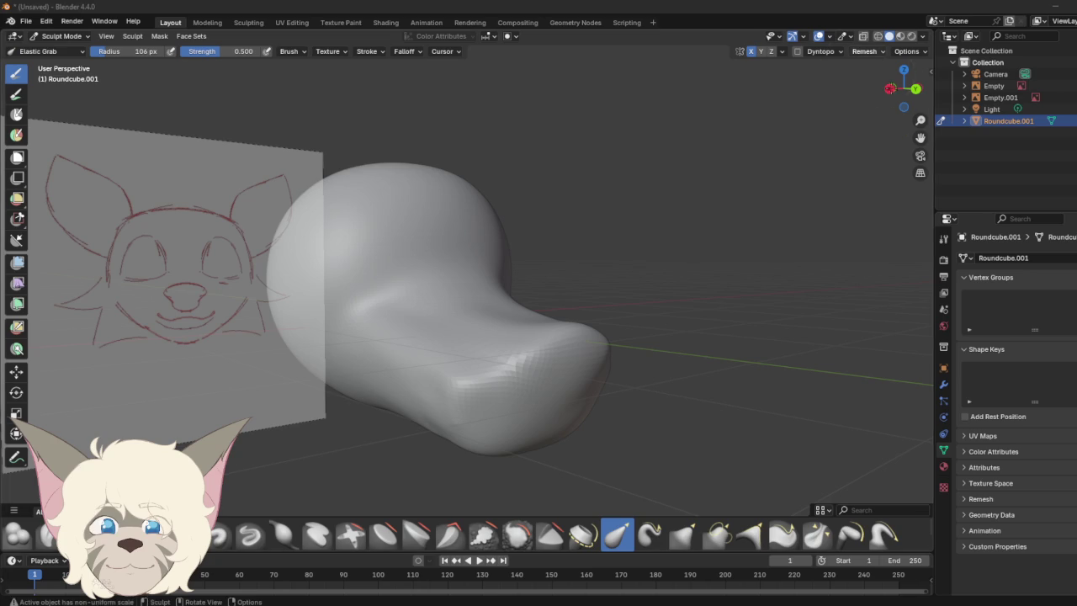
drag(904, 89, 947, 93)
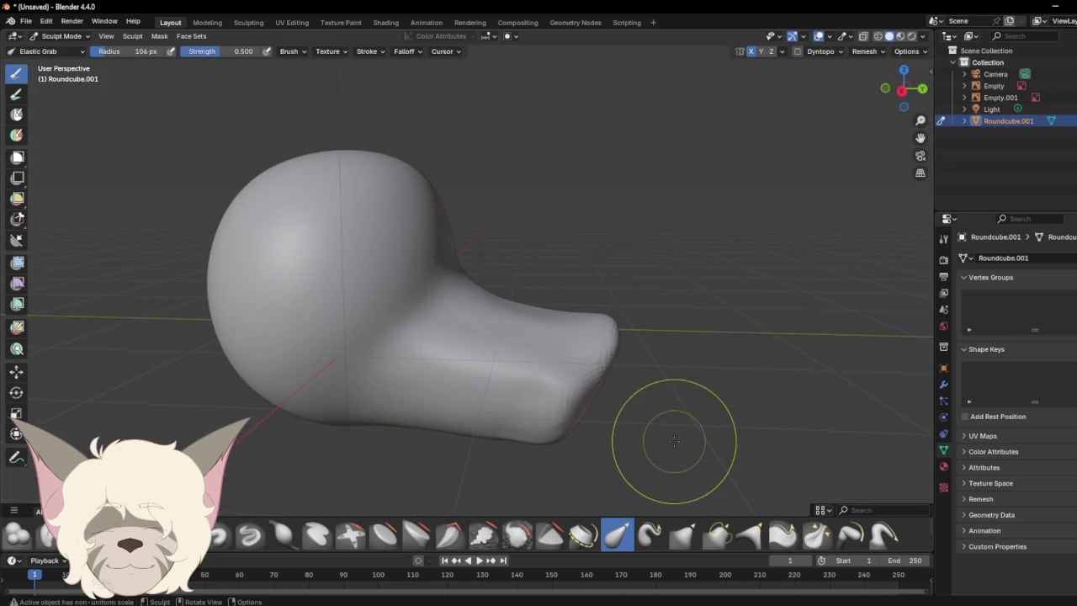
right_click(730, 325)
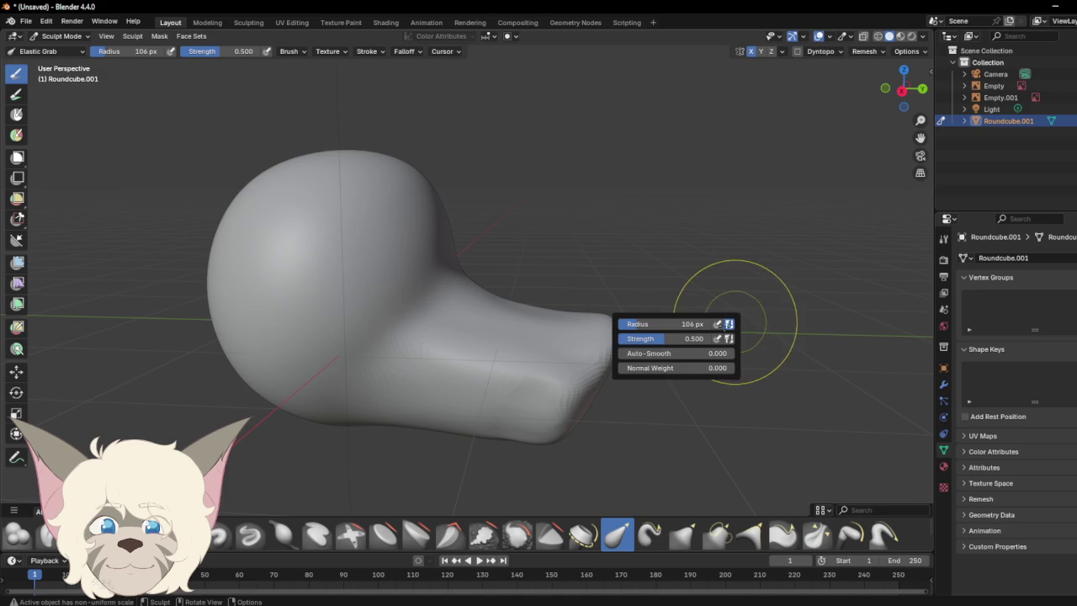
Step: Enlarge the brush radius to 309 px, reshape the neck and snout, then undo those strokes
drag(709, 326, 757, 327)
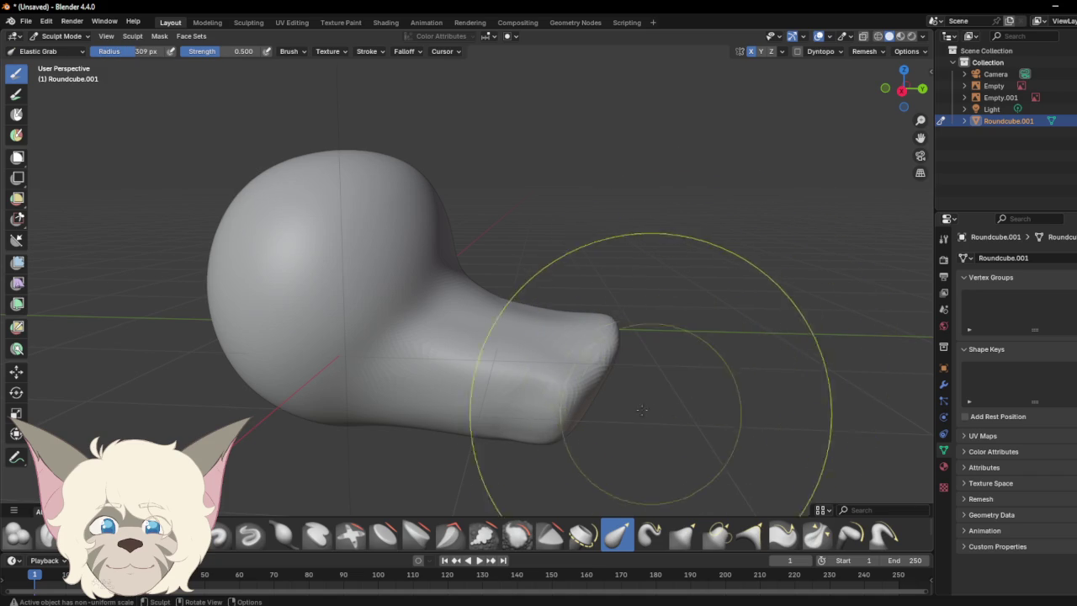
mouse_move(553, 405)
mouse_down()
mouse_move(558, 396)
mouse_move(566, 410)
mouse_move(524, 377)
mouse_move(519, 253)
mouse_move(455, 253)
mouse_up()
drag(589, 354, 572, 376)
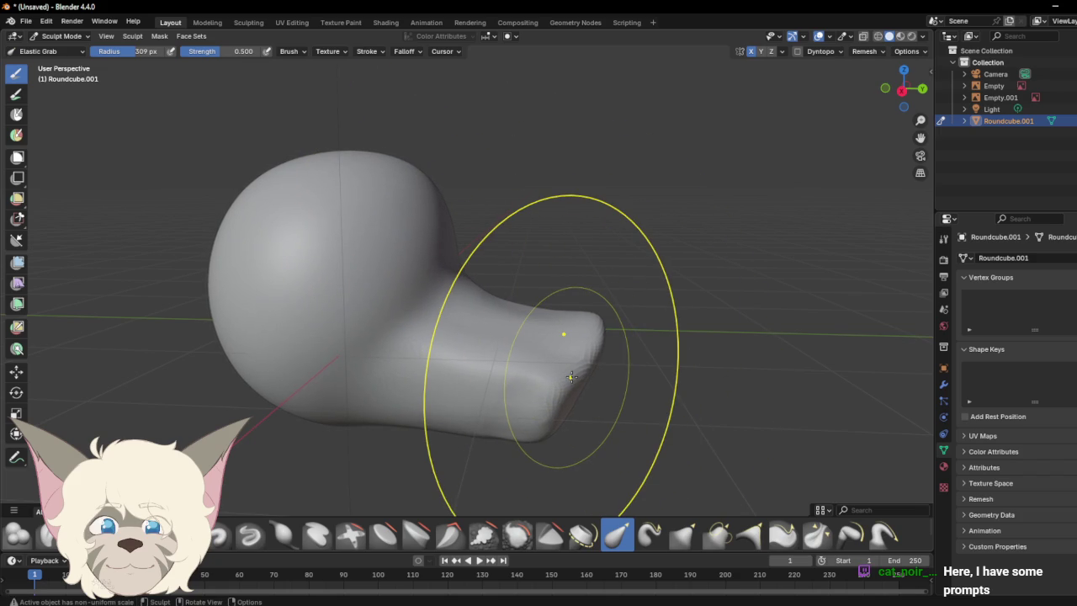
scroll(571, 376, up, 1)
key(ctrl+z)
key(ctrl+shift+z)
key(ctrl+z)
key(ctrl+shift+z)
key(ctrl+z)
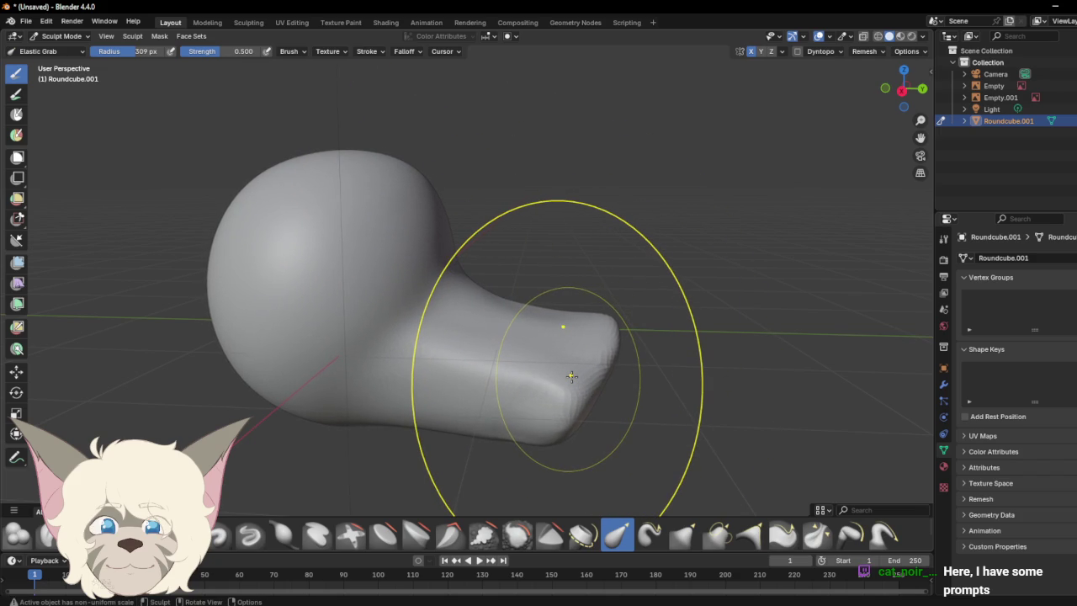
key(ctrl+z)
key(ctrl+z)
key(ctrl+z)
key(ctrl+z)
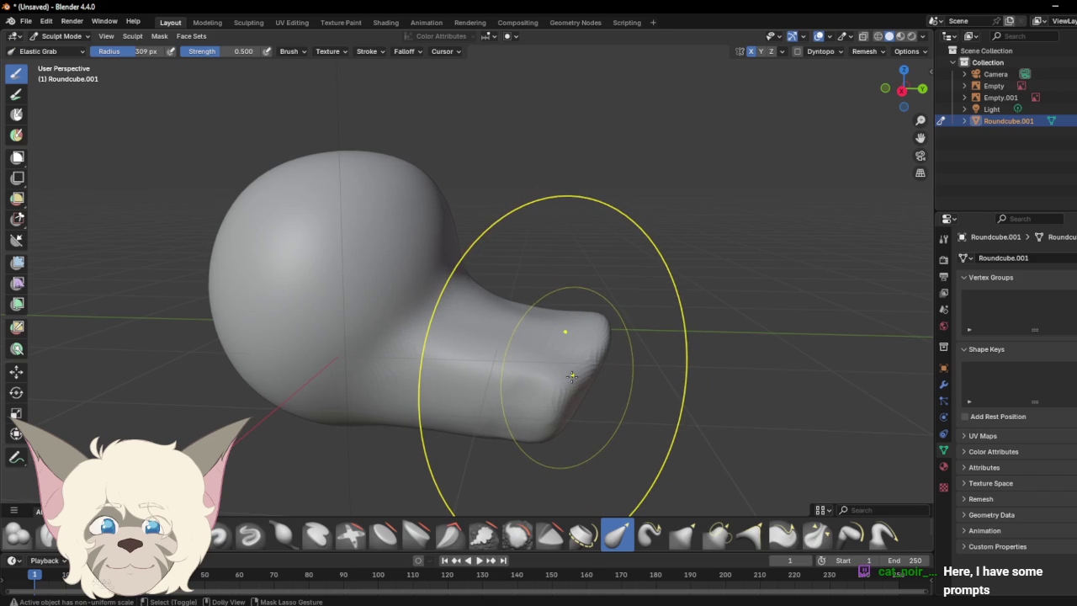
key(ctrl+z)
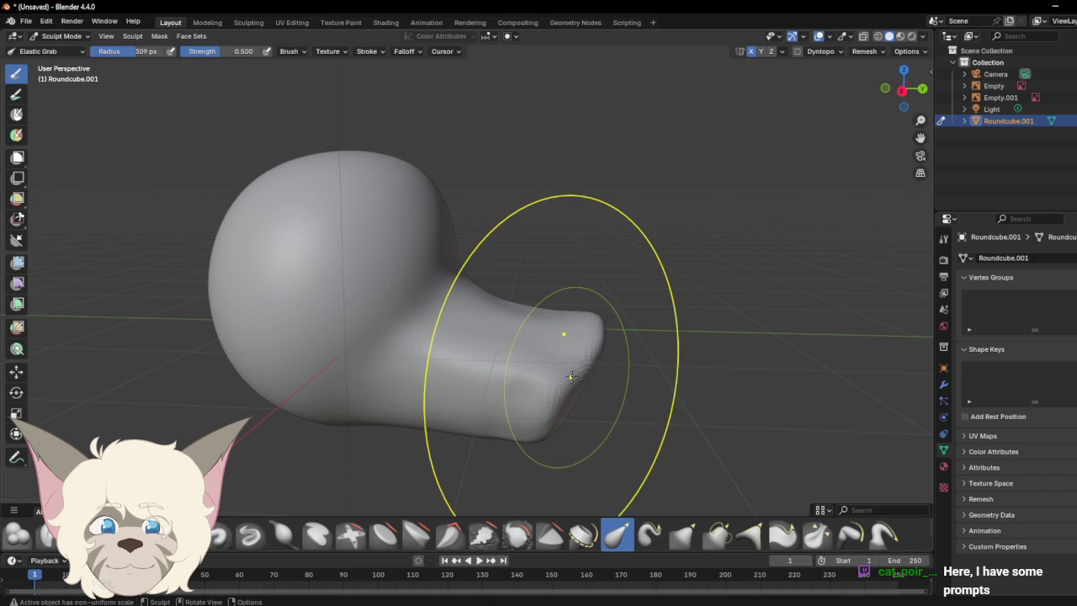
Step: Re-sculpt the snout tip, the neck behind the head, and the top of the head
mouse_move(900, 84)
mouse_down()
mouse_move(837, 71)
mouse_move(896, 88)
mouse_up()
mouse_move(592, 348)
mouse_down()
mouse_move(533, 409)
mouse_move(519, 377)
mouse_up()
mouse_move(446, 252)
mouse_down()
mouse_move(455, 257)
mouse_move(454, 240)
mouse_up()
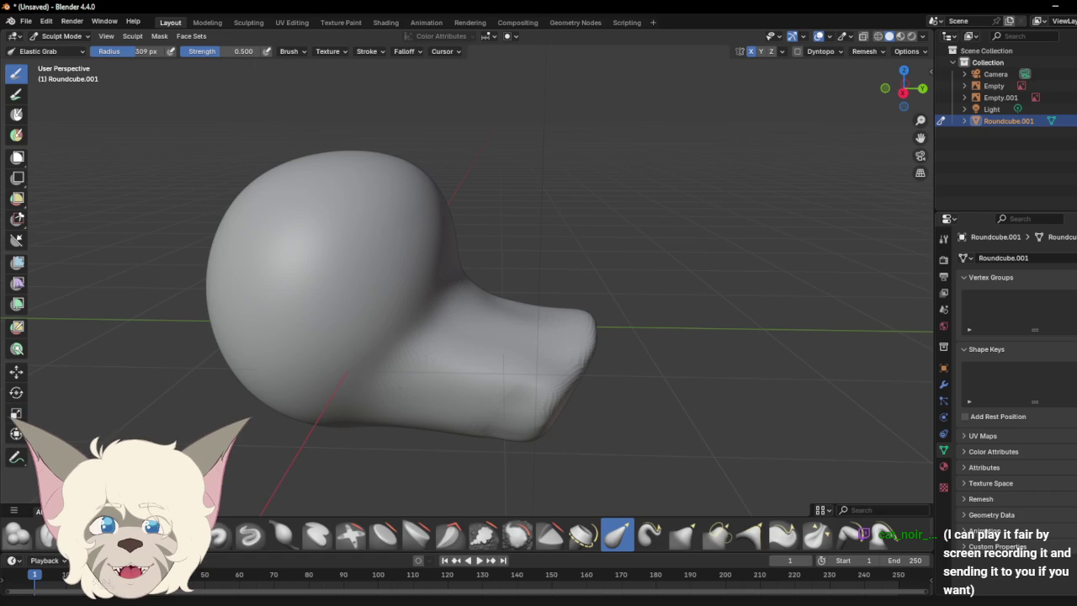
drag(424, 180, 395, 199)
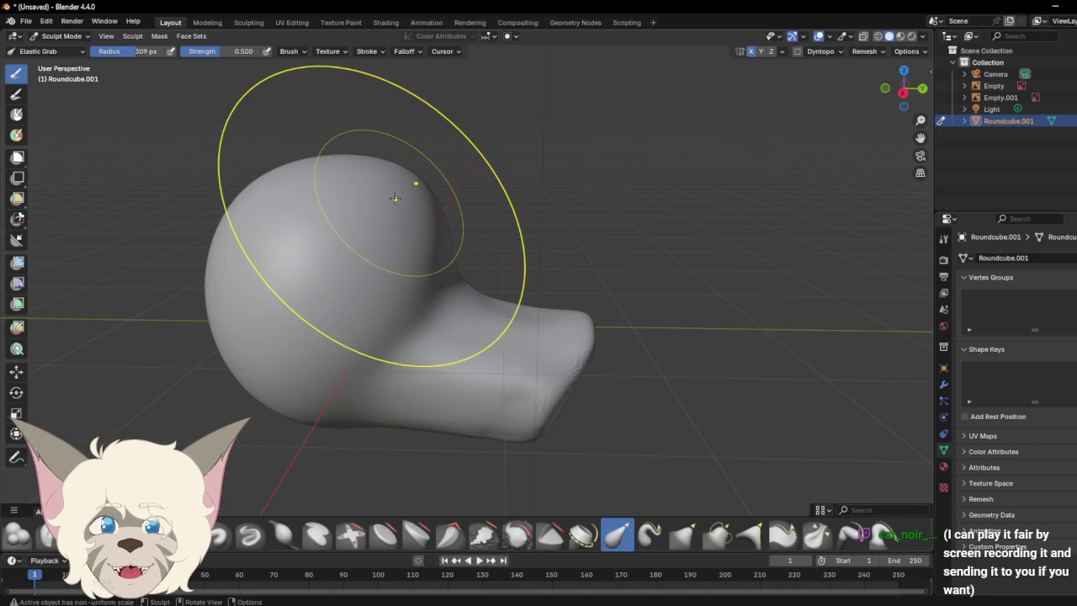
drag(883, 88, 880, 83)
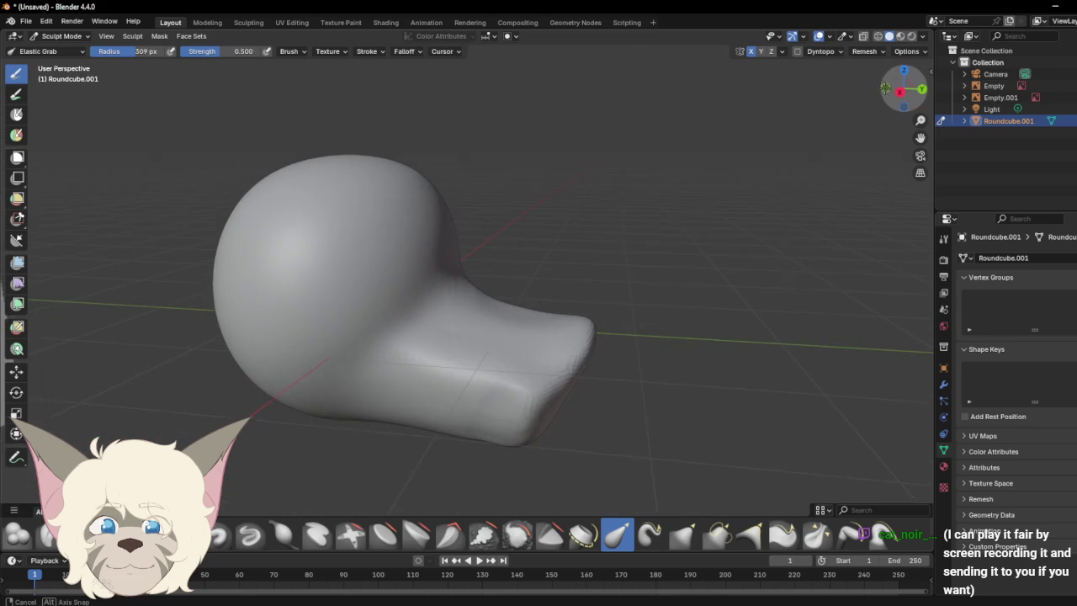
drag(880, 83, 883, 86)
drag(506, 304, 507, 305)
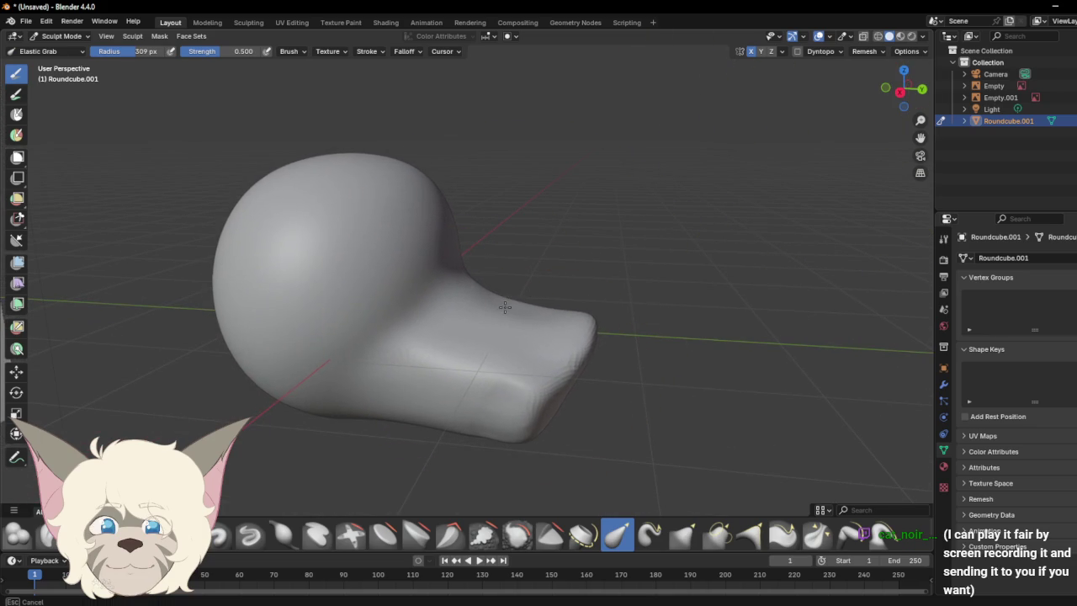
Step: Refine the snout tip against the front sketch, then open the interaction mode list
mouse_move(903, 87)
mouse_down()
mouse_move(777, 76)
mouse_move(627, 82)
mouse_up()
drag(564, 349, 608, 392)
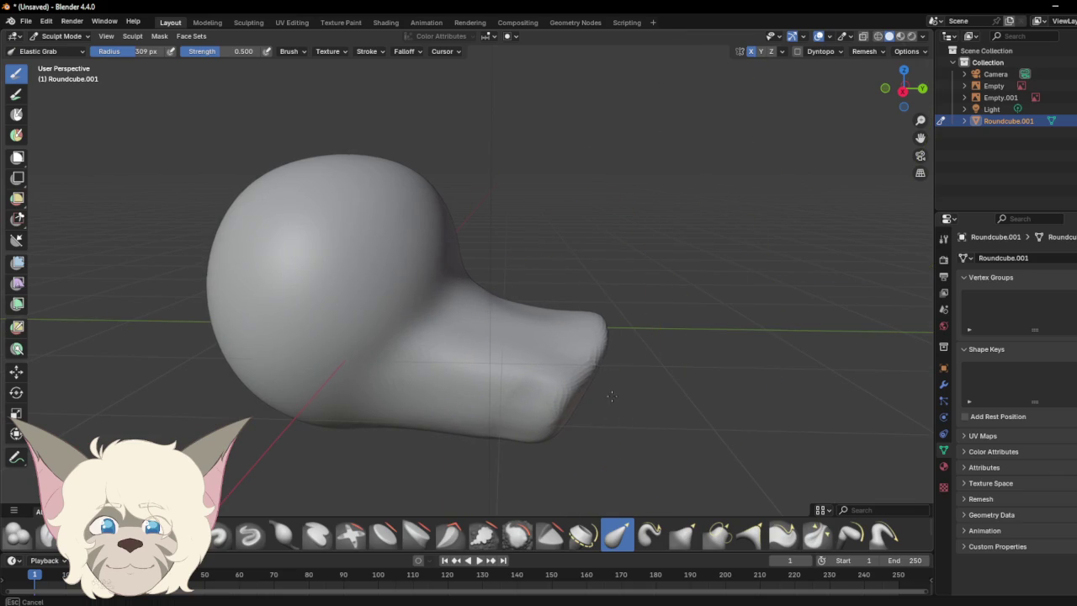
mouse_move(903, 88)
mouse_down()
mouse_move(768, 60)
mouse_move(877, 95)
mouse_up()
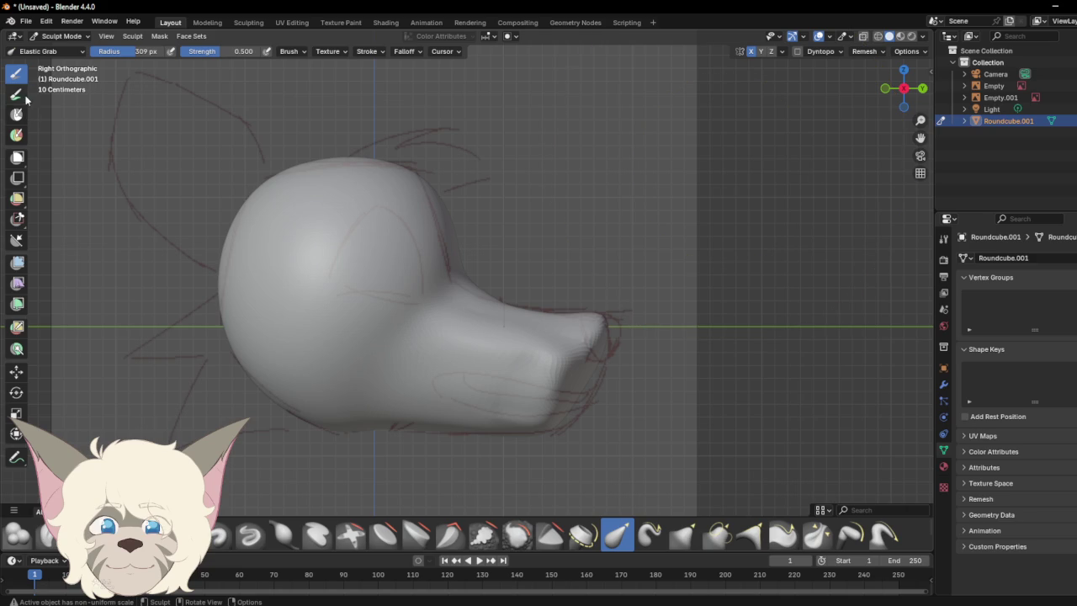
click(64, 36)
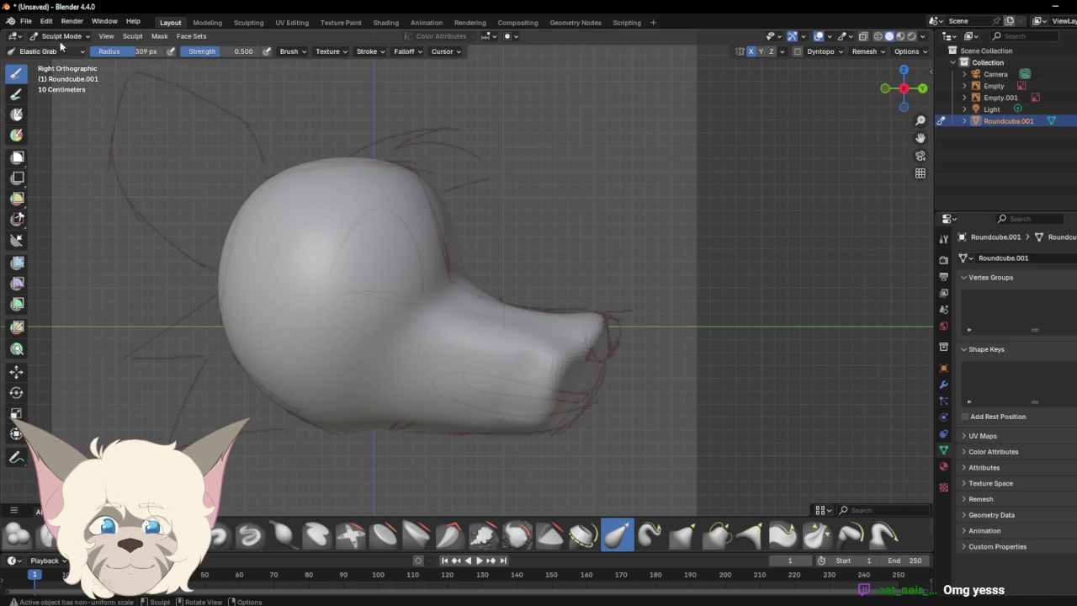
click(64, 36)
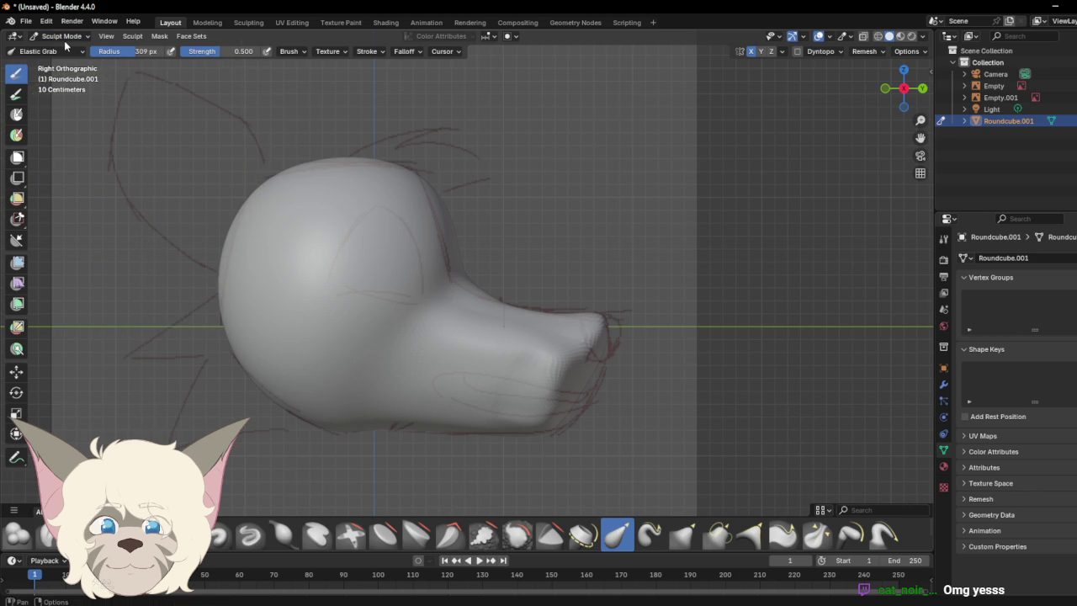
click(64, 37)
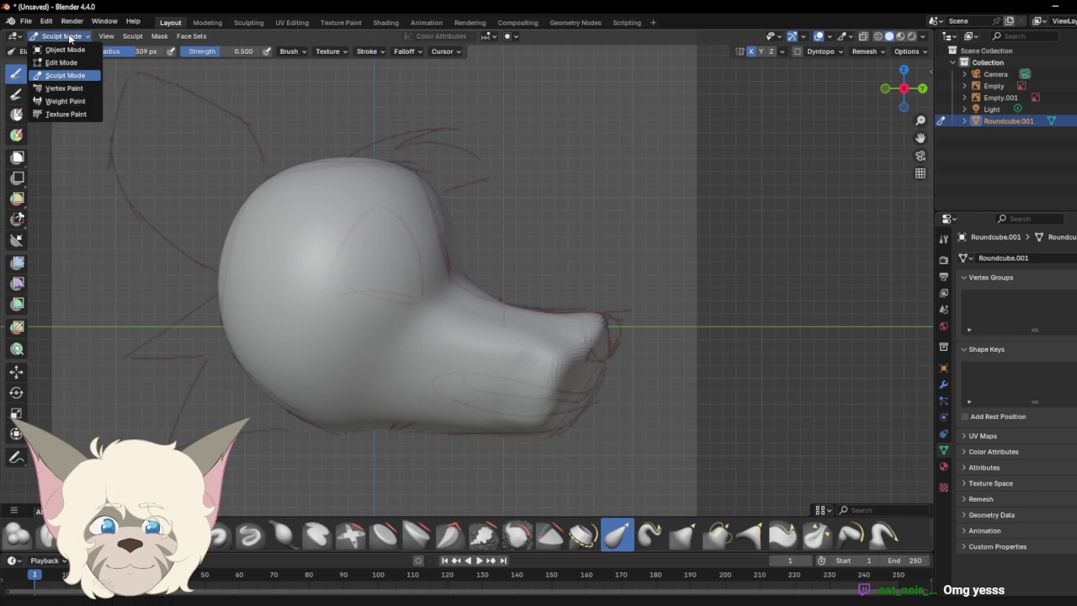
Step: Switch Roundcube.001 through Vertex Paint and Object Mode into Edit Mode
click(64, 89)
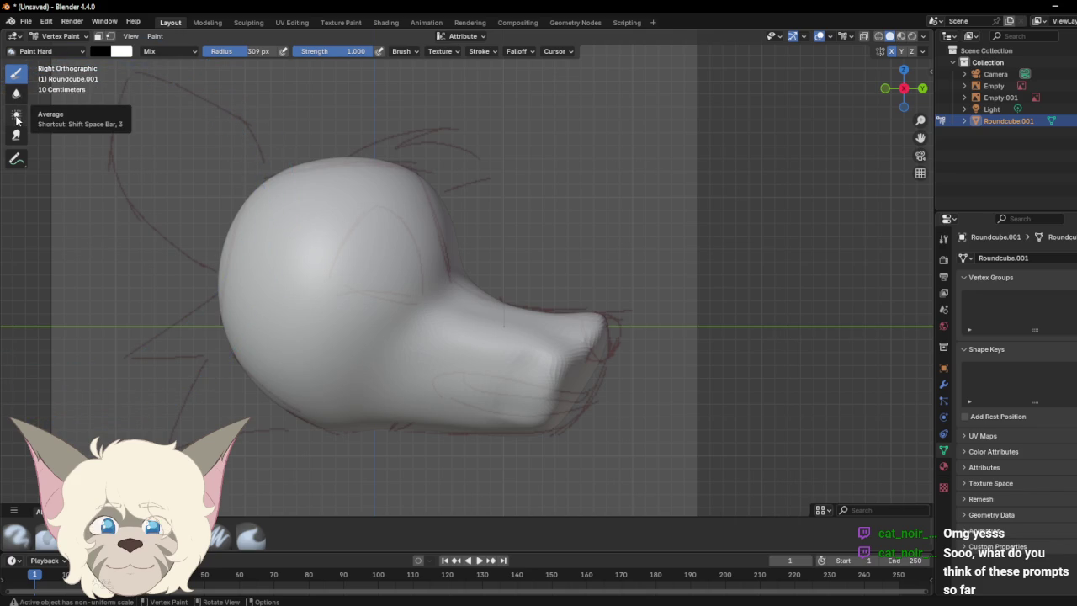
click(59, 36)
click(66, 49)
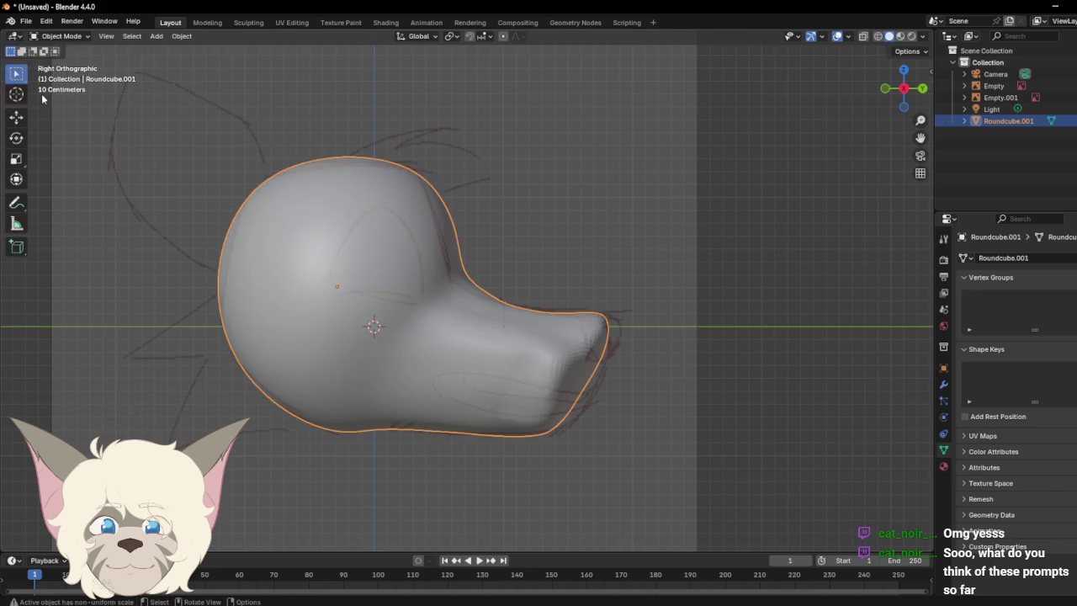
click(60, 36)
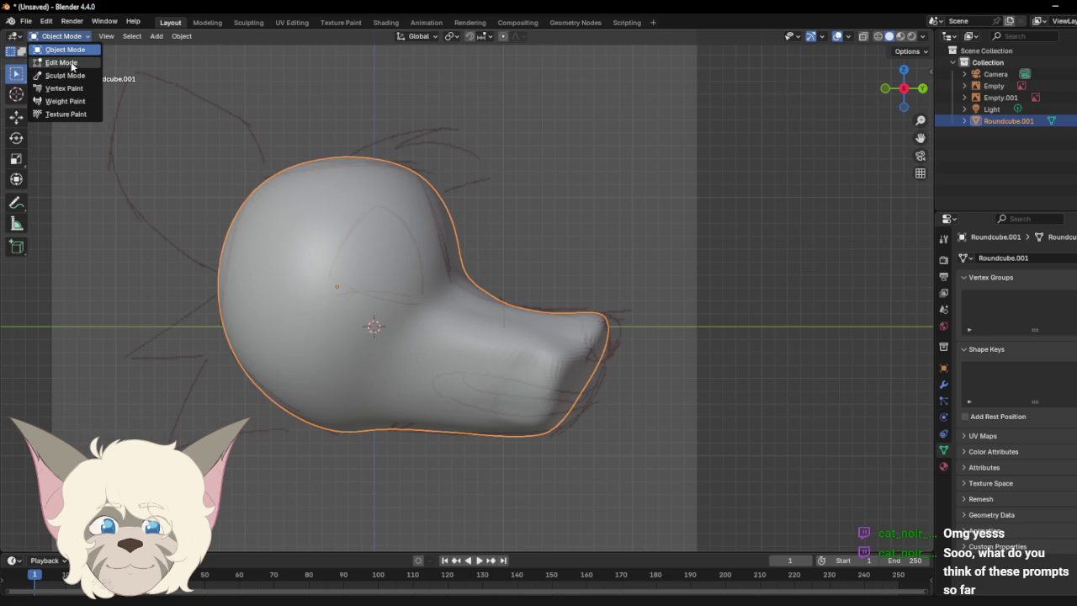
click(66, 65)
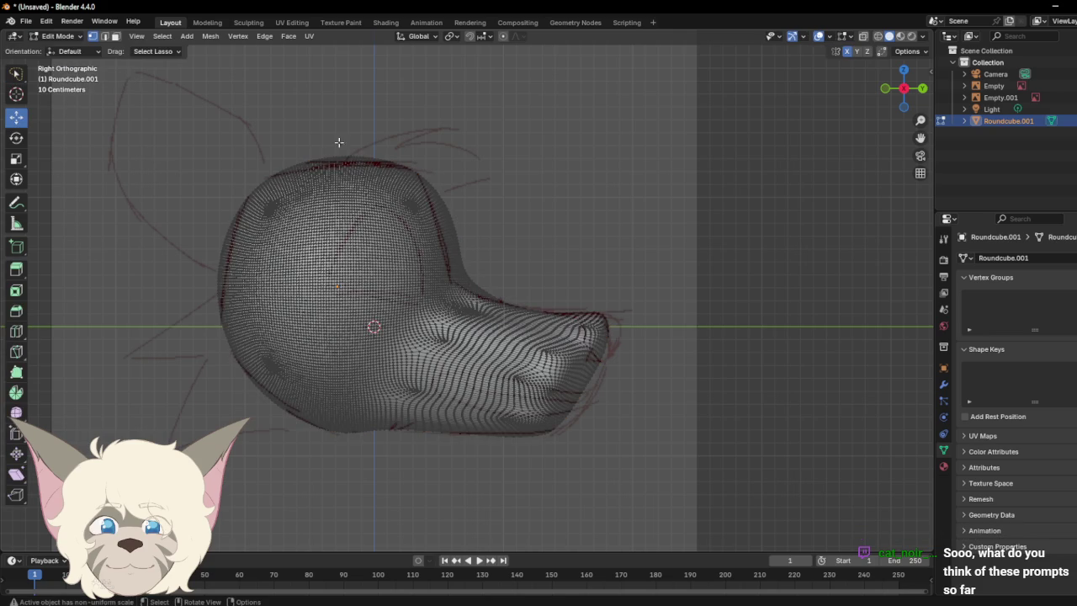
Step: Zoom and orbit to a perspective view of the dense mesh and choose Select Lasso
scroll(598, 233, up, 2)
scroll(700, 274, up, 1)
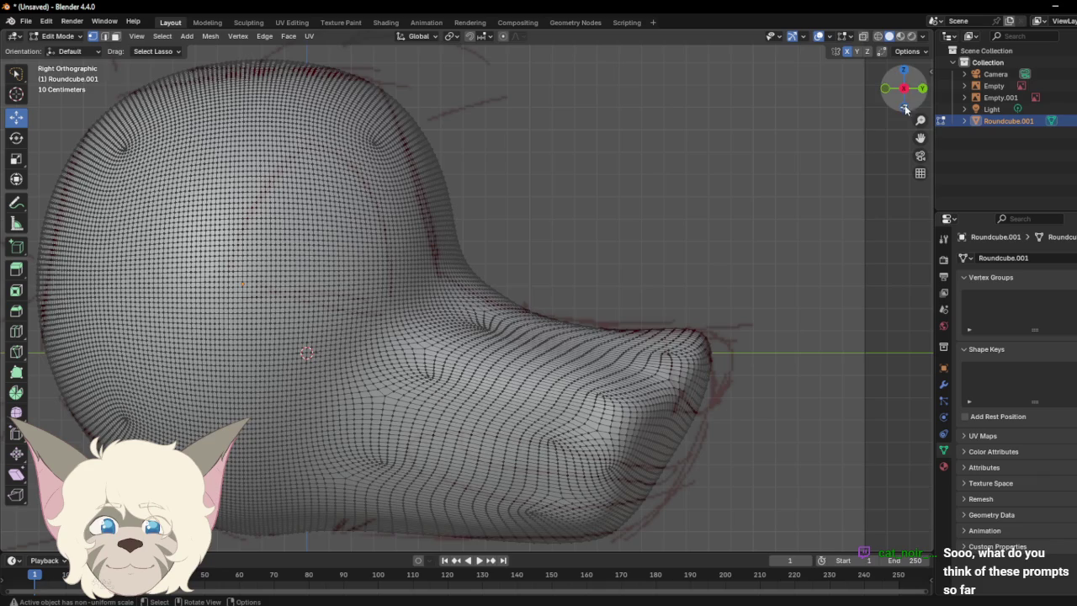
drag(905, 103, 732, 210)
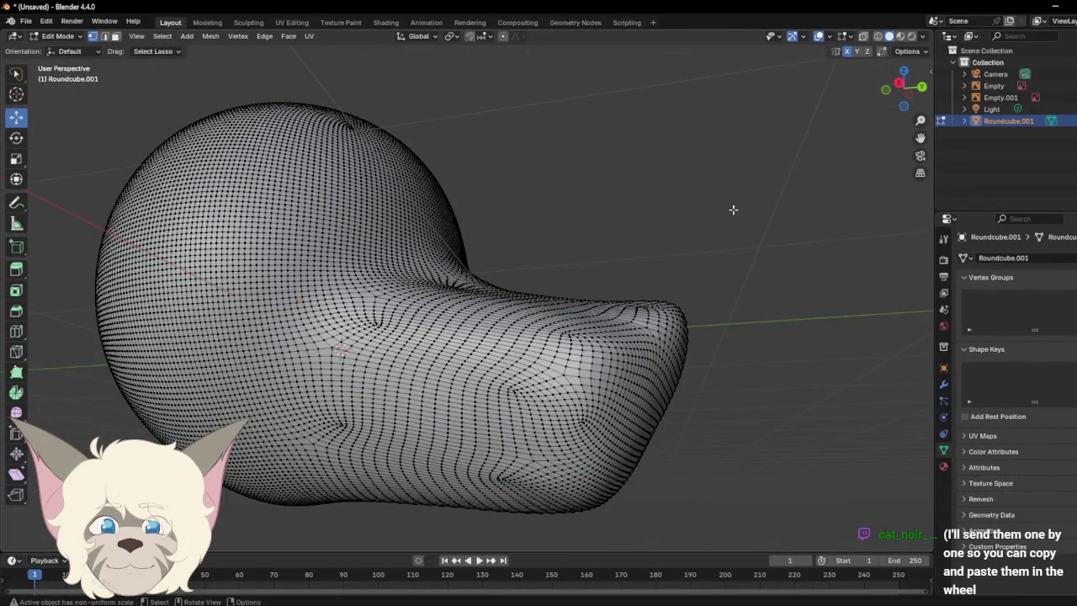
click(17, 73)
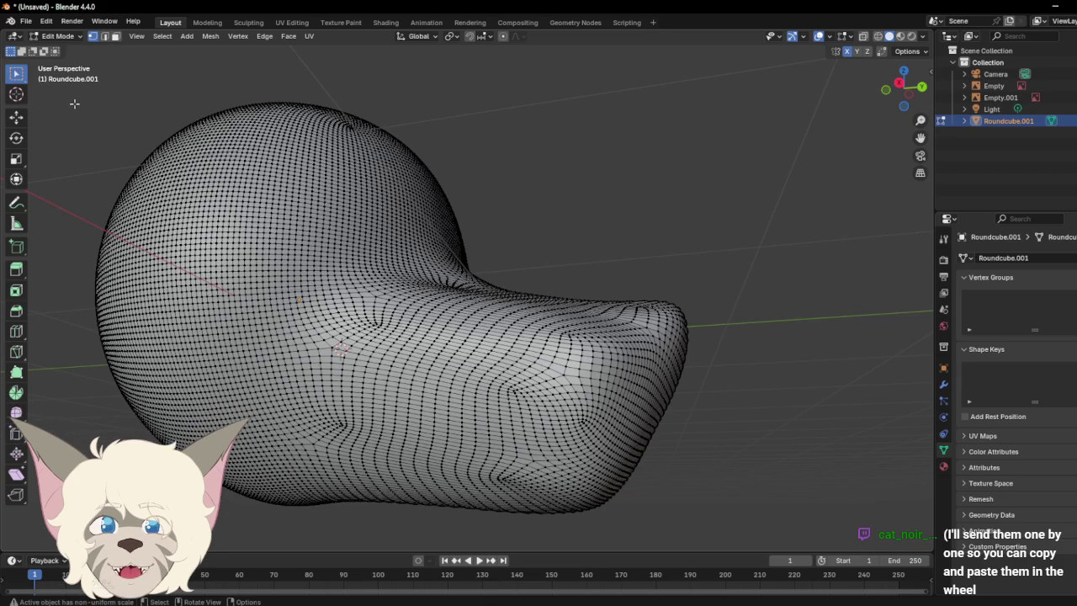
Step: Circle-select a band of vertices along the snout's lower edge, adding more in extend mode
key(c)
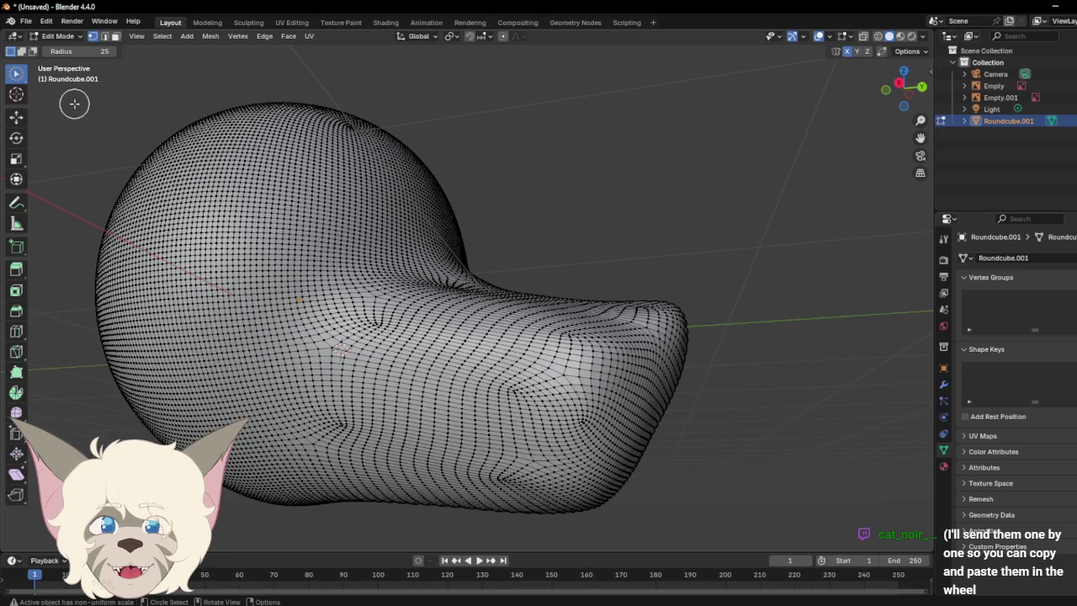
mouse_move(450, 391)
mouse_down()
mouse_move(593, 434)
mouse_move(660, 432)
mouse_up()
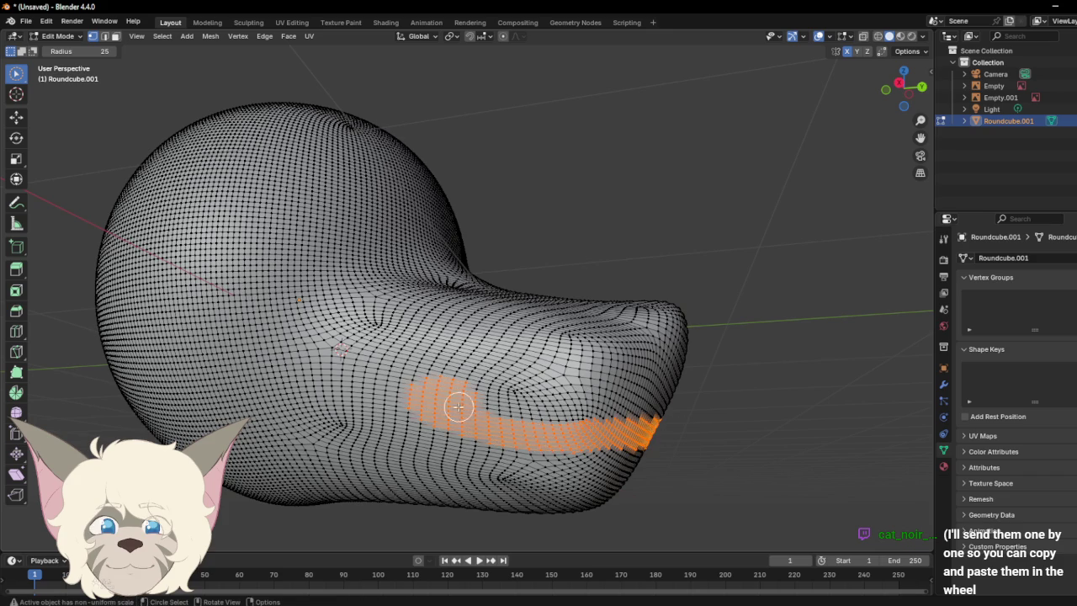
drag(459, 406, 648, 417)
click(23, 51)
drag(494, 409, 565, 433)
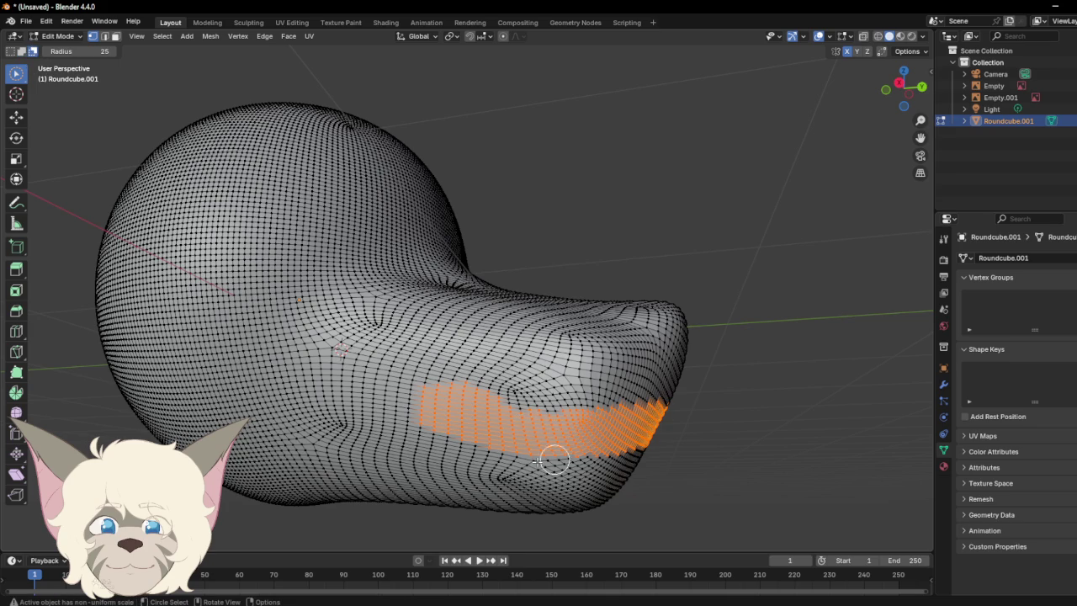
mouse_move(553, 460)
ctrl+mouse_down()
mouse_move(693, 455)
mouse_move(629, 421)
ctrl+mouse_up()
Step: Extend the vertex band toward the snout tip from a new angle, undoing the last addition
mouse_move(905, 102)
mouse_down()
mouse_move(824, 93)
mouse_move(901, 86)
mouse_move(883, 88)
mouse_up()
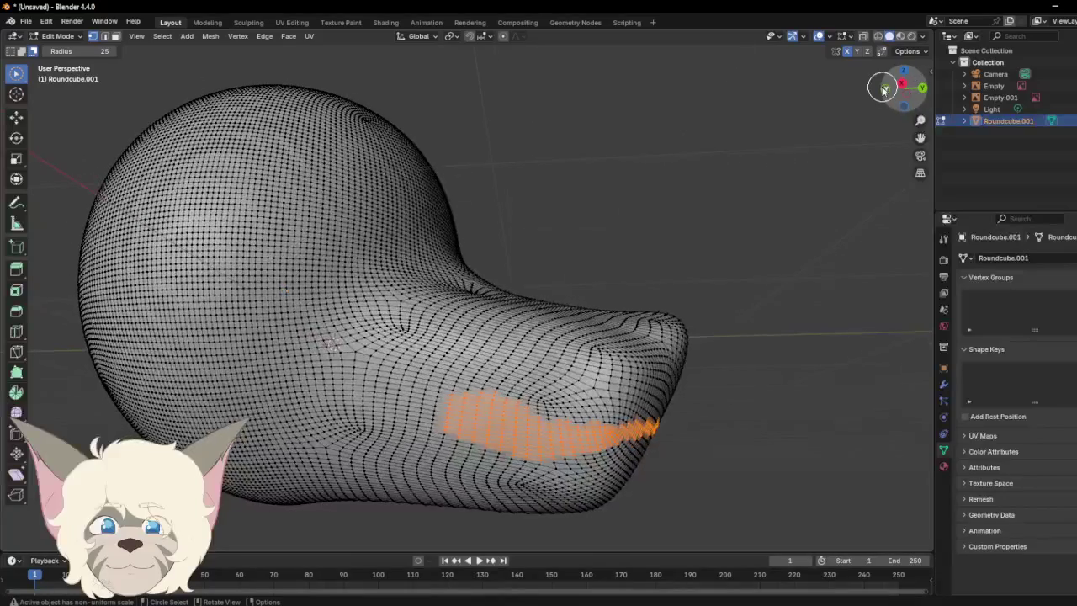
drag(528, 425, 478, 399)
drag(531, 443, 638, 442)
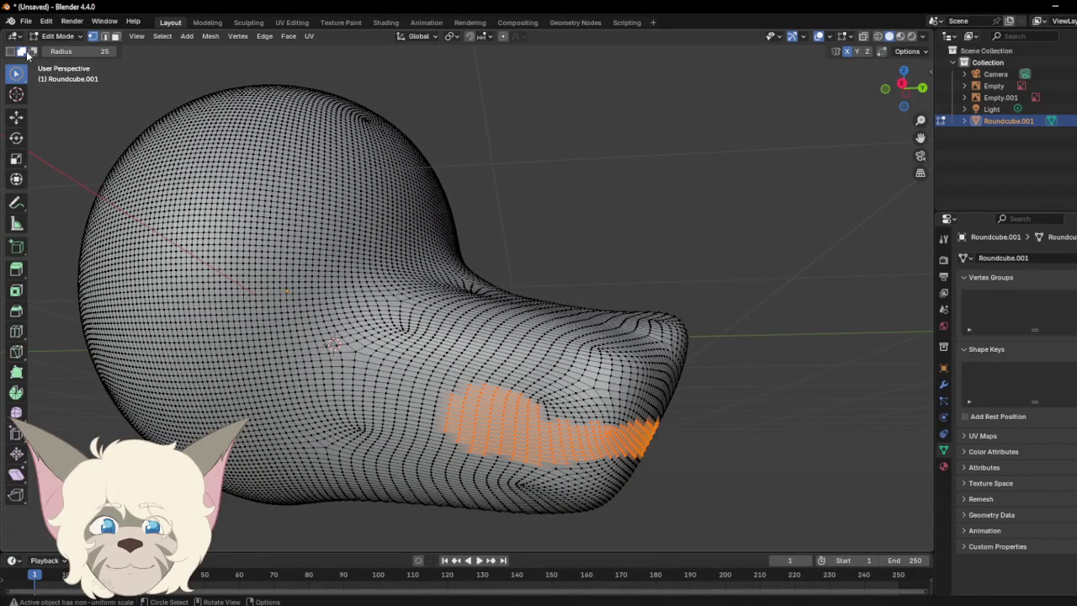
drag(567, 401, 589, 413)
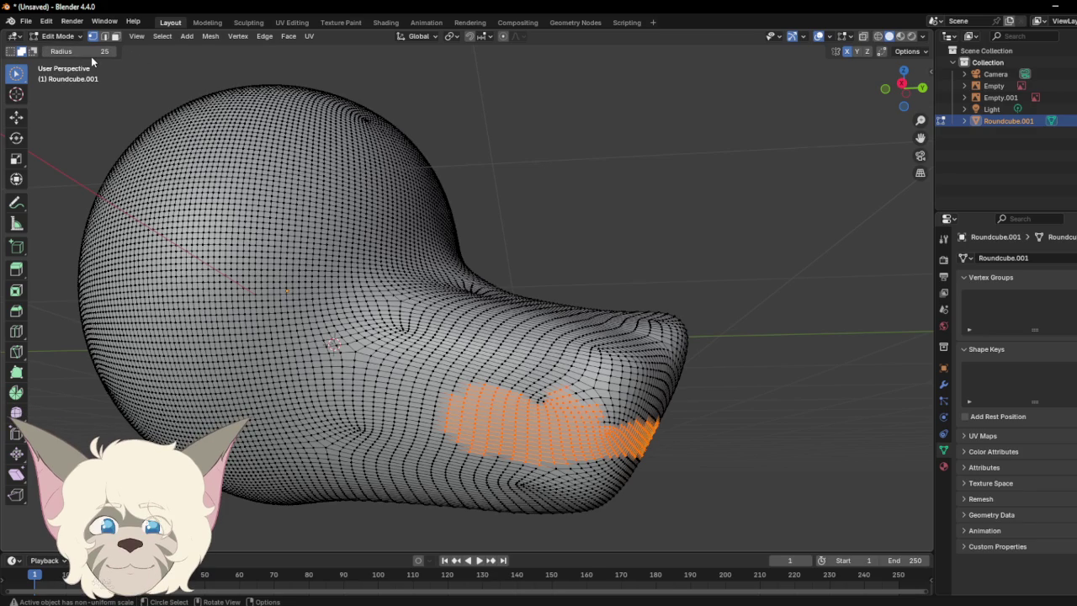
key(ctrl+z)
Step: Trim vertices from the band in subtract mode, then undo the selection steps
click(32, 52)
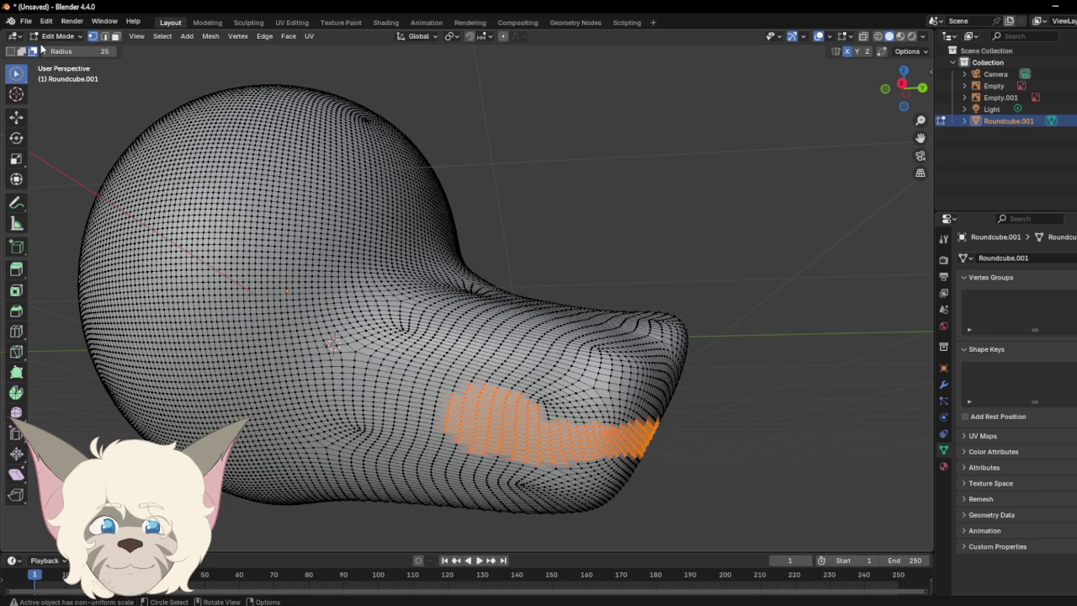
drag(574, 404, 609, 410)
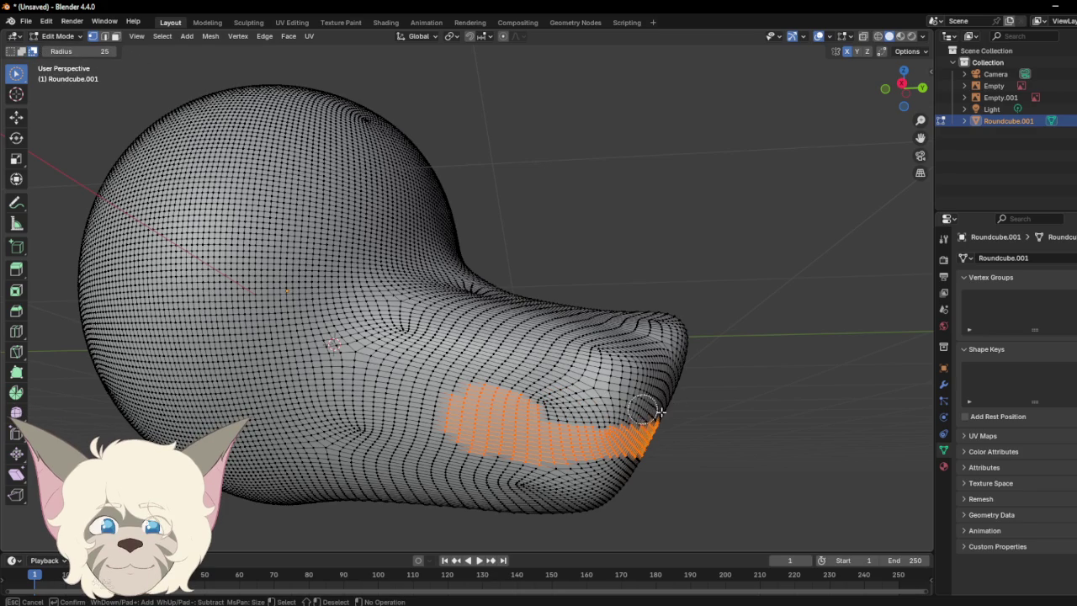
drag(665, 421, 685, 419)
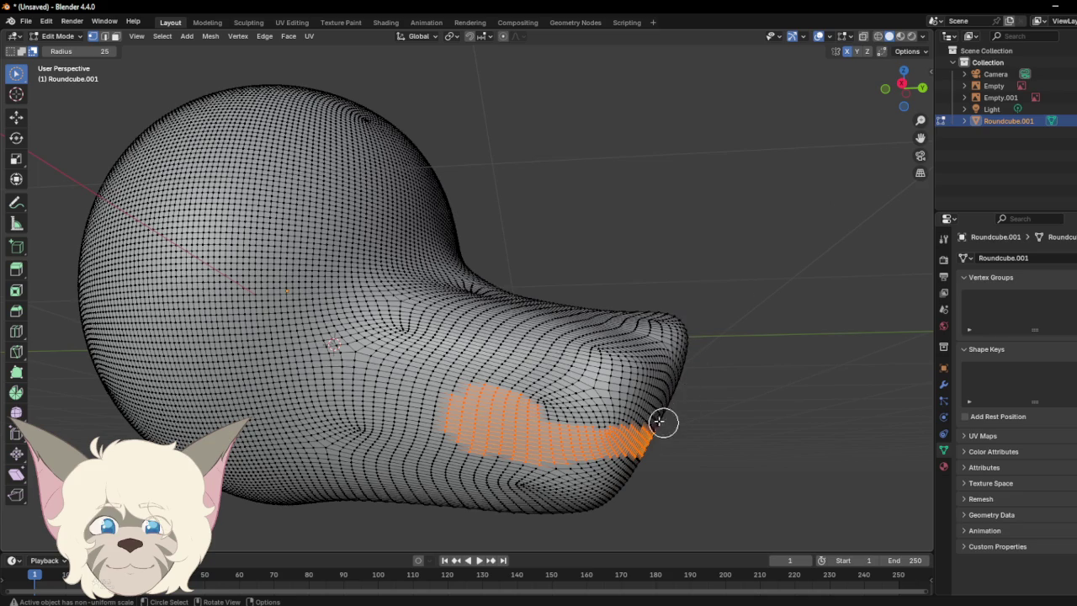
ctrl+drag(660, 421, 620, 488)
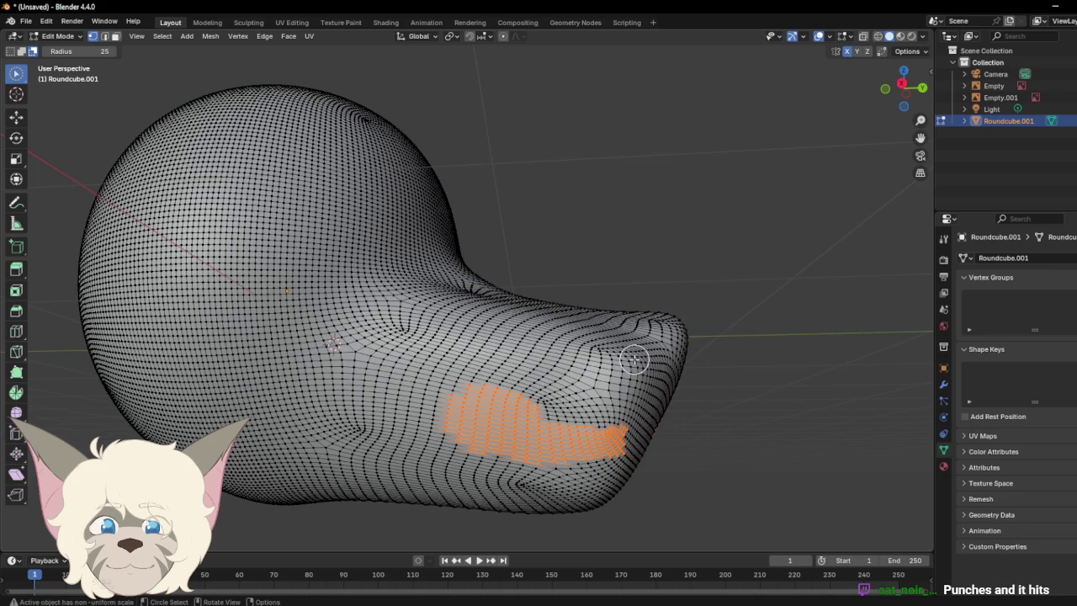
key(ctrl+z)
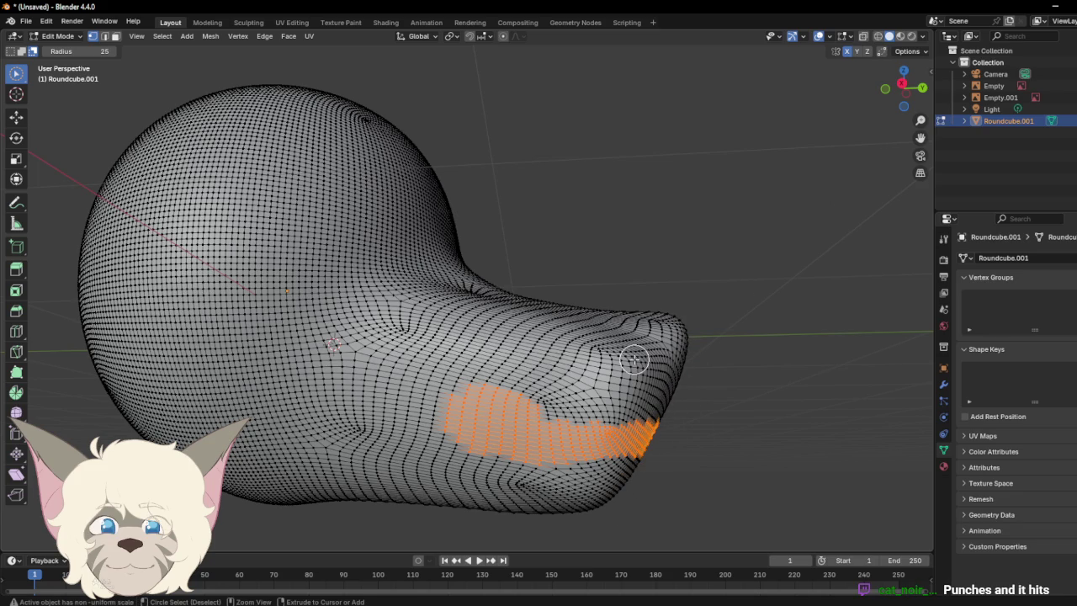
key(ctrl+z)
key(ctrl+z)
key(ctrl+z)
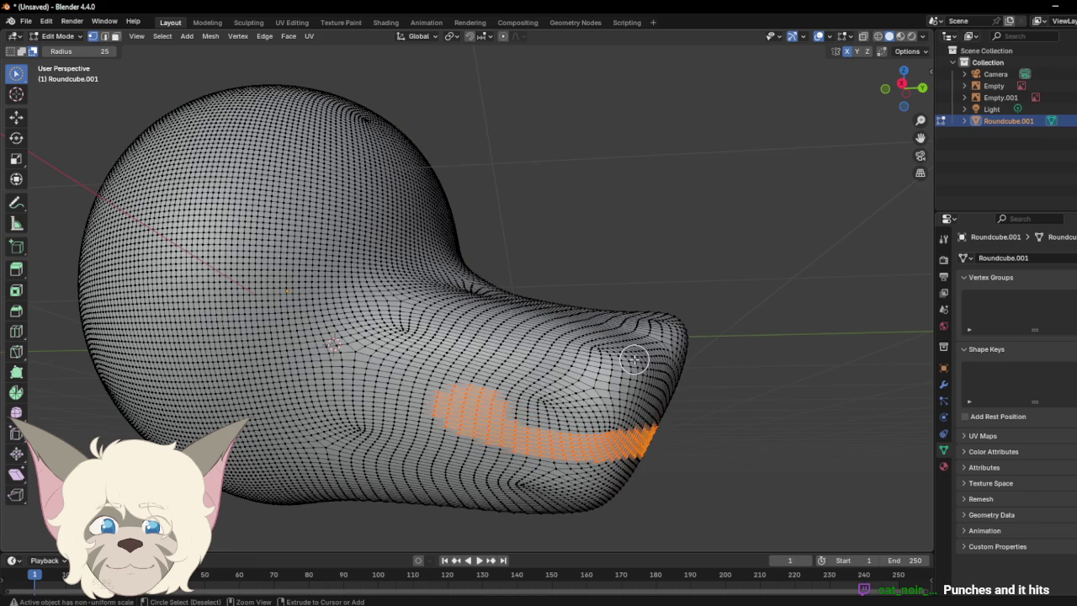
key(ctrl+z)
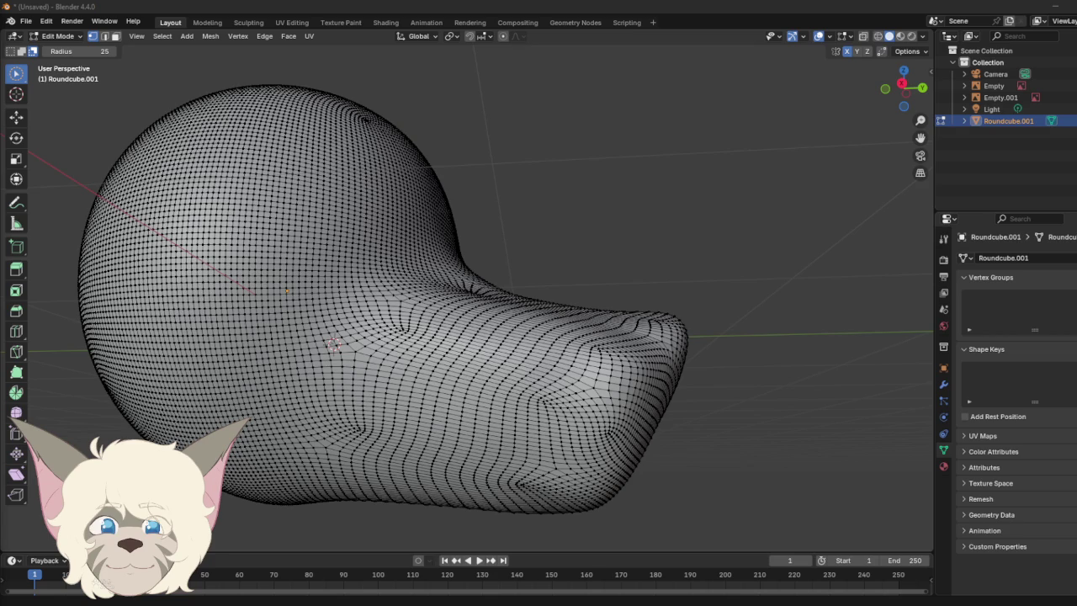
Step: Drag the Wheel of Names browser window over Blender
drag(0, 74, 784, 70)
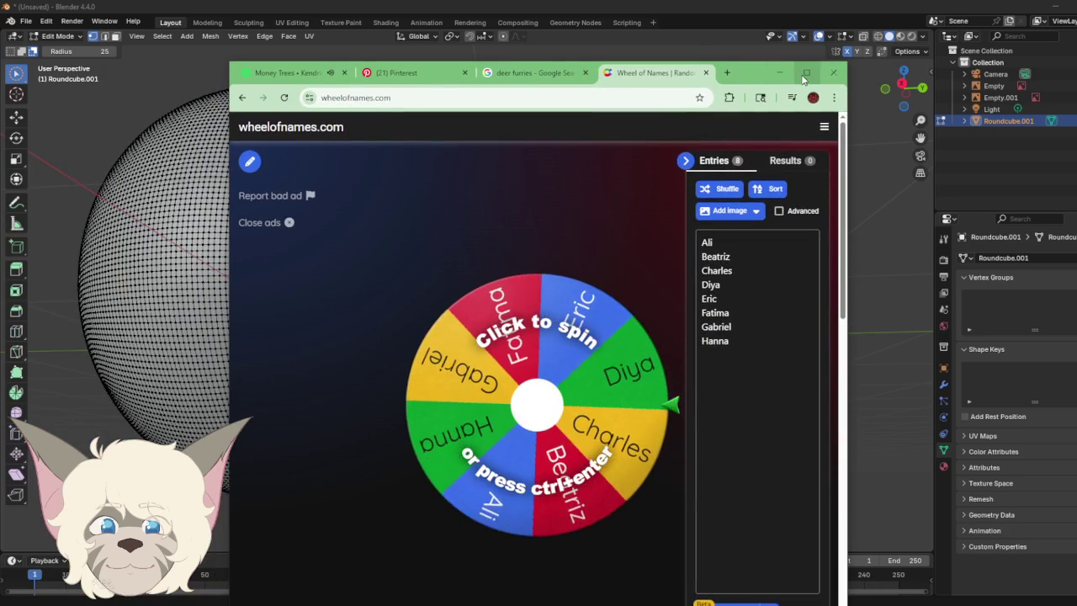
Step: Maximize the Wheel of Names window and delete its eight sample entries
click(804, 73)
mouse_move(950, 261)
mouse_down()
mouse_move(852, 160)
mouse_move(937, 320)
mouse_move(848, 160)
mouse_up()
click(851, 160)
click(937, 295)
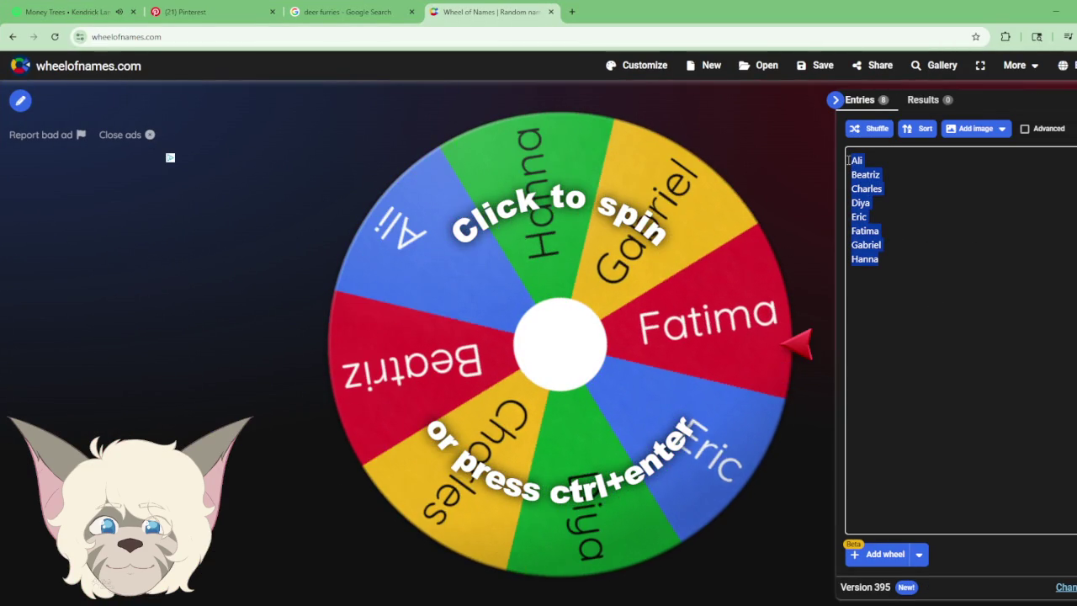
key(BackSpace)
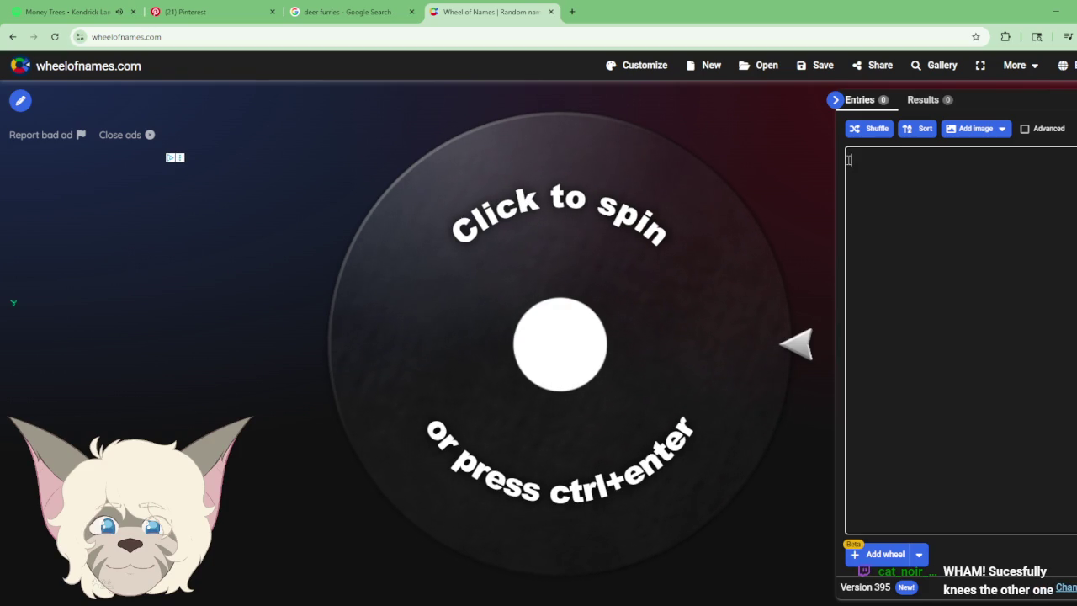
Step: Enter 'Punches and it hits', 'Punches and missed' and 'Got scared and opened his arms to hug instead'
text(Punches)
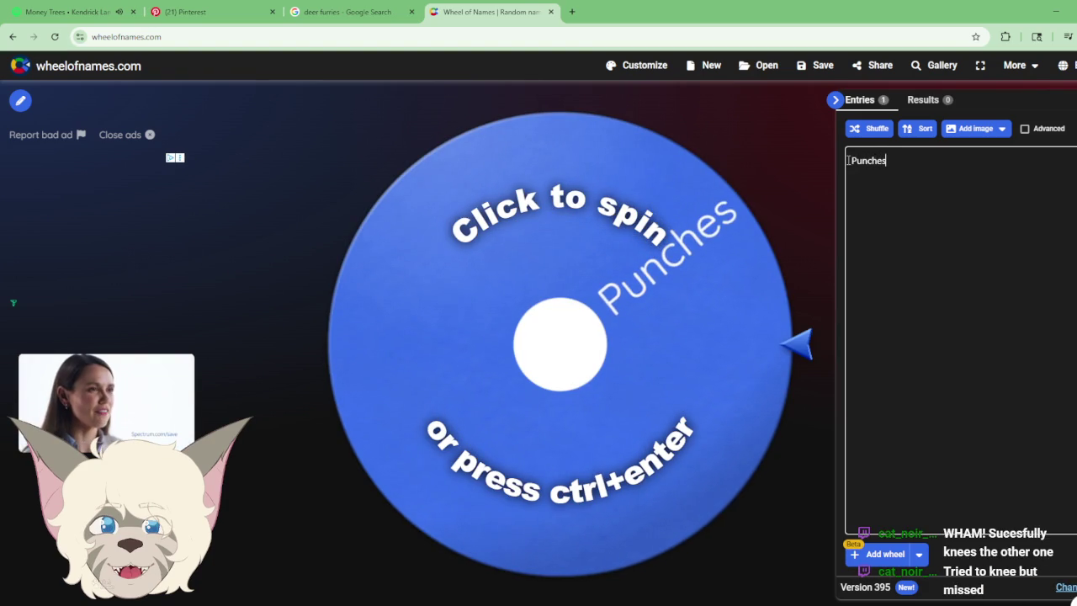
text( and)
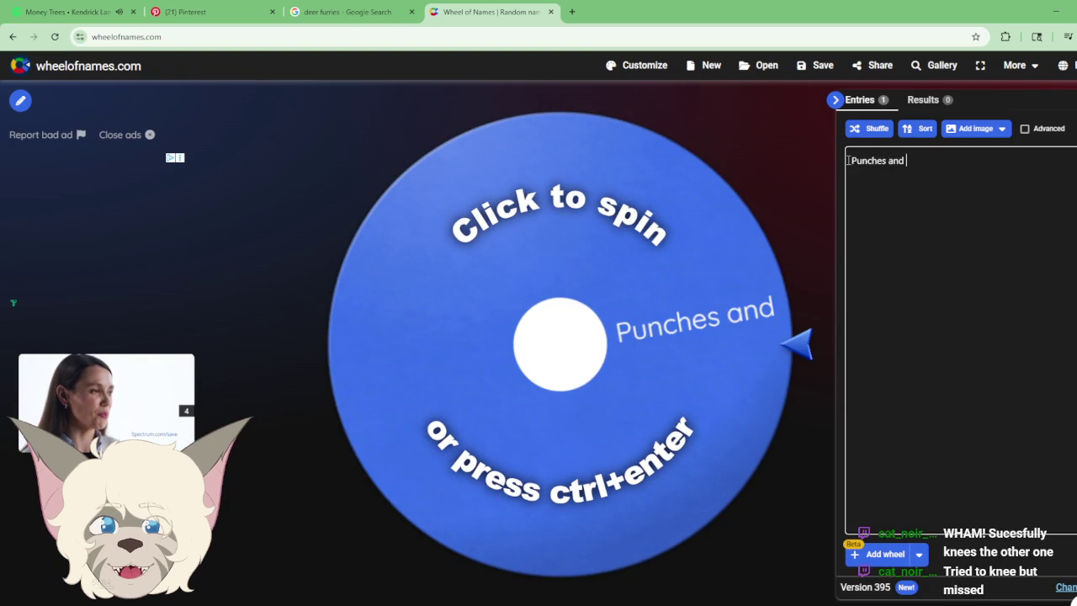
text( it hits)
key(Return)
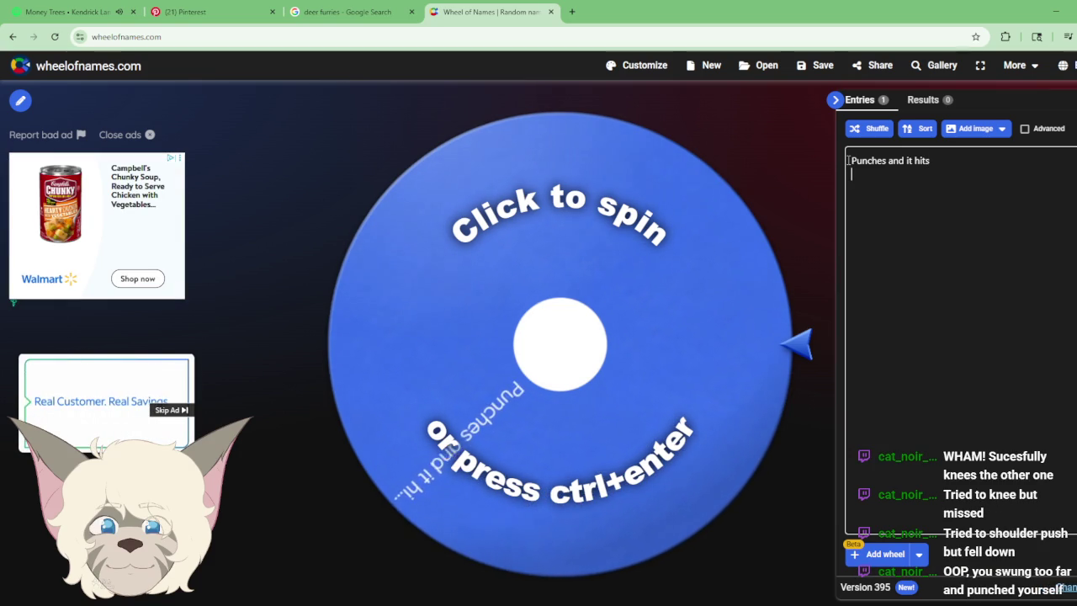
text(Punches )
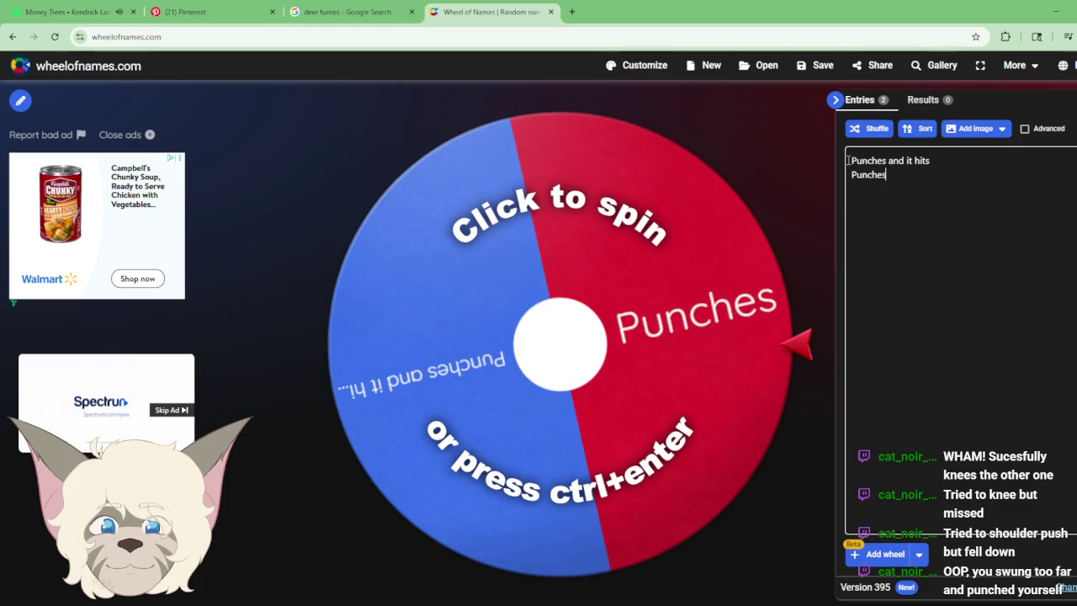
text(and mi)
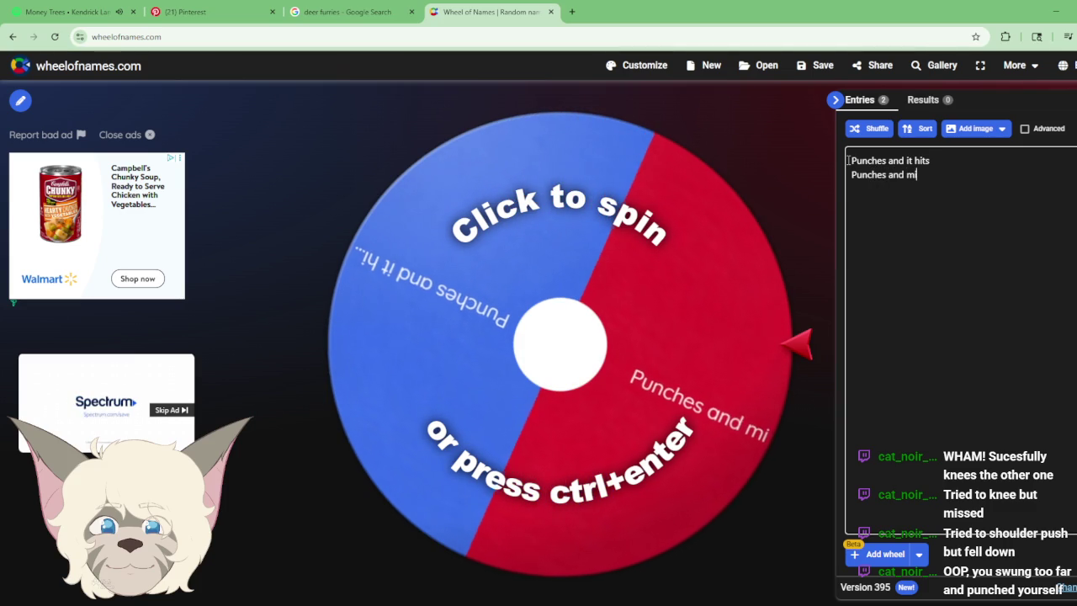
text(ssed)
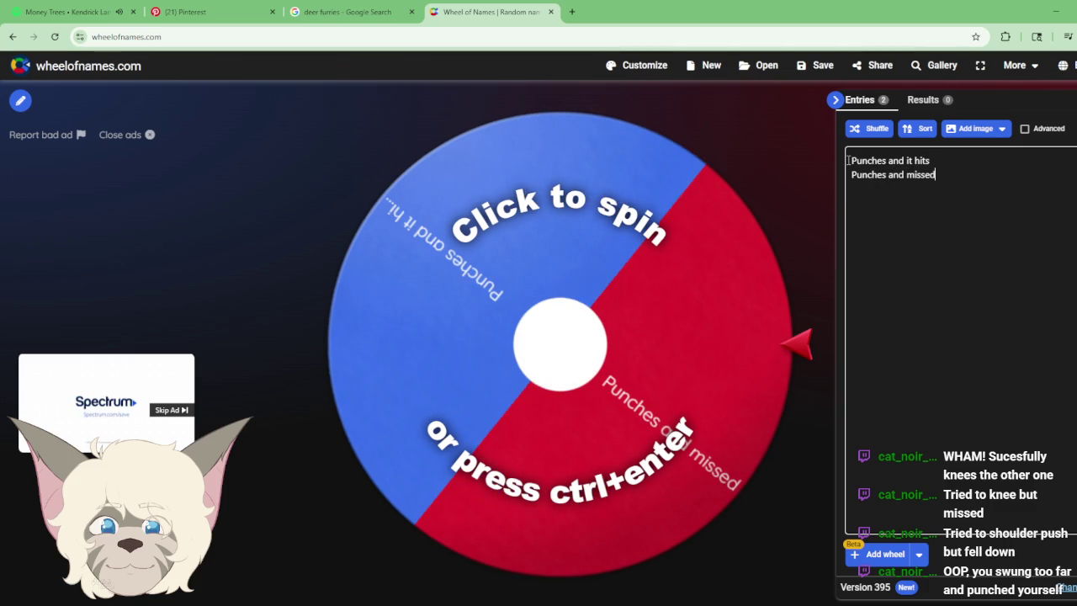
key(Return)
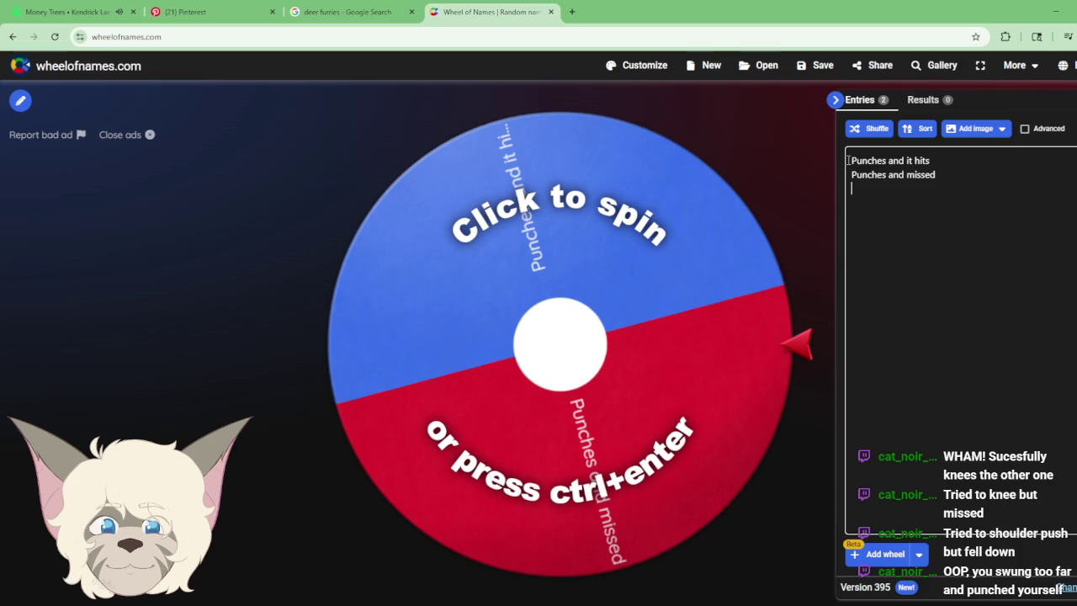
text(Got scar)
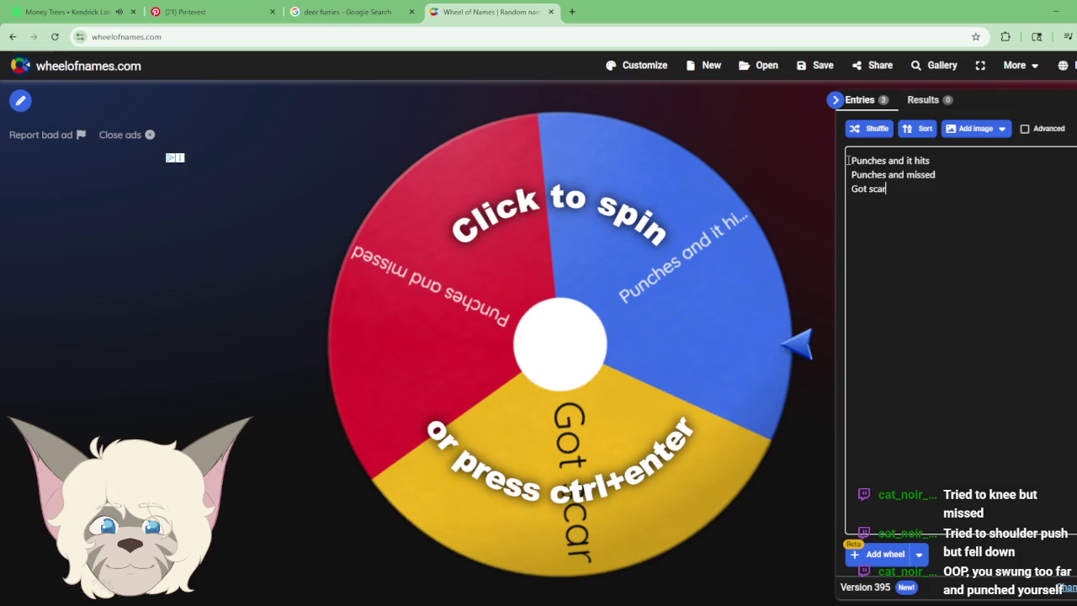
text(ed and op)
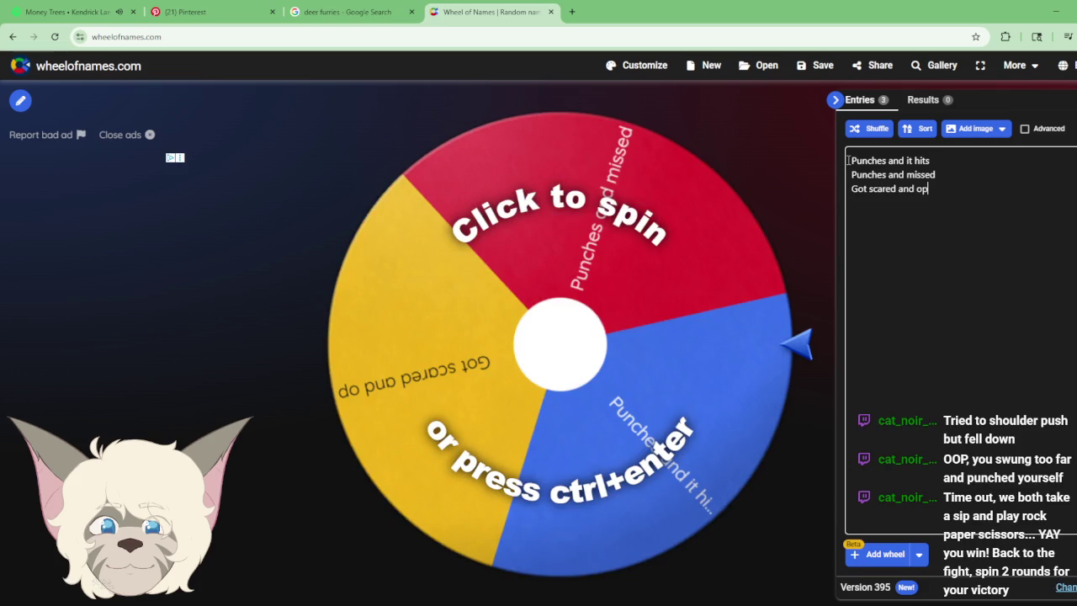
text(ened his arm)
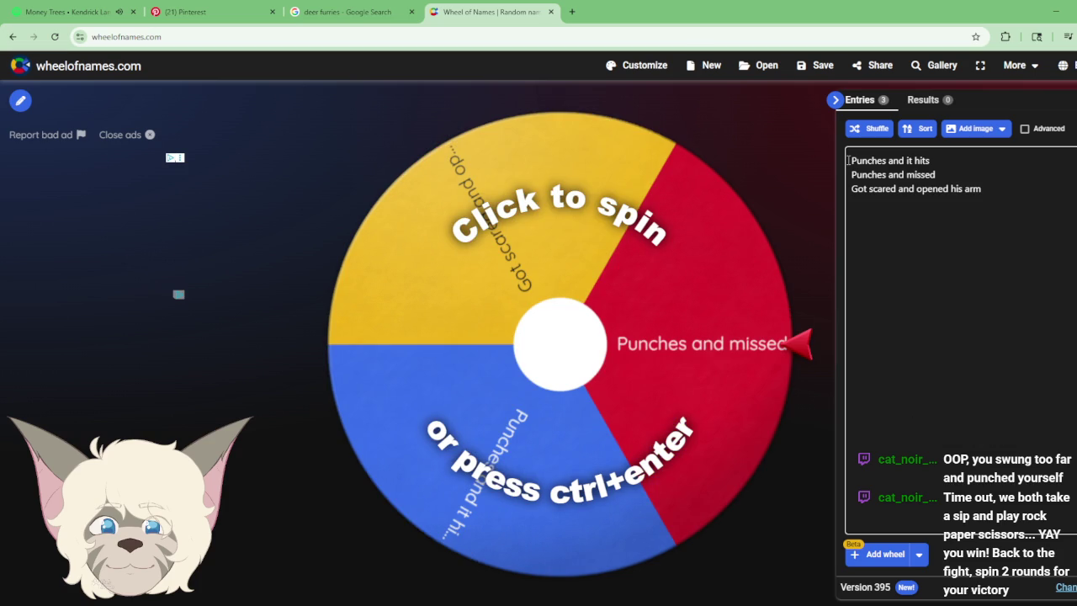
text(s)
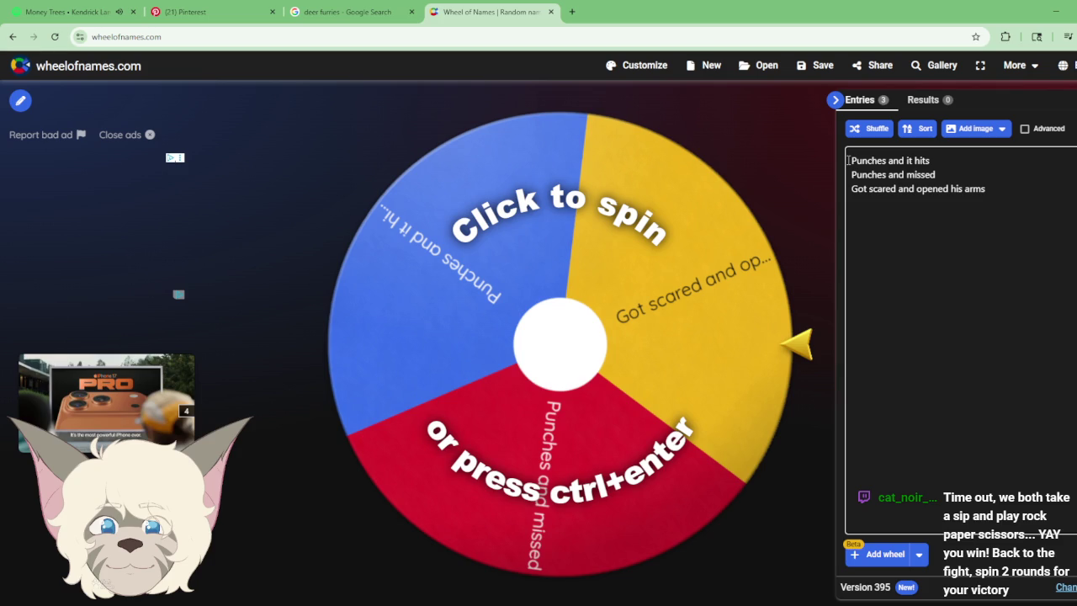
text( to hug inste)
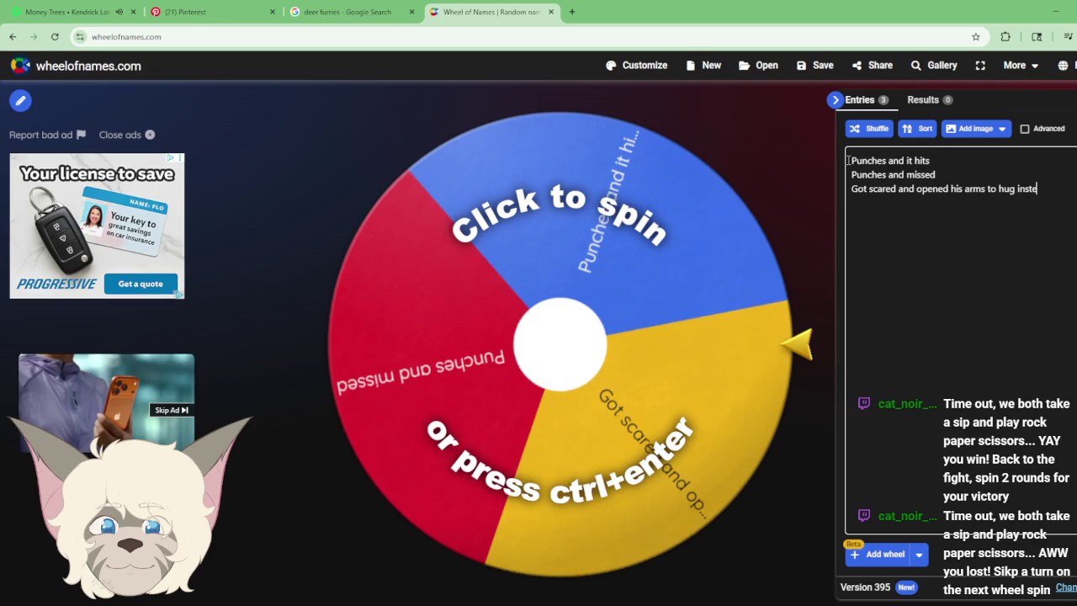
text(ad)
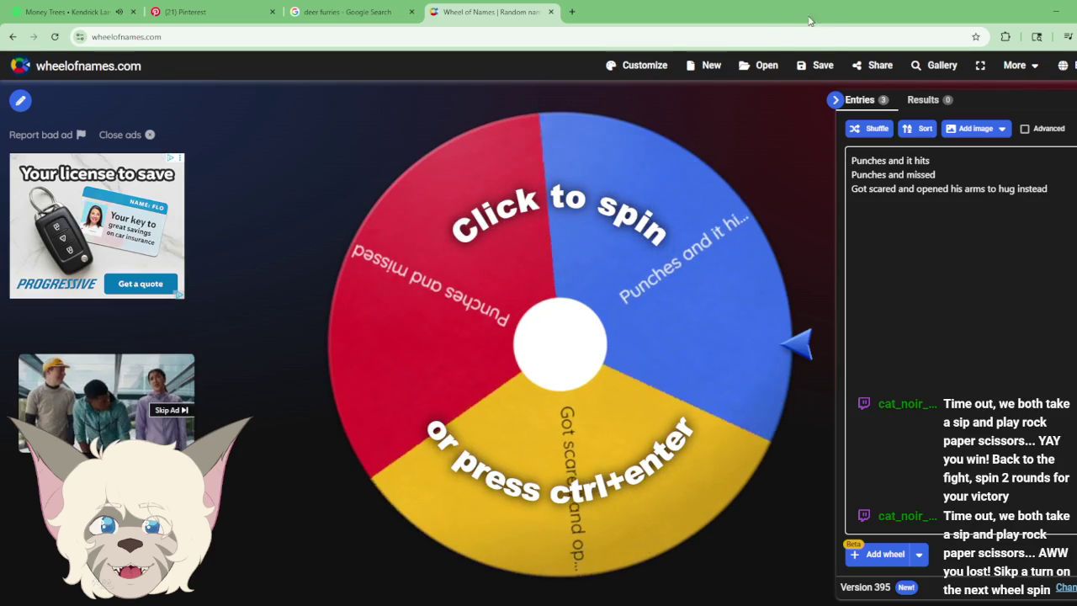
key(alt+Tab)
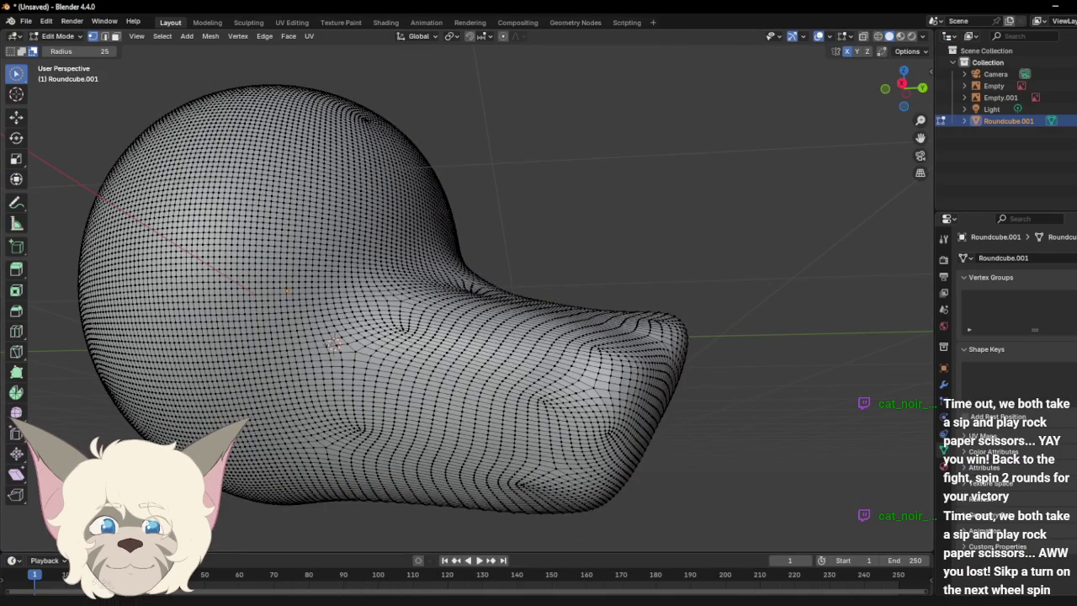
key(alt+Tab)
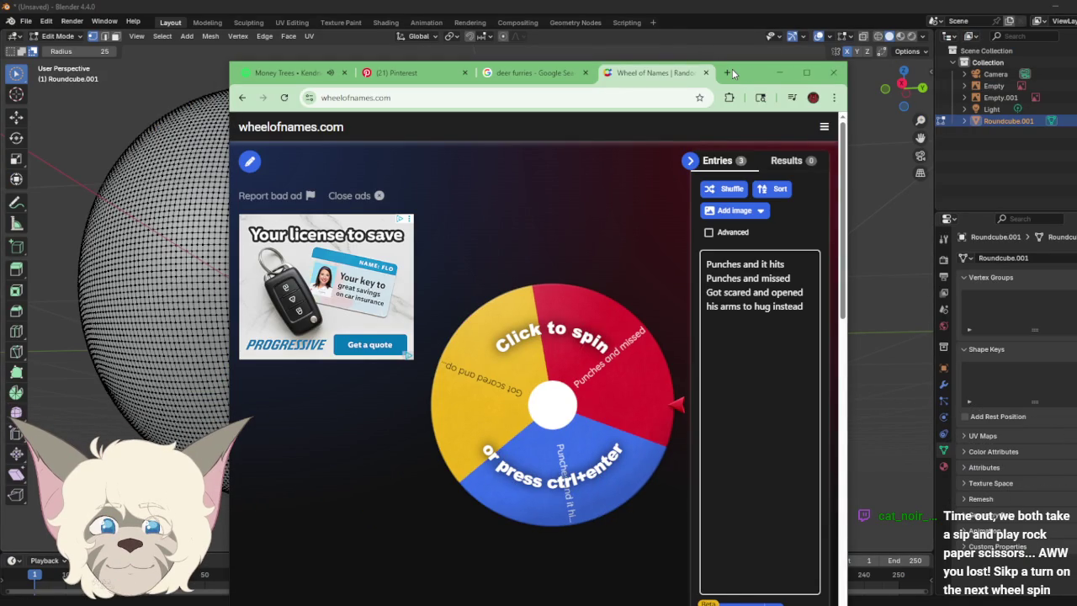
Step: Close the Wheel of Names tab and open a blank new tab in Chrome
click(706, 72)
double_click(702, 74)
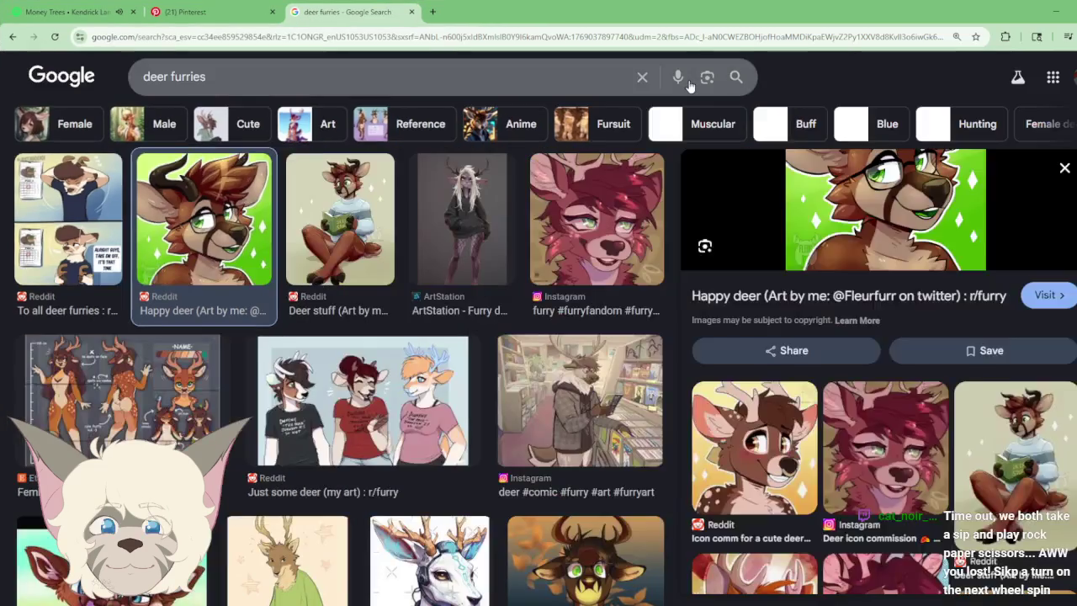
click(680, 74)
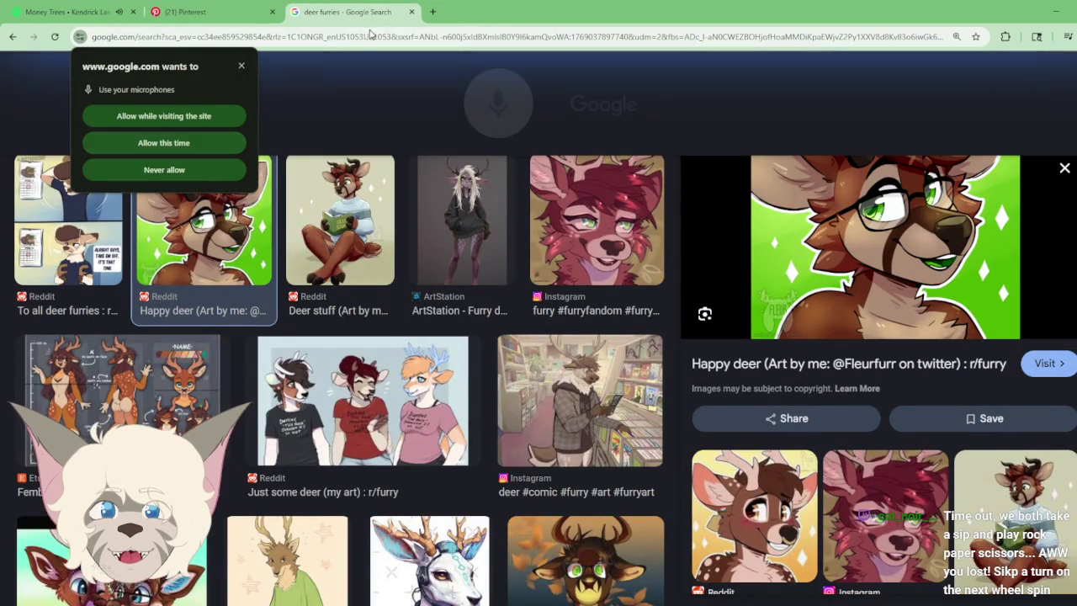
click(434, 15)
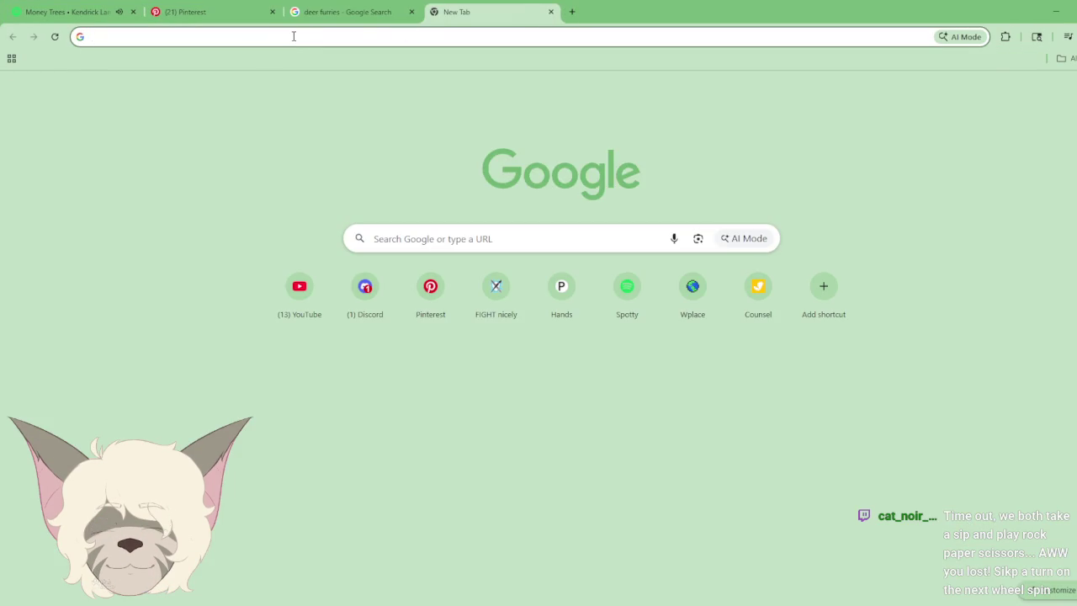
click(294, 37)
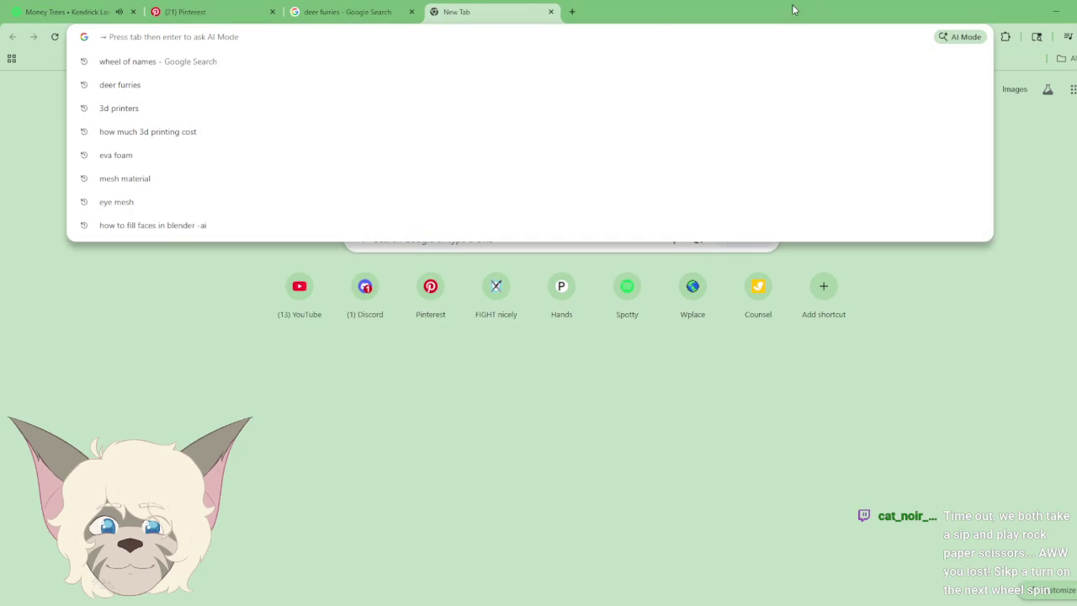
Step: Restore Chrome, close the Pinterest and empty tabs, and drag the window left over Blender
double_click(185, 12)
click(303, 72)
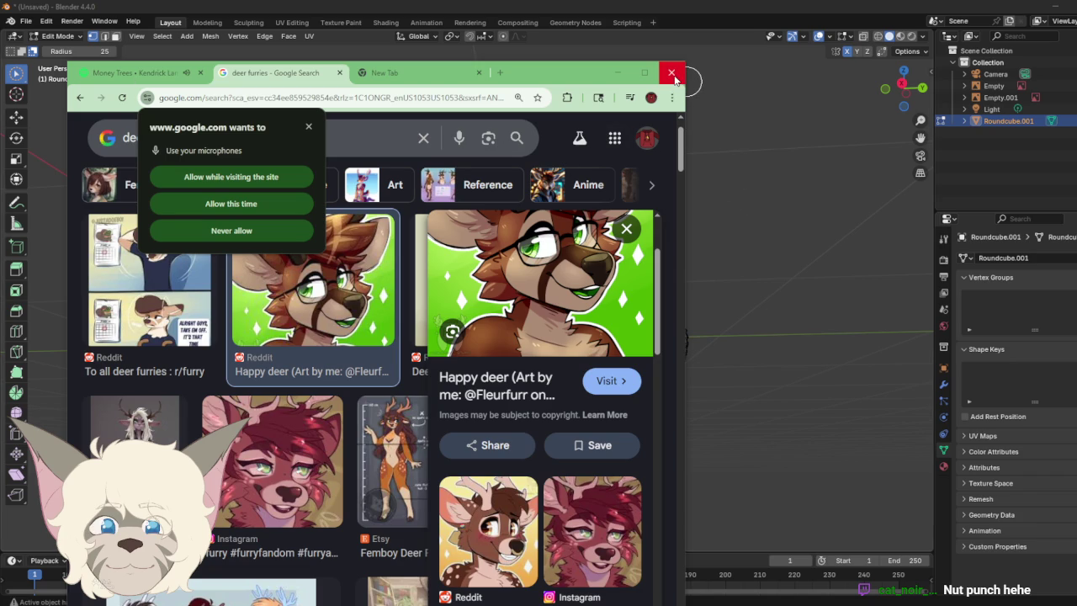
click(479, 73)
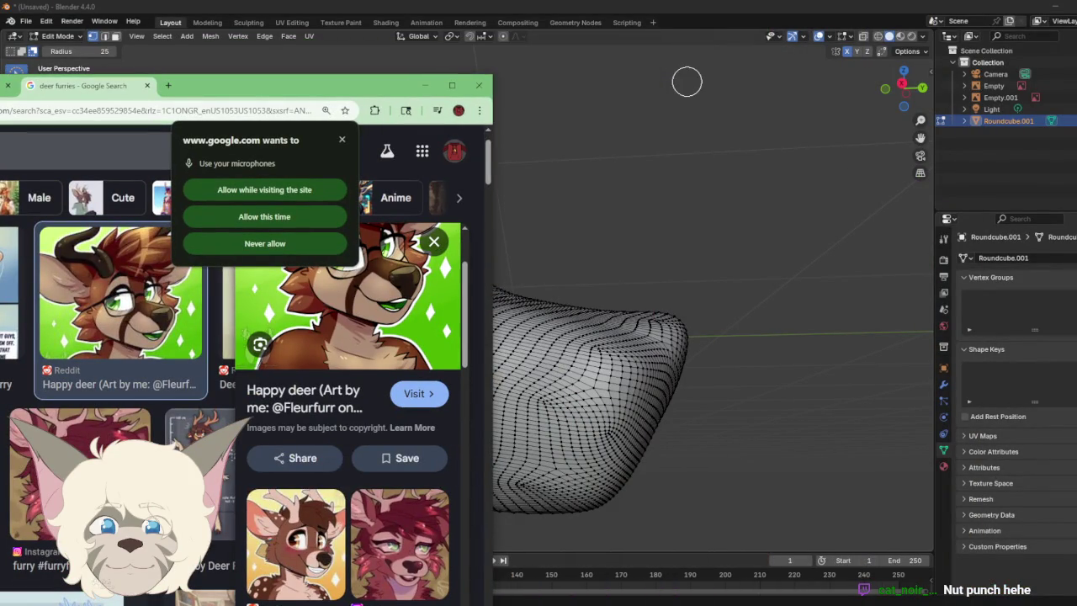
drag(379, 85, 9, 117)
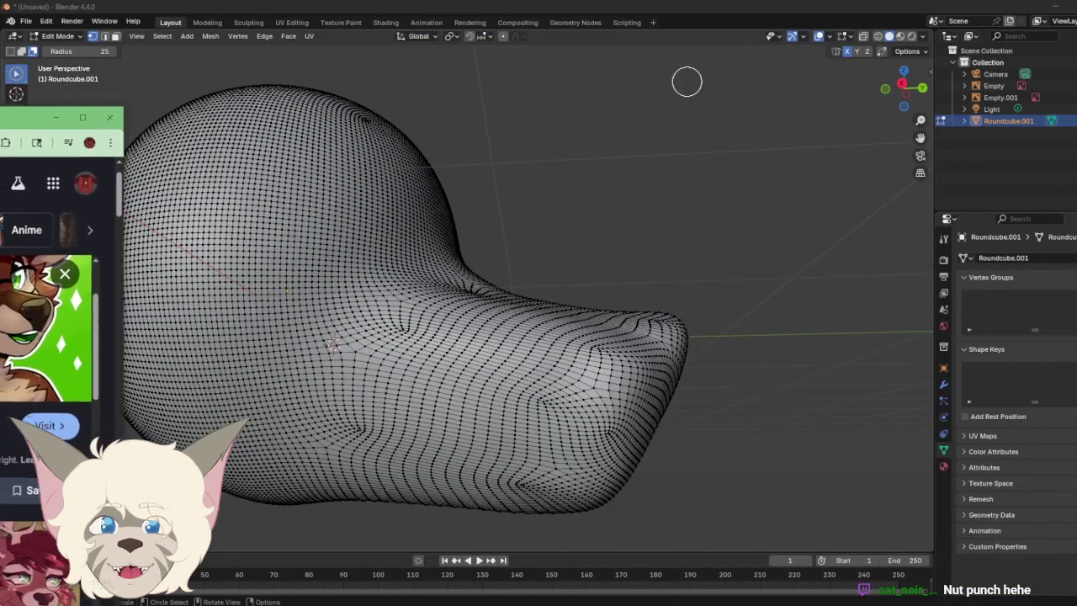
Step: Minimize Chrome to reveal the Roundcube.001 head mesh in Blender
click(55, 117)
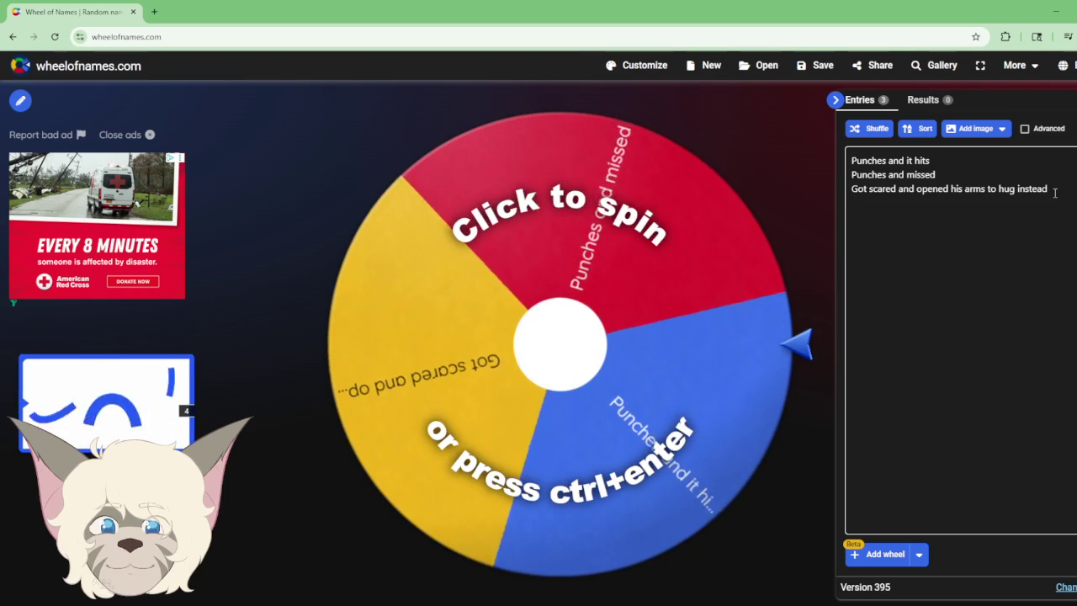
Step: Add entries 'Punch in the stomach', 'Successful knee hit', 'knee hit missed' and start 'punch self'
key(Return)
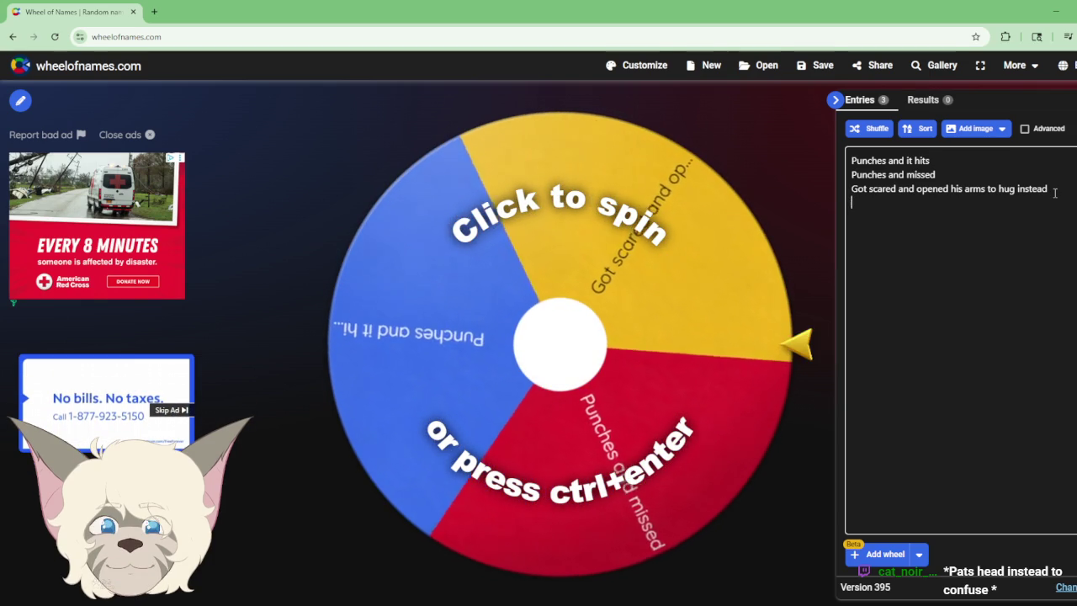
text(P)
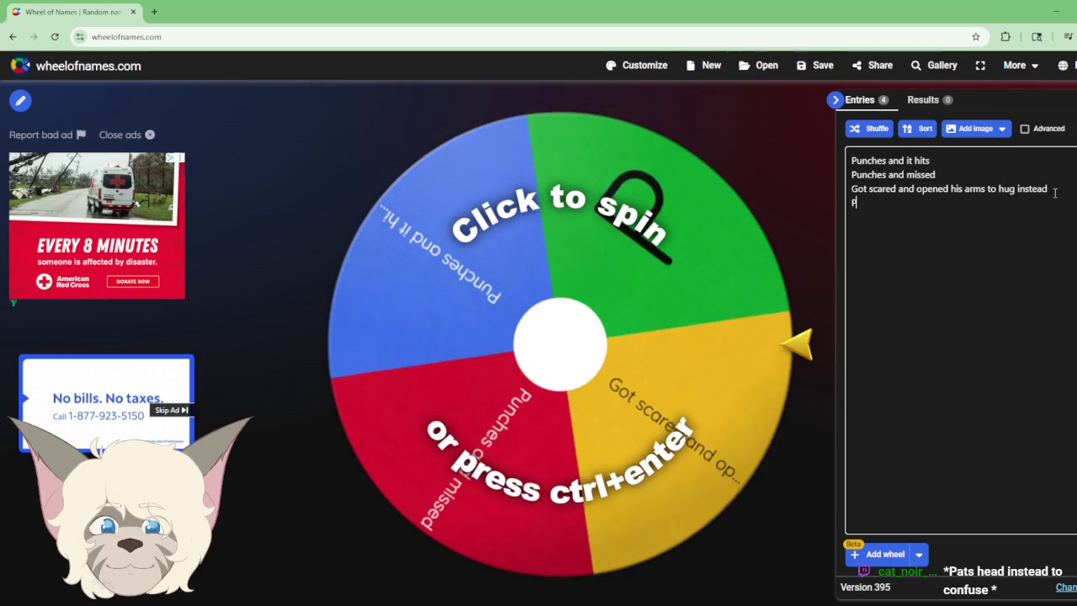
text(unch in th)
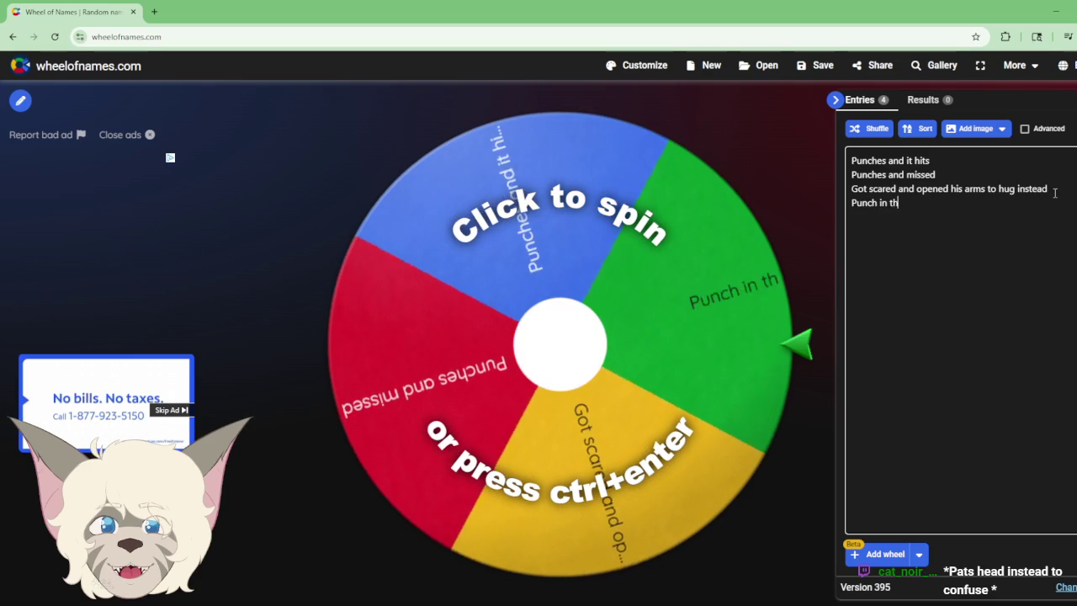
text(e stomach)
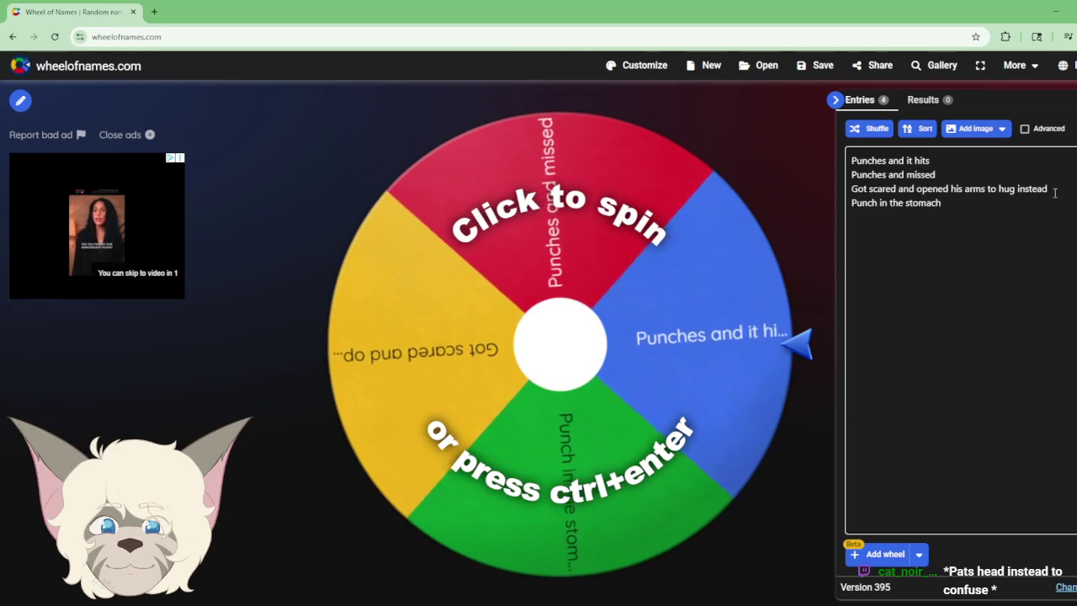
key(Return)
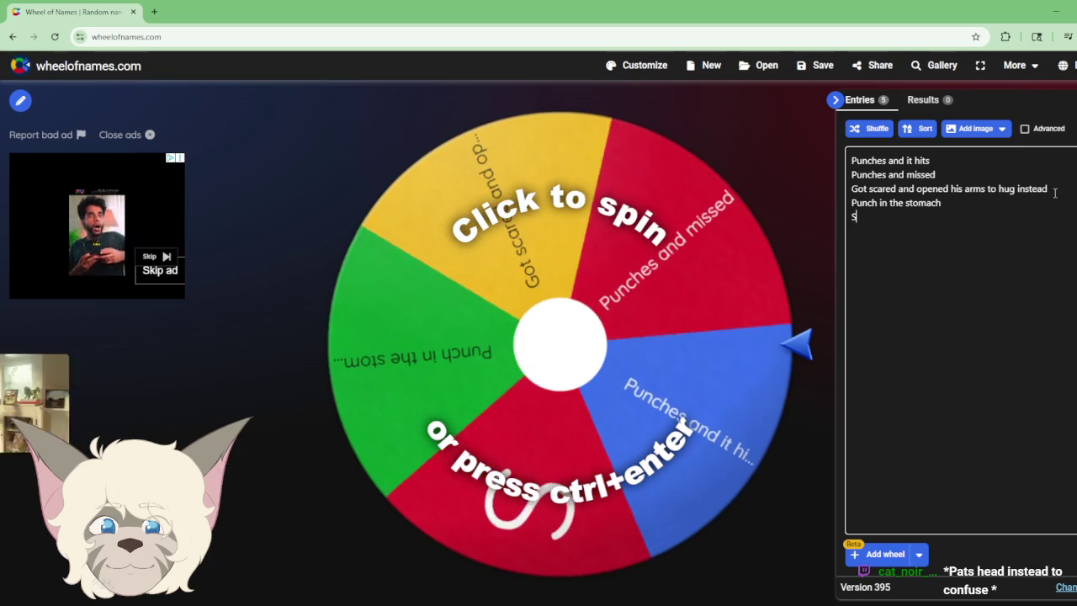
text(Succes)
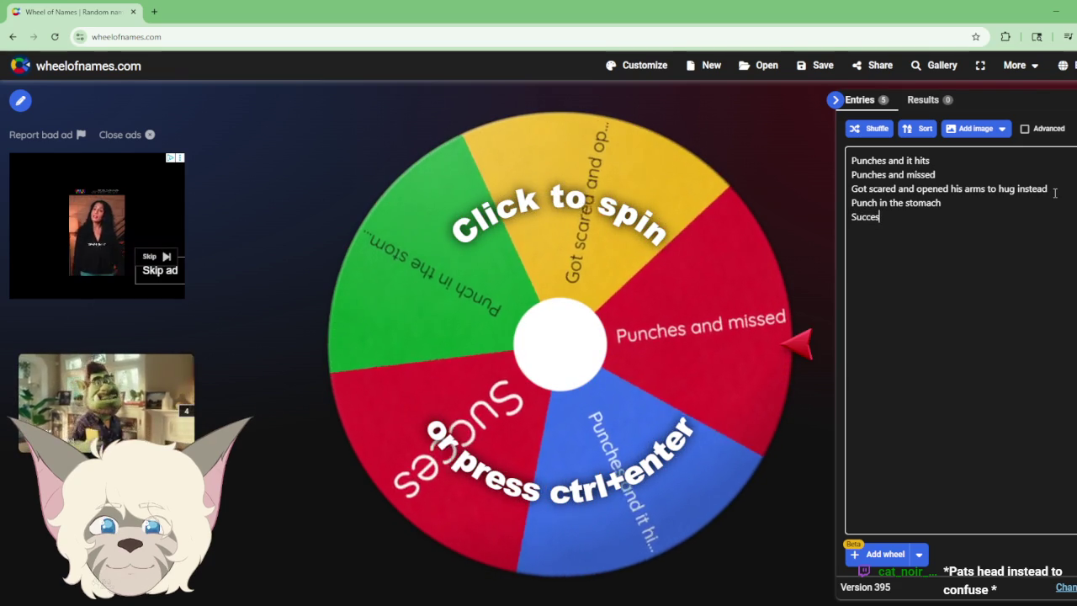
text(sful)
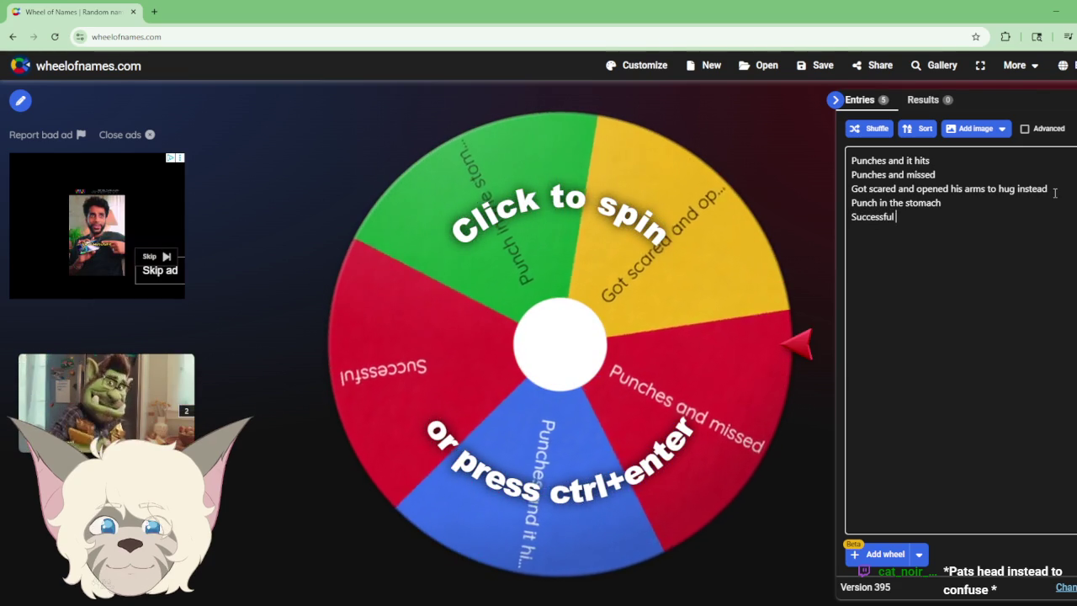
text( kene)
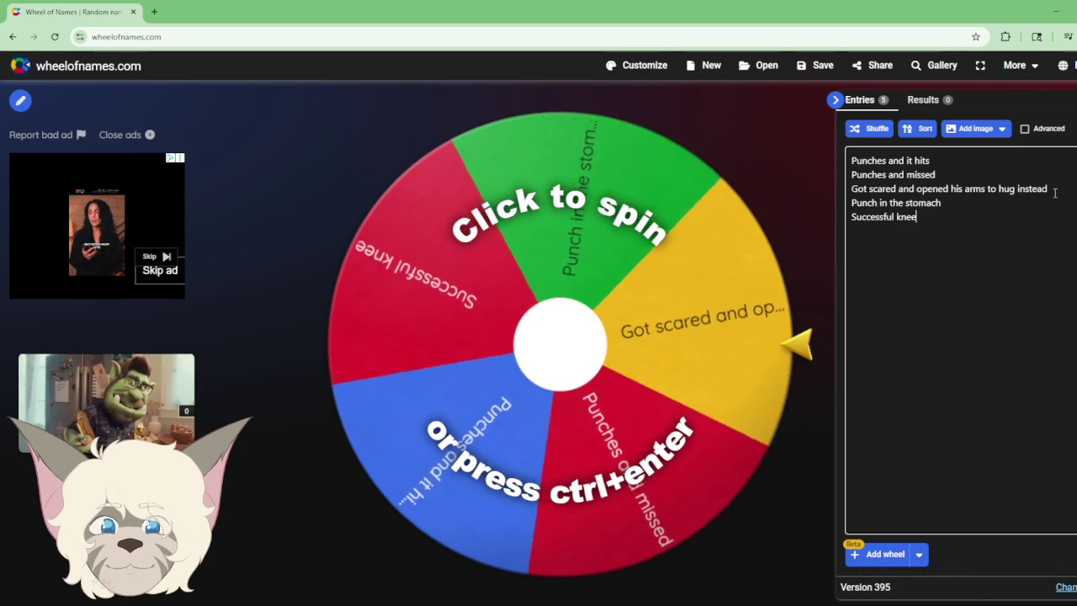
text( hit)
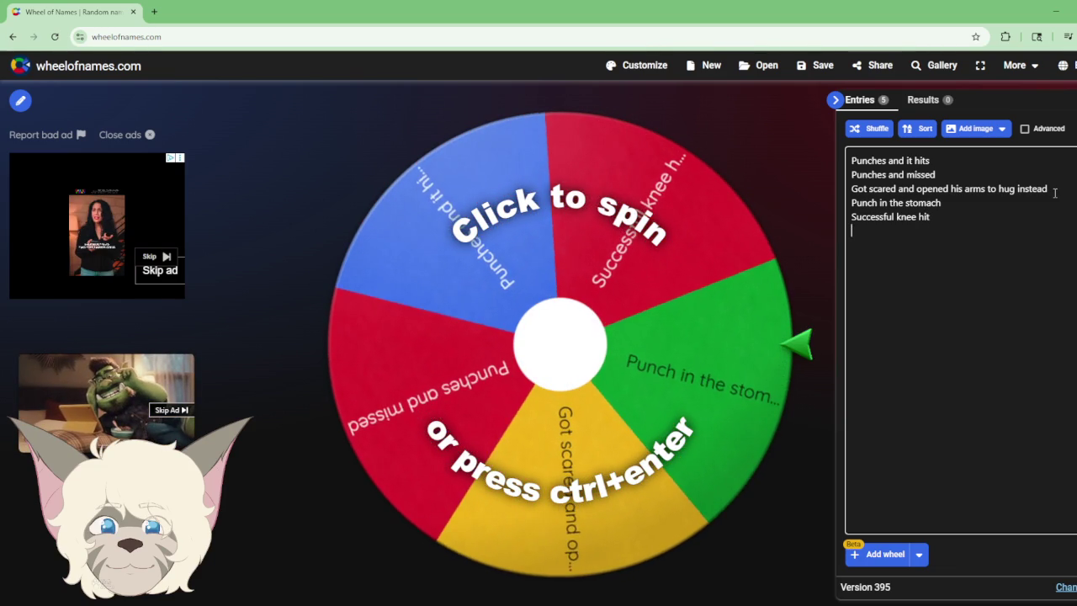
key(Return)
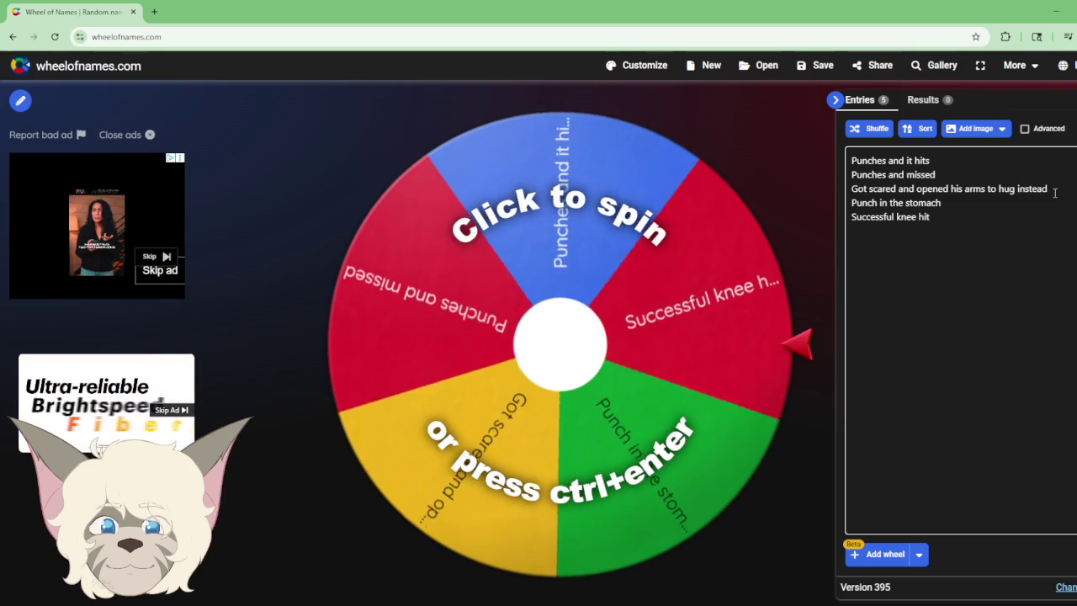
key(Return)
text(kn)
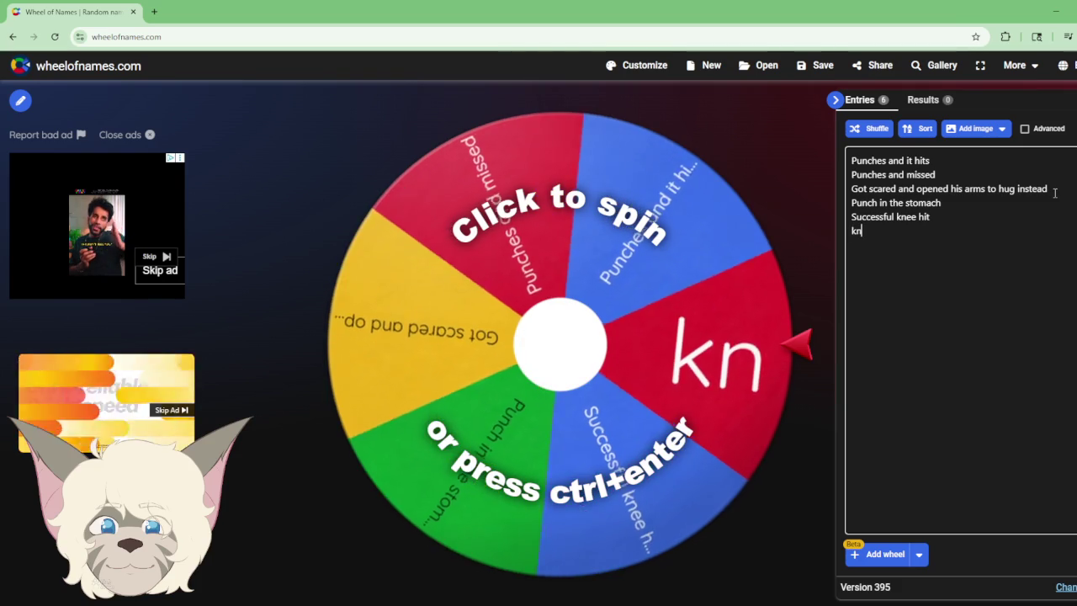
text(ee hit)
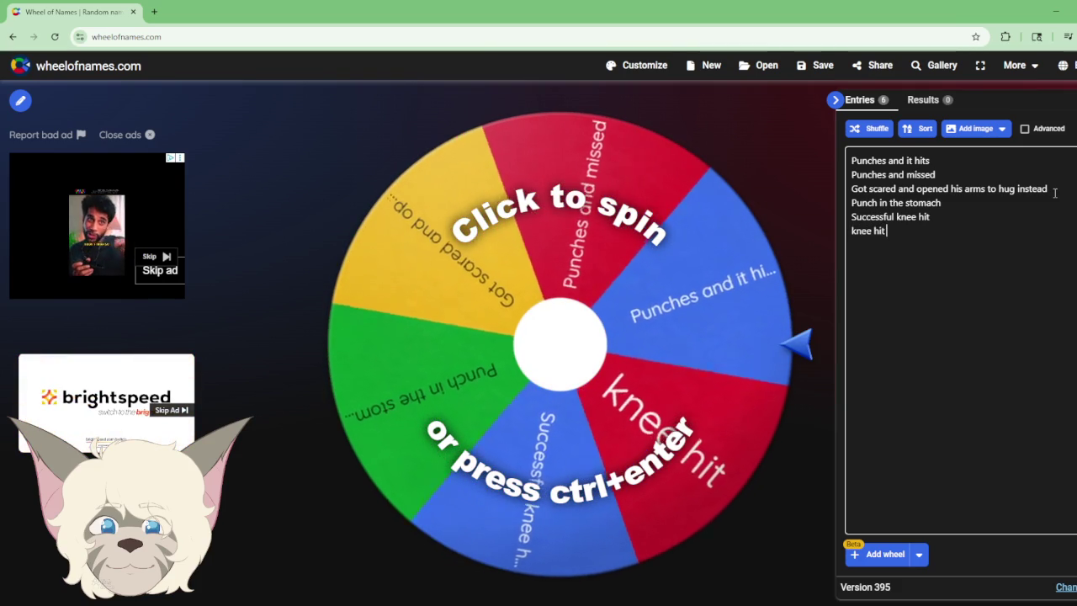
text( missed)
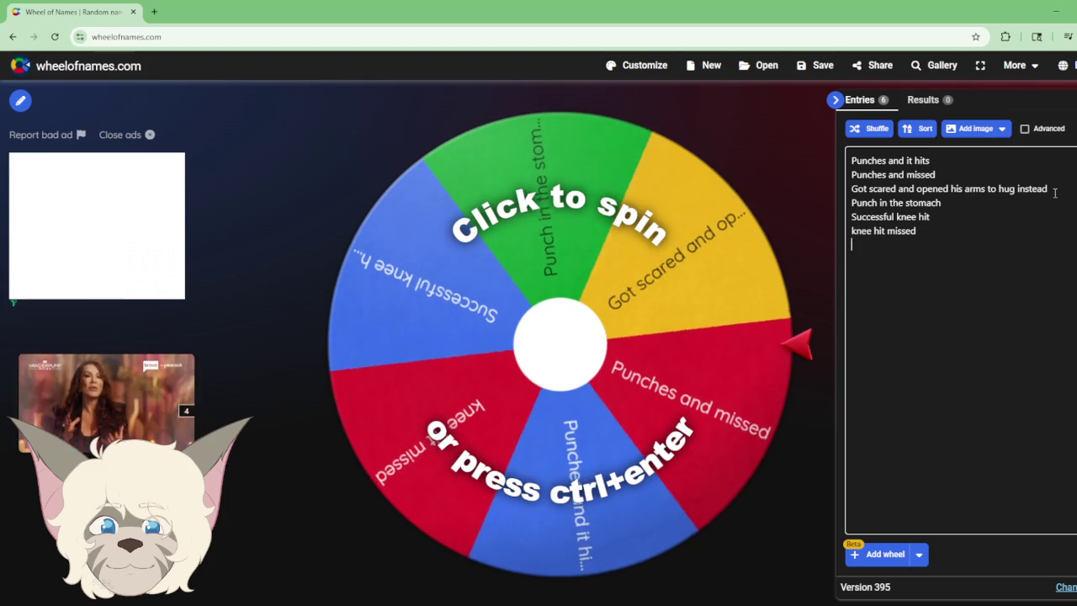
key(Return)
text(pun)
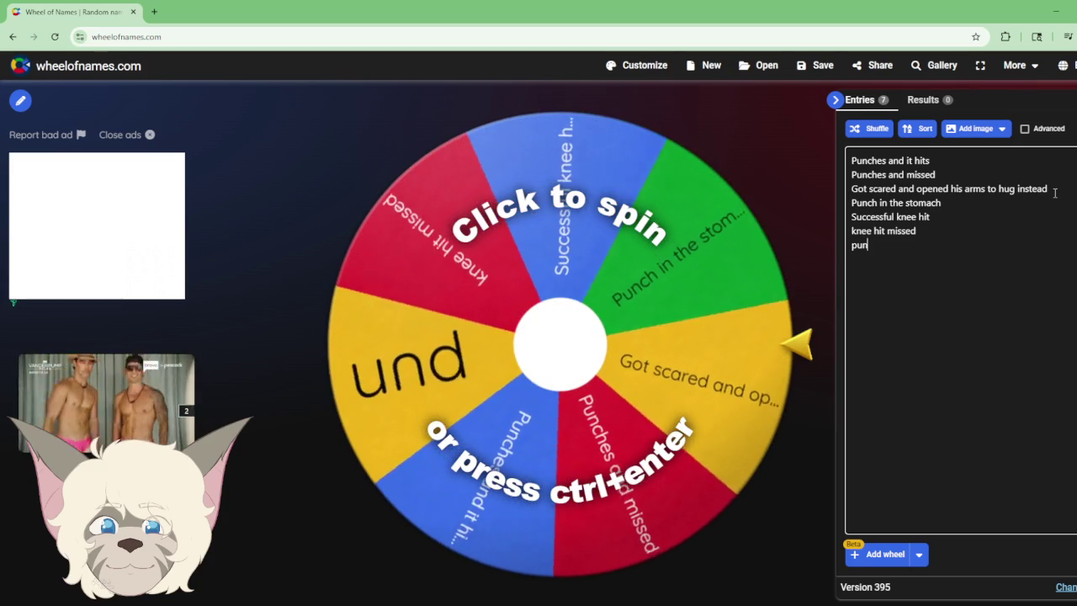
text(ch sel)
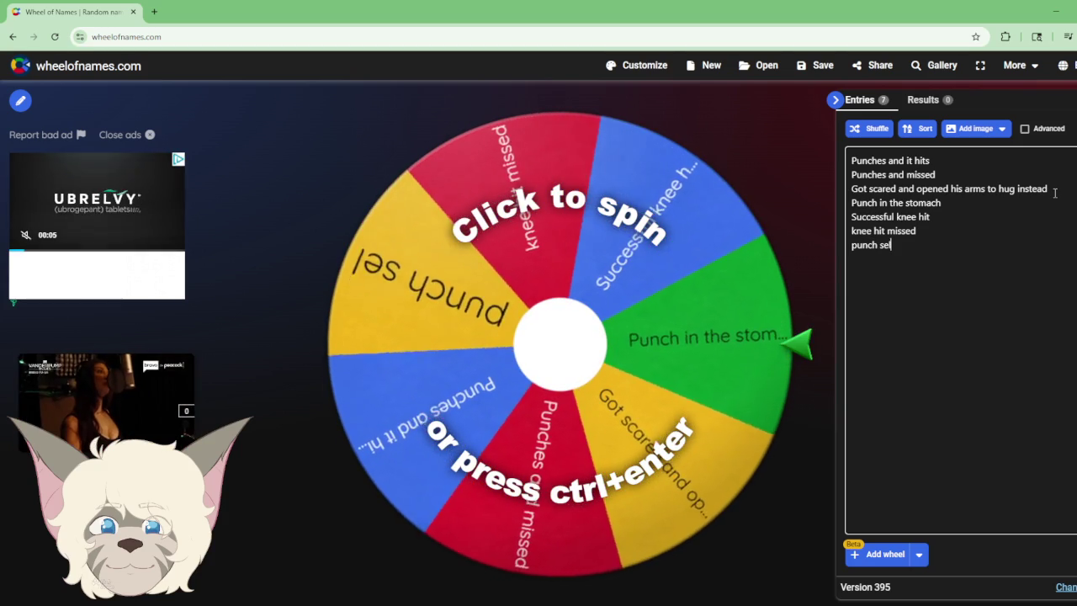
text(f)
Step: Add 'upper cut hit' and 'pats head (results may very', then delete the misspelled ending
key(Return)
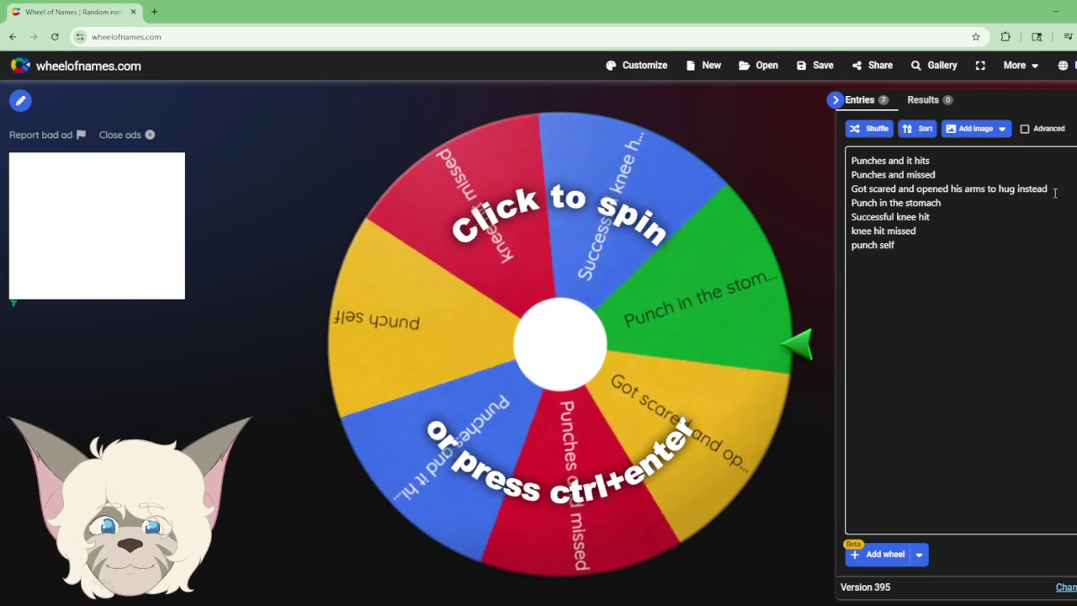
text(upper cu)
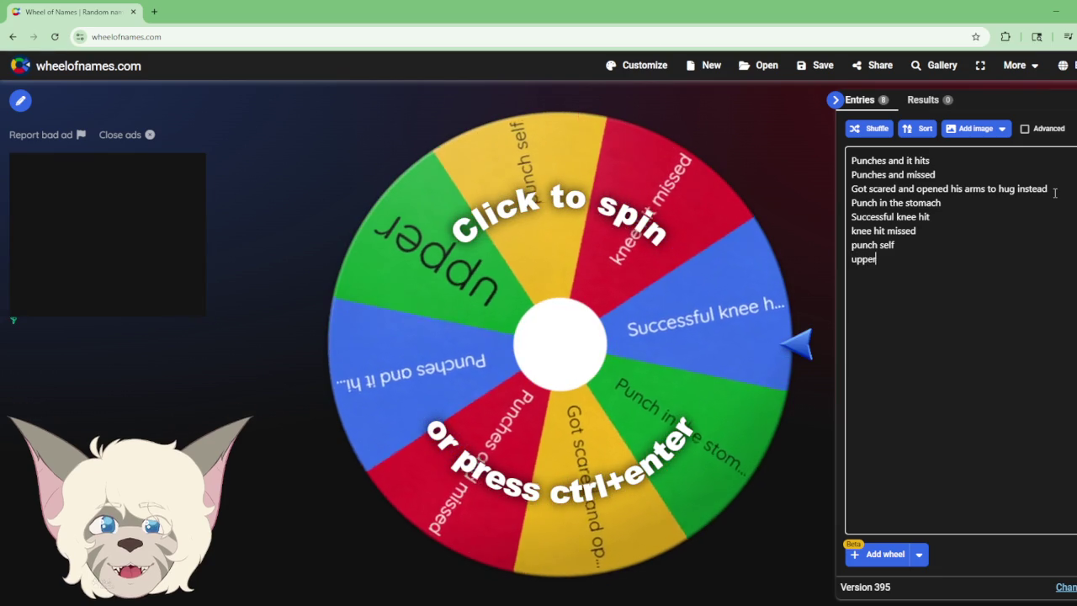
text(t)
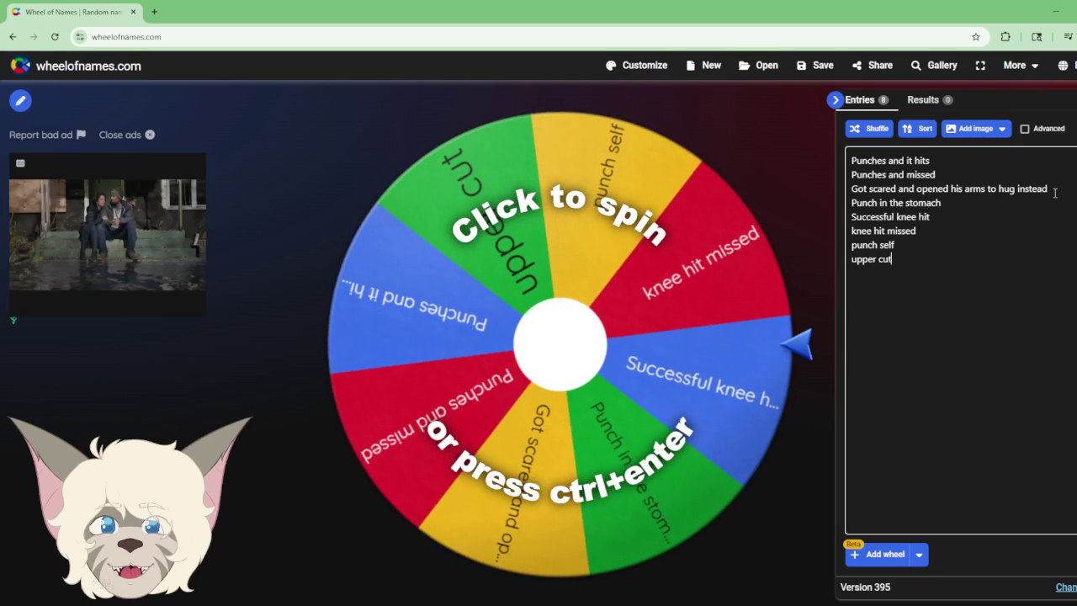
text( hit )
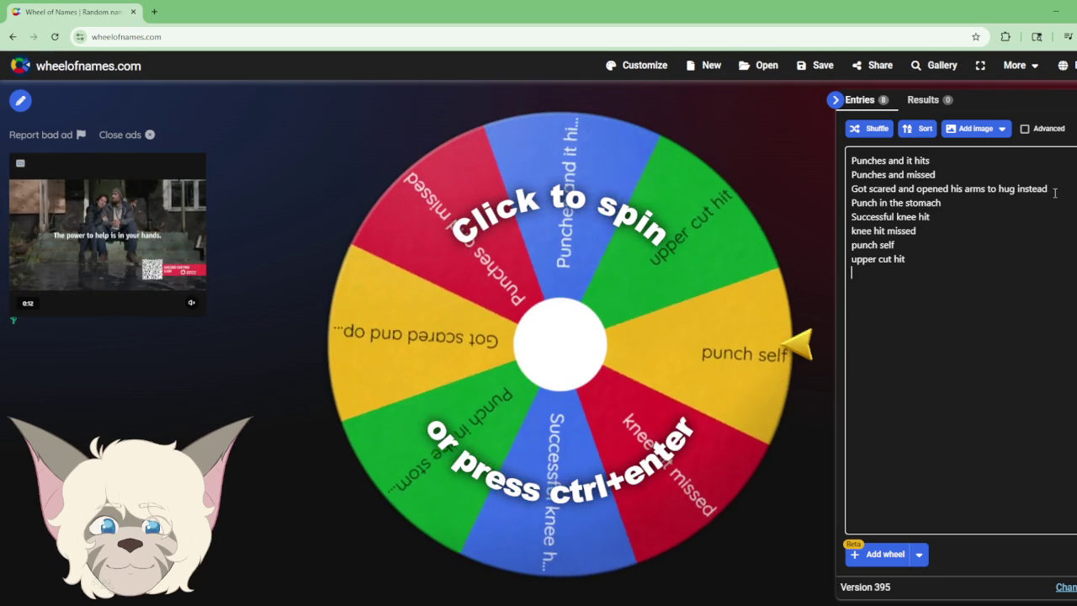
text(pats)
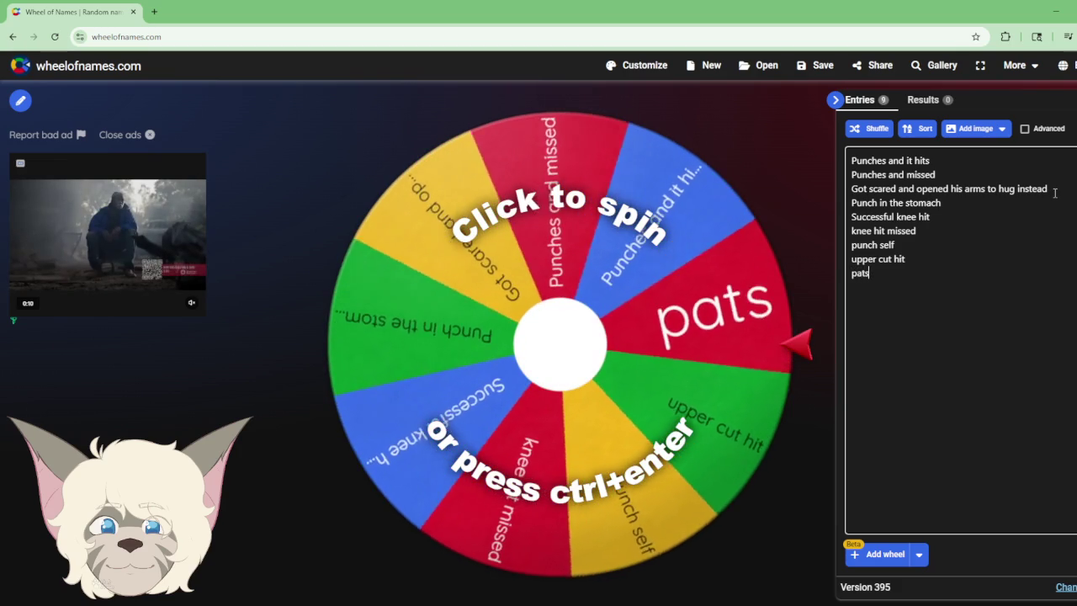
text( head)
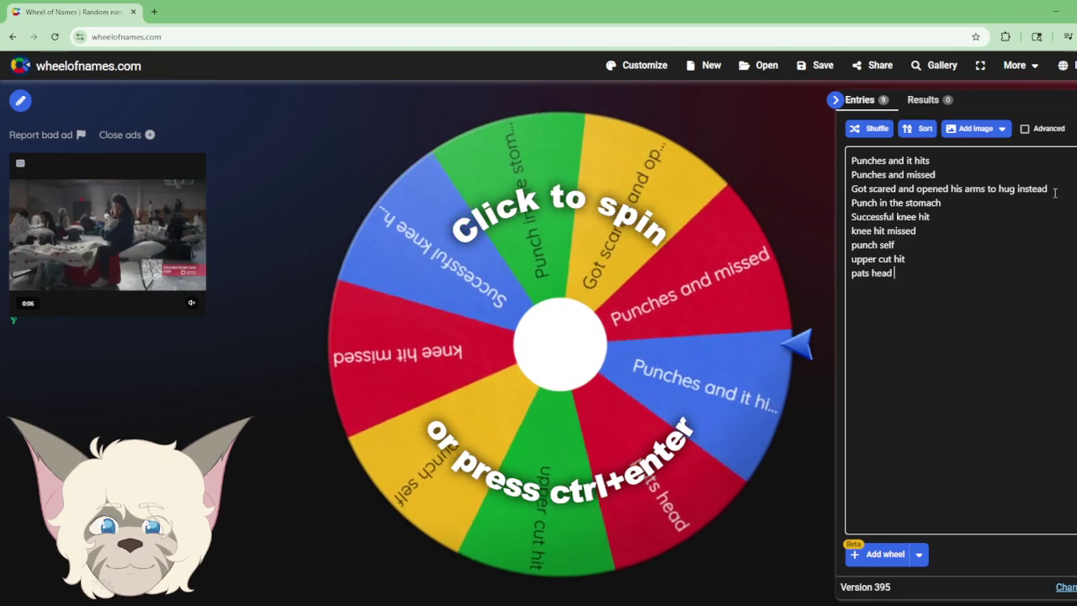
text( (res)
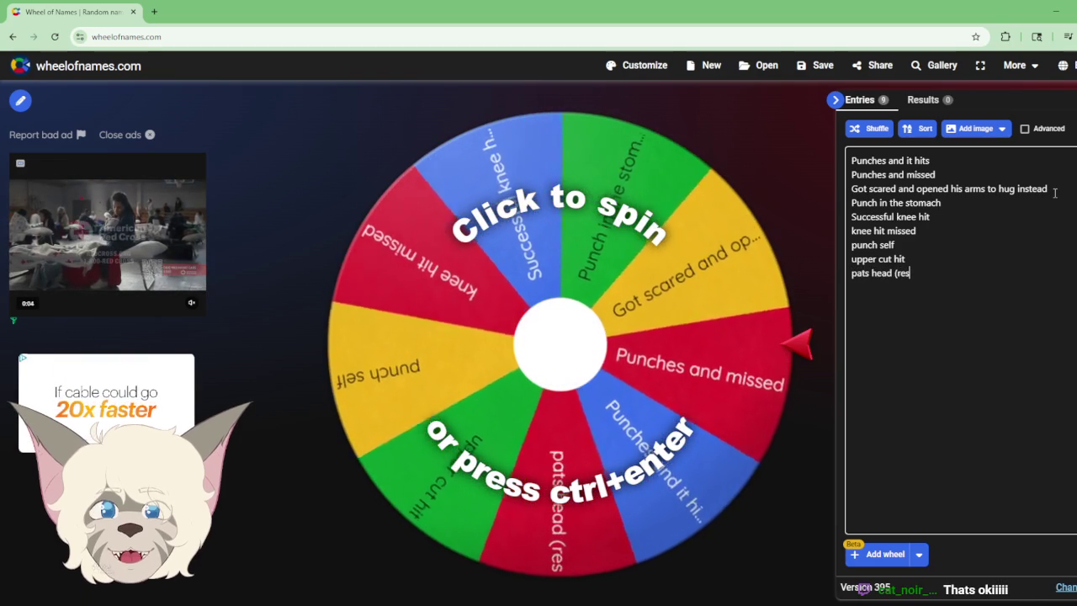
text(ults may v)
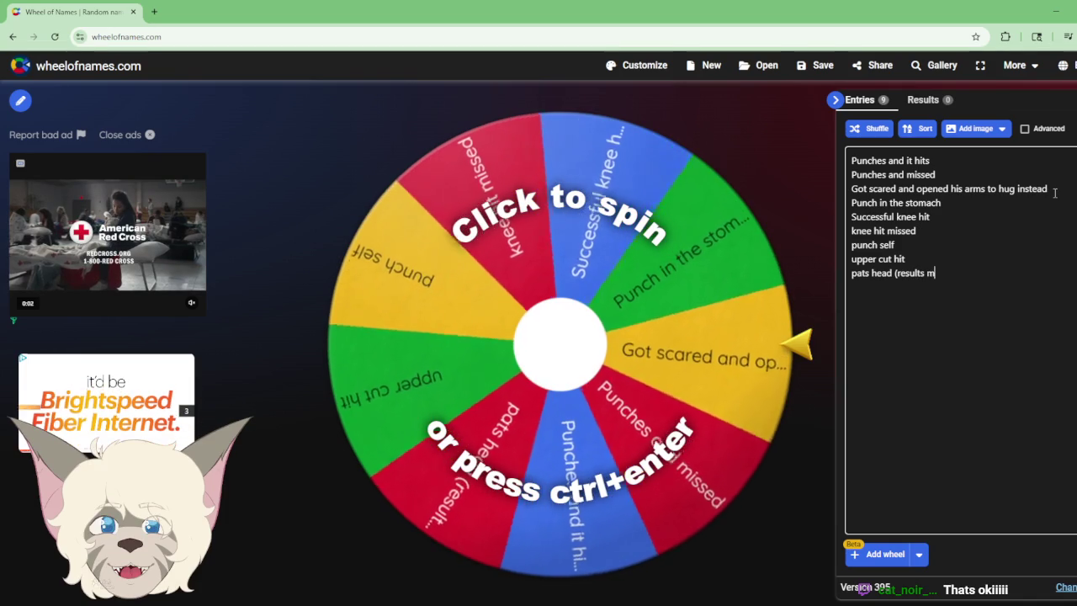
text(ery)
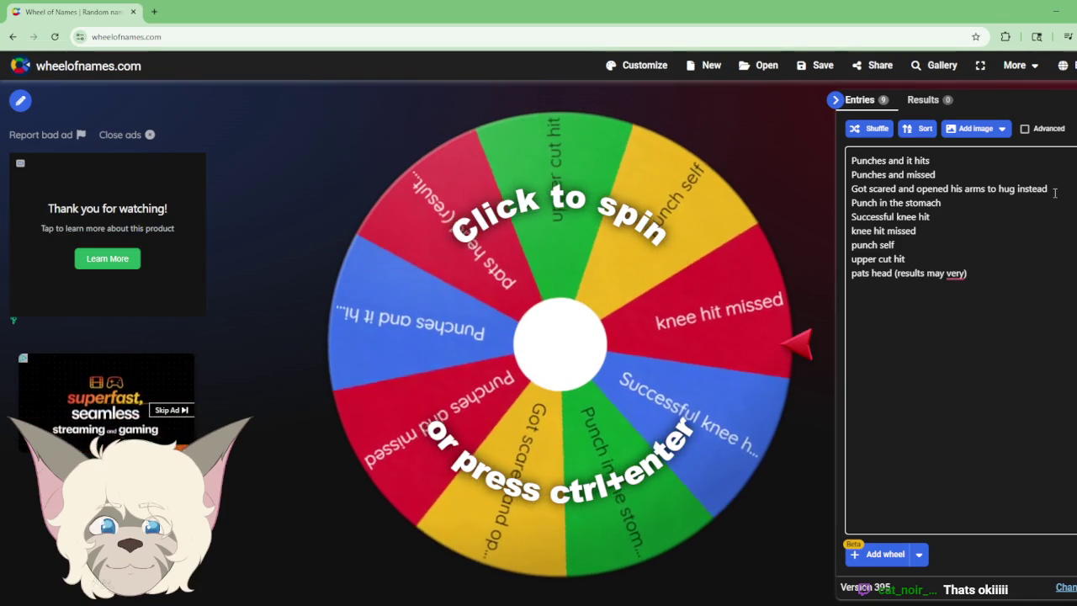
key(BackSpace)
key(BackSpace)
key(BackSpace)
key(BackSpace)
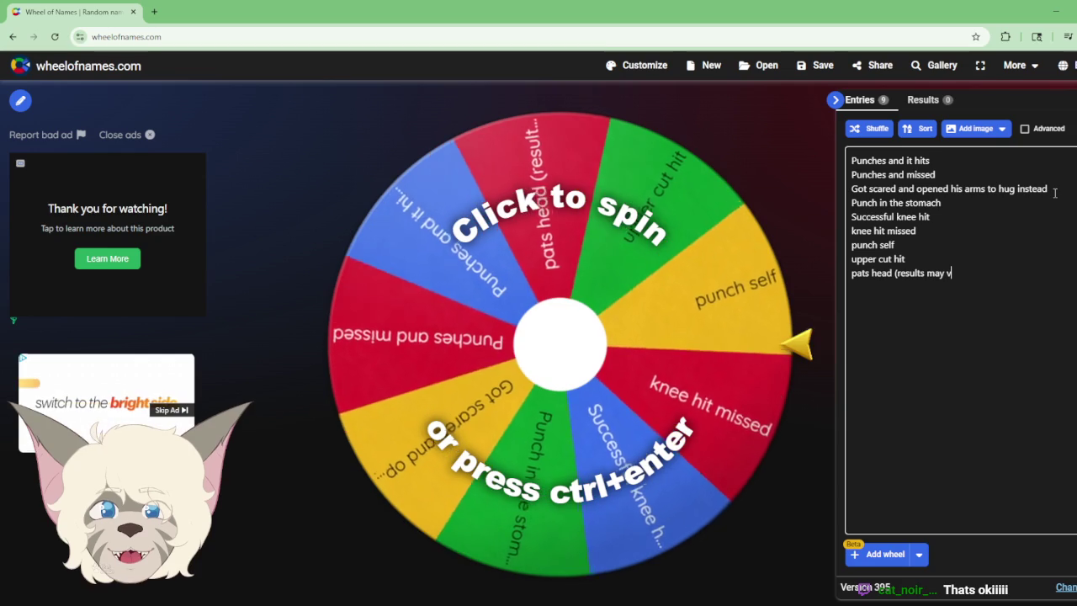
Step: Spin the wheel twice, closing the Successful knee hit result before the second spin
text(ary)
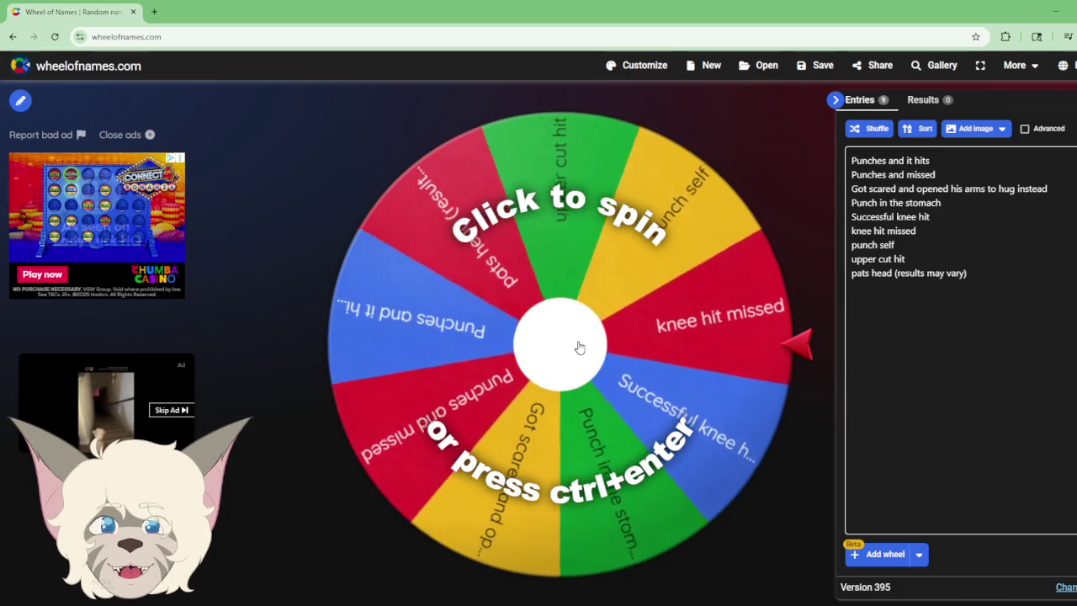
click(579, 348)
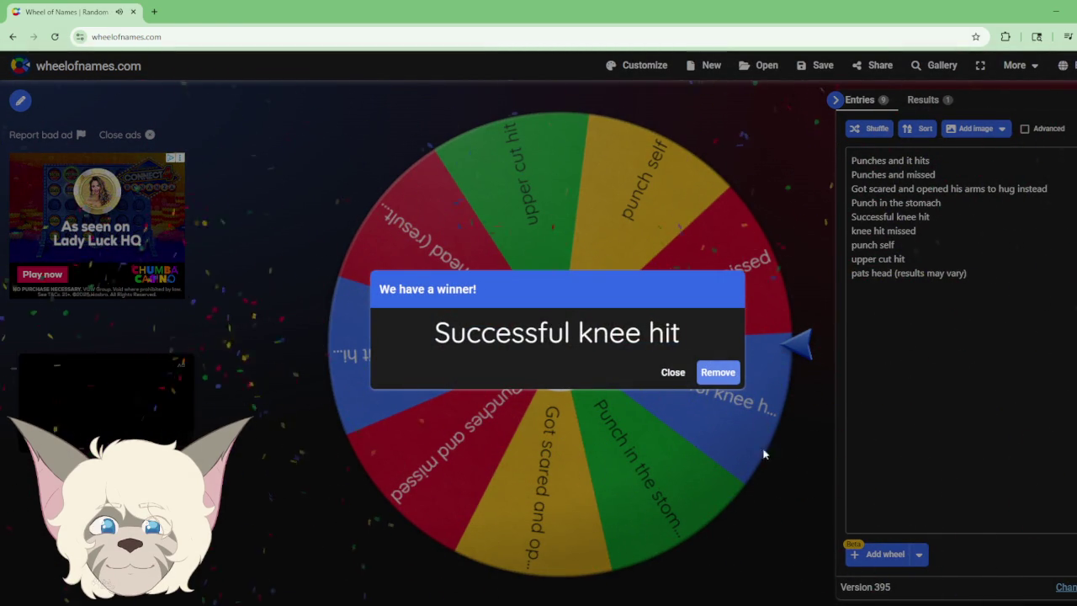
click(673, 373)
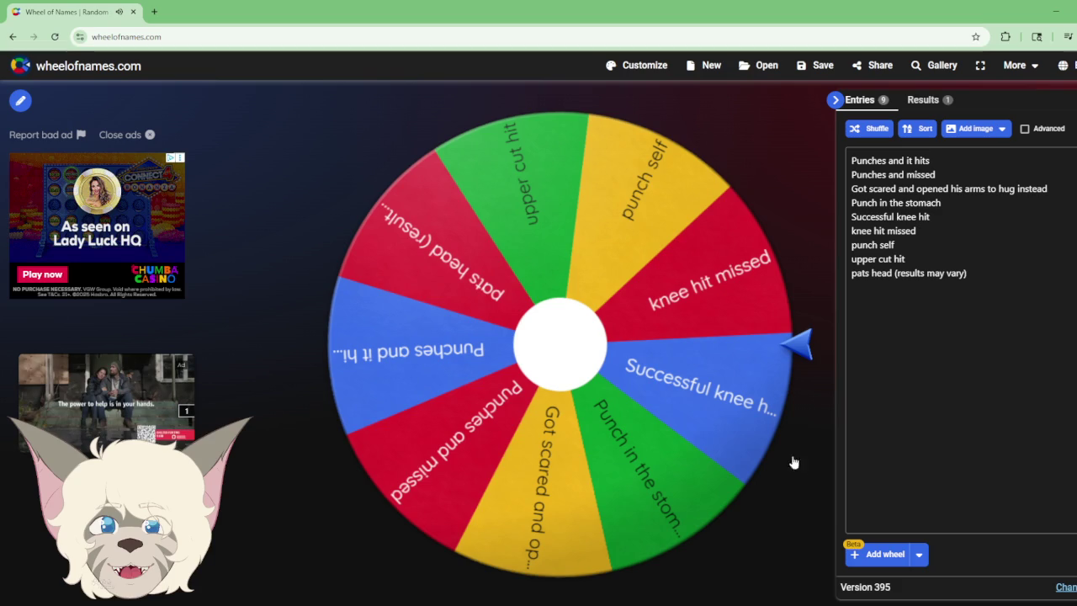
click(565, 341)
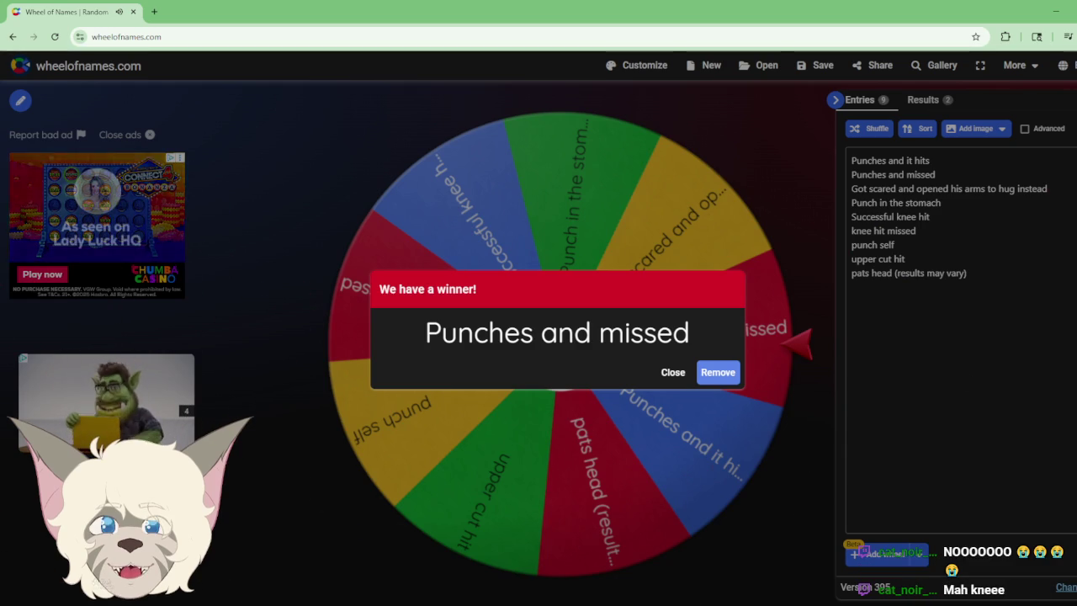
key(alt+Tab)
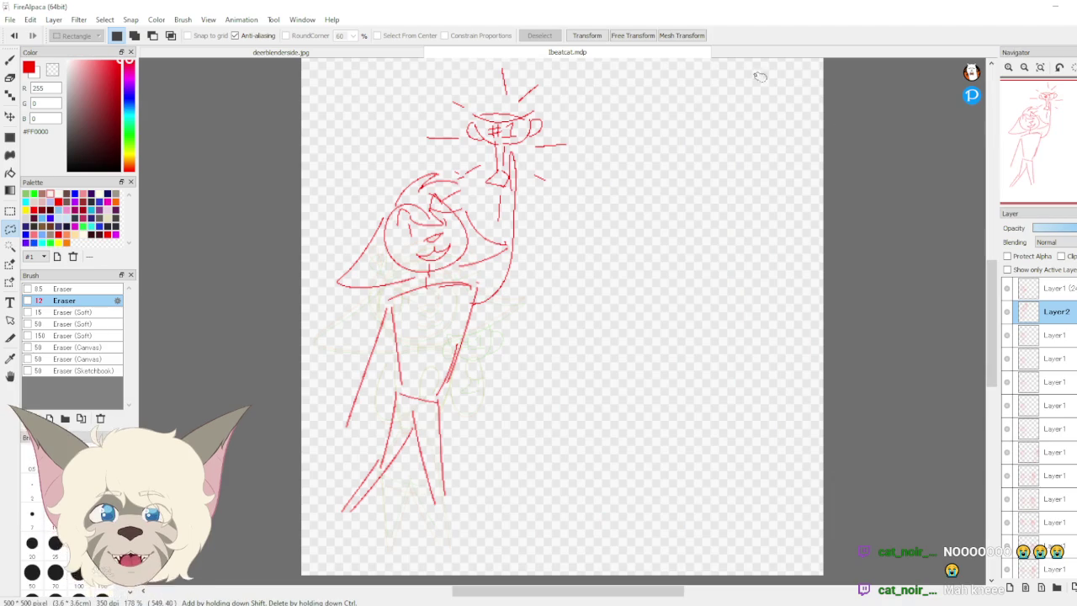
Step: Create a new 500×500 transparent canvas in FireAlpaca
click(7, 18)
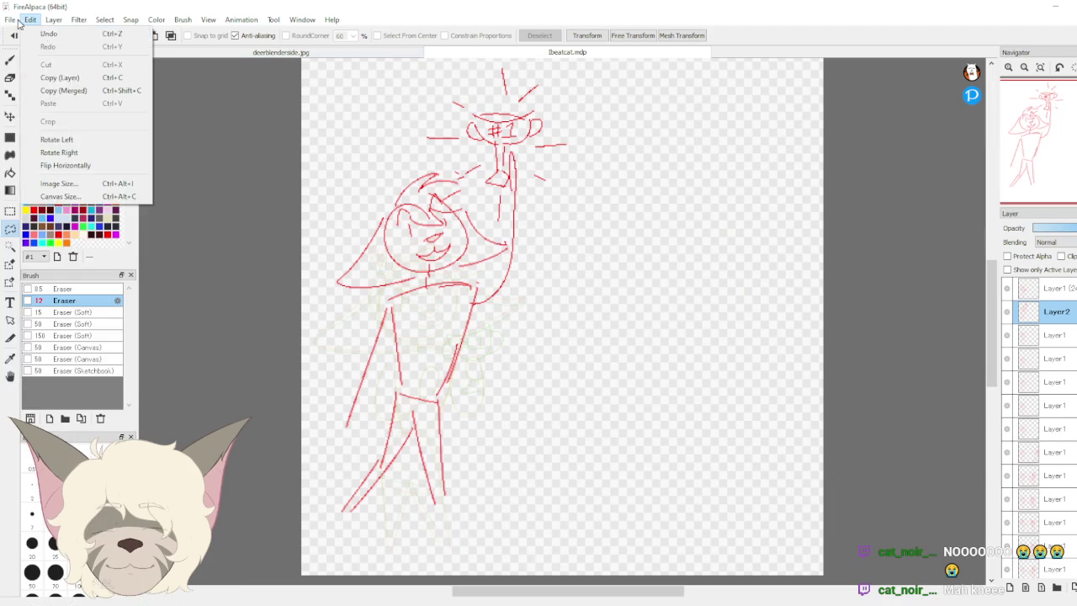
click(16, 32)
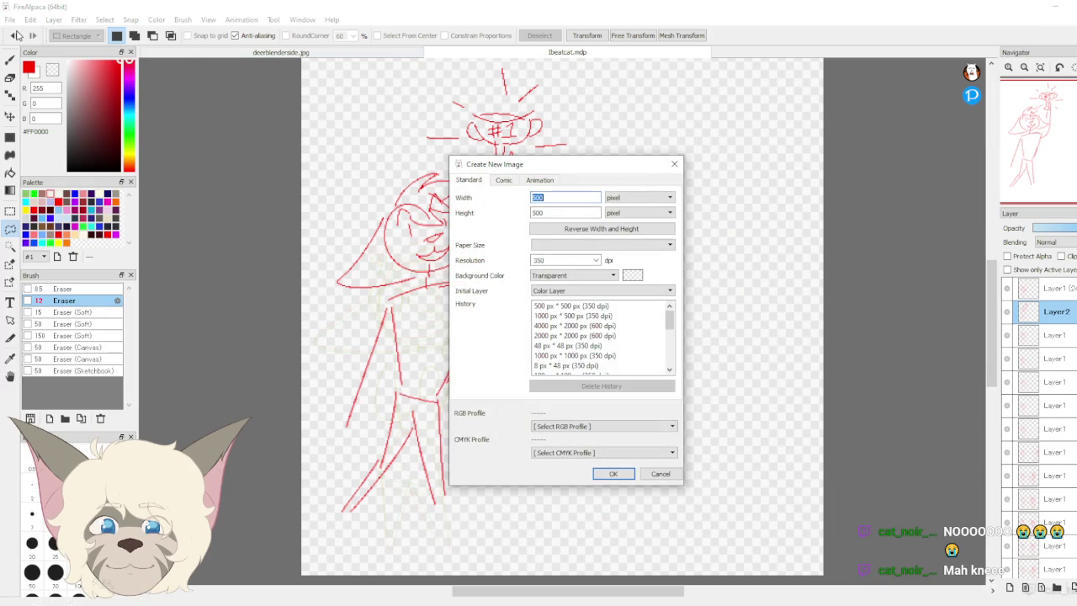
click(625, 476)
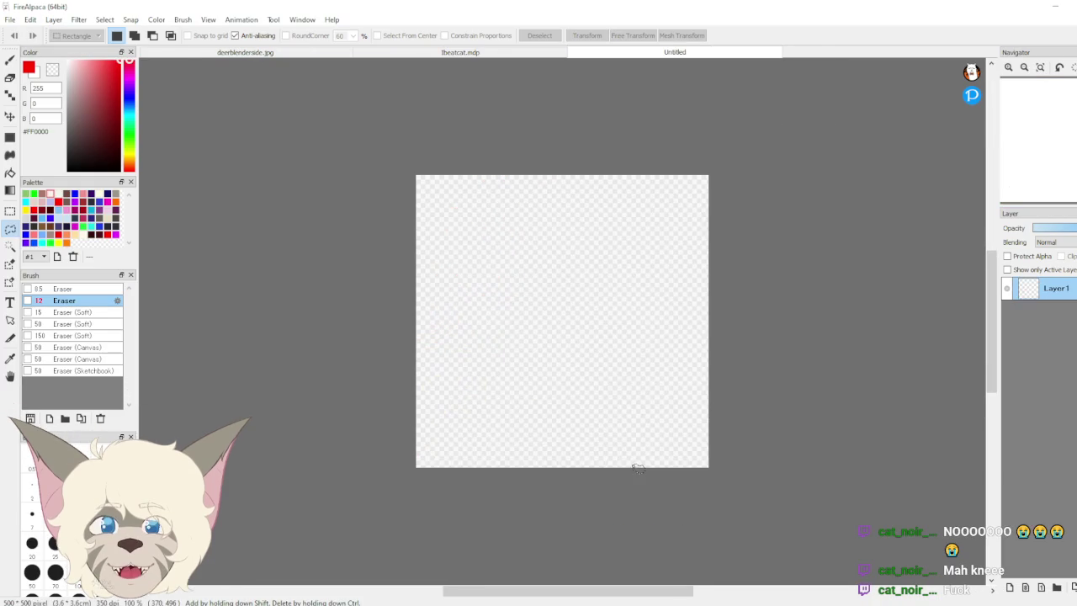
key(ctrl+a)
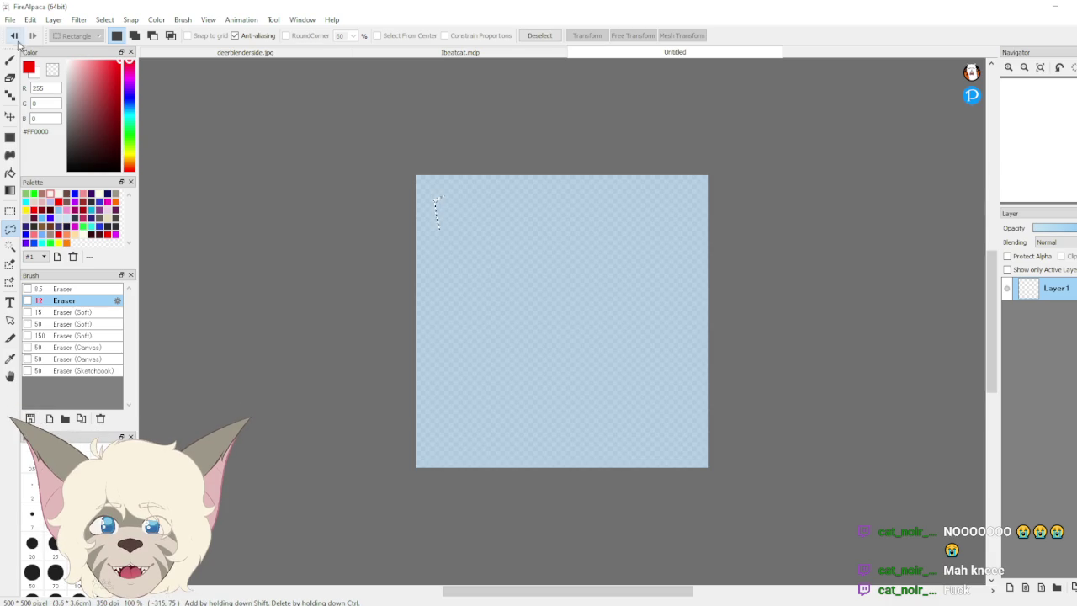
key(ctrl+d)
Step: Handwrite 'Froli vs Cat' with a thin pen, redoing 'vs', and add one tally under Froli
click(10, 92)
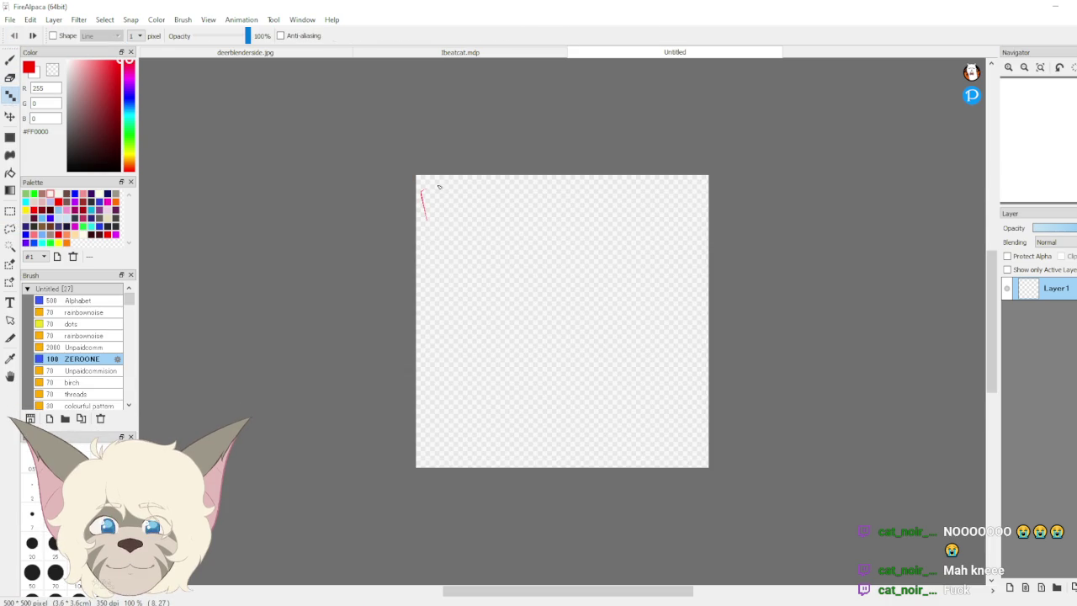
drag(438, 187, 422, 191)
drag(423, 209, 432, 203)
drag(517, 195, 511, 203)
click(522, 200)
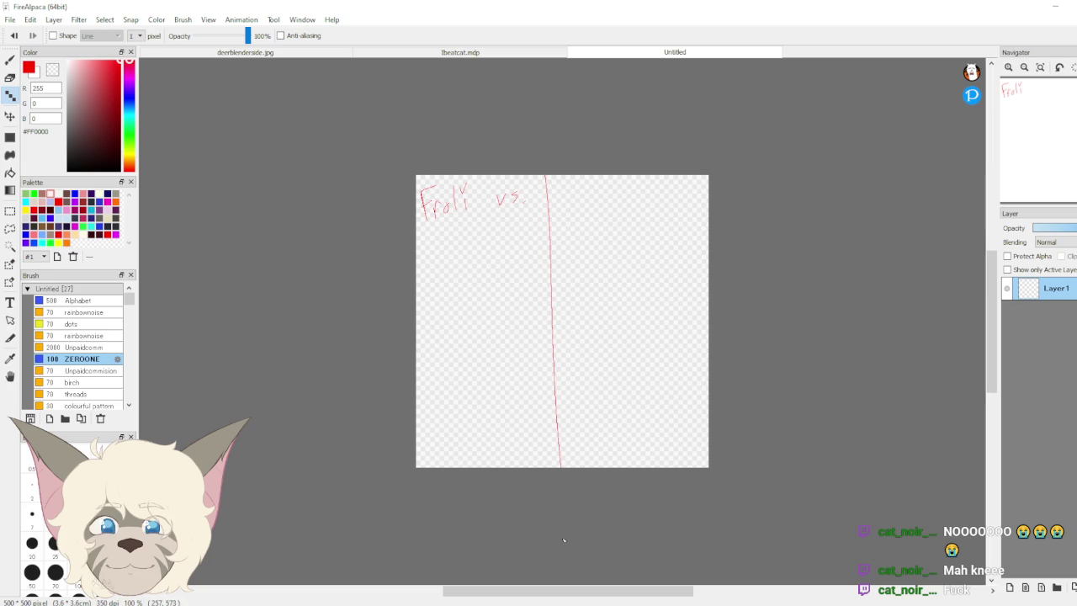
click(12, 37)
click(13, 37)
drag(548, 194, 565, 204)
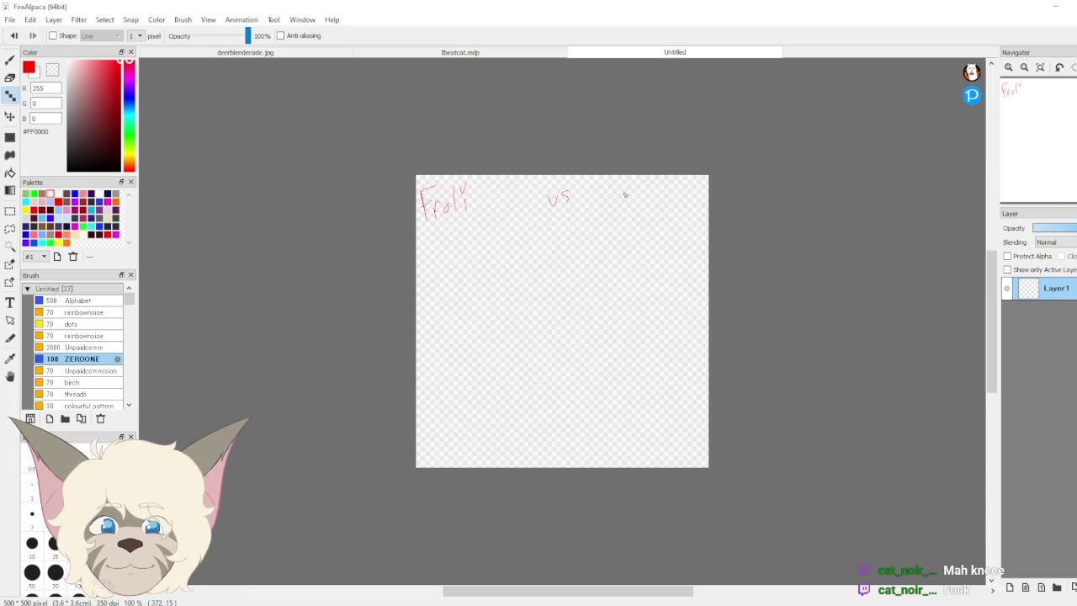
drag(650, 204, 655, 207)
drag(663, 181, 661, 206)
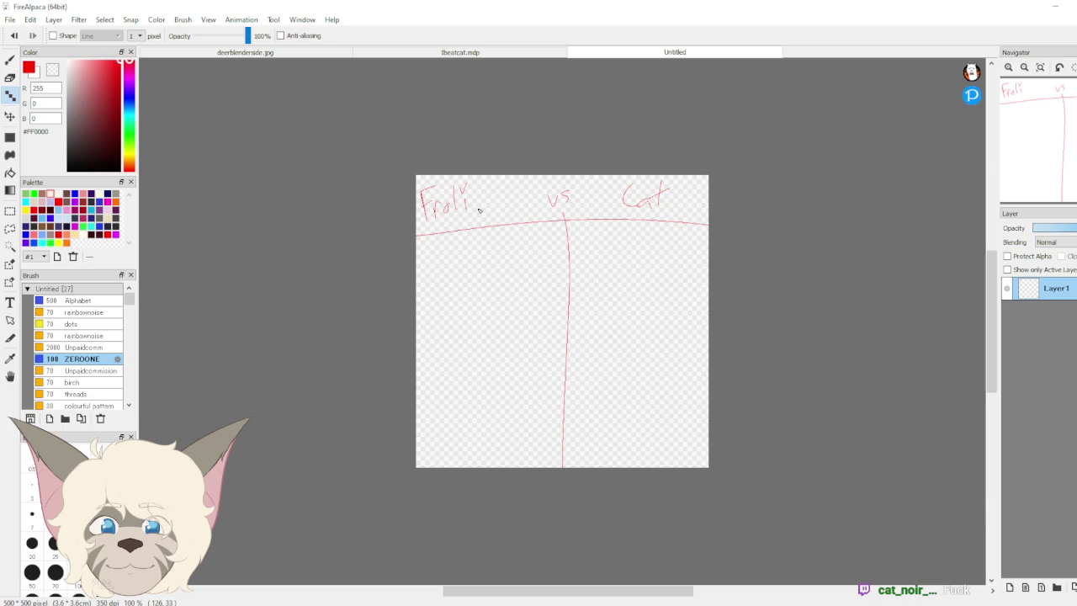
drag(432, 247, 434, 285)
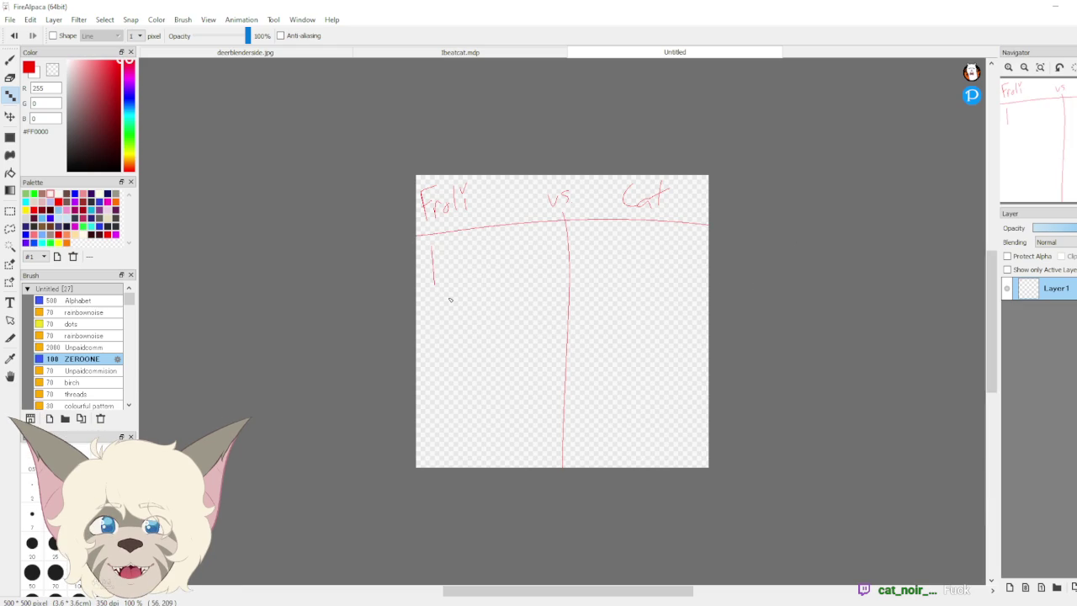
Step: Shrink the FireAlpaca window to the lower right and bring Wheel of Names forward
click(1061, 24)
drag(813, 42, 851, 125)
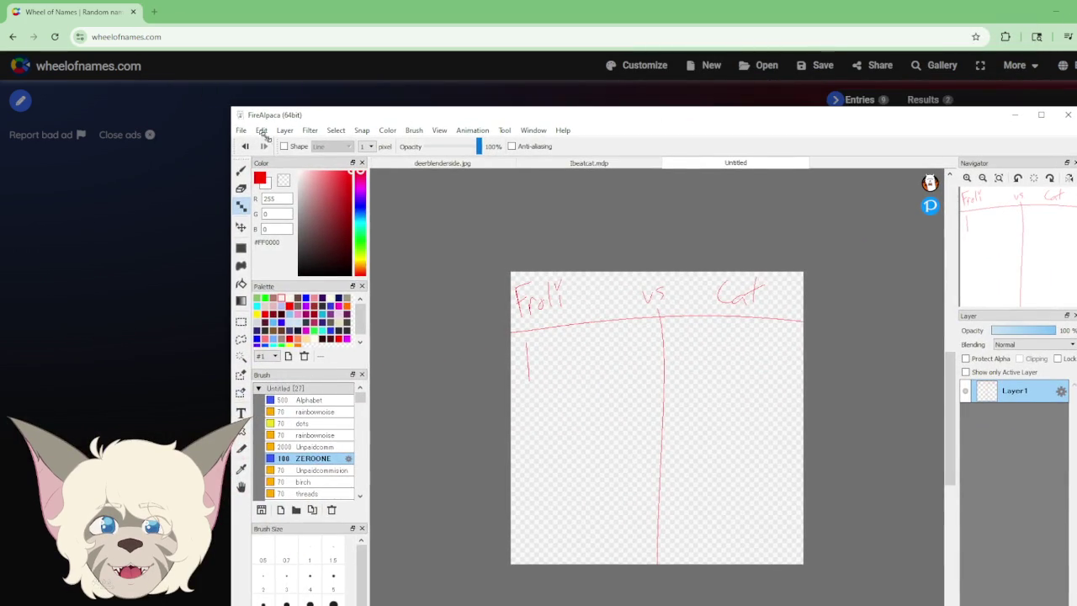
drag(229, 107, 551, 291)
drag(869, 301, 1021, 329)
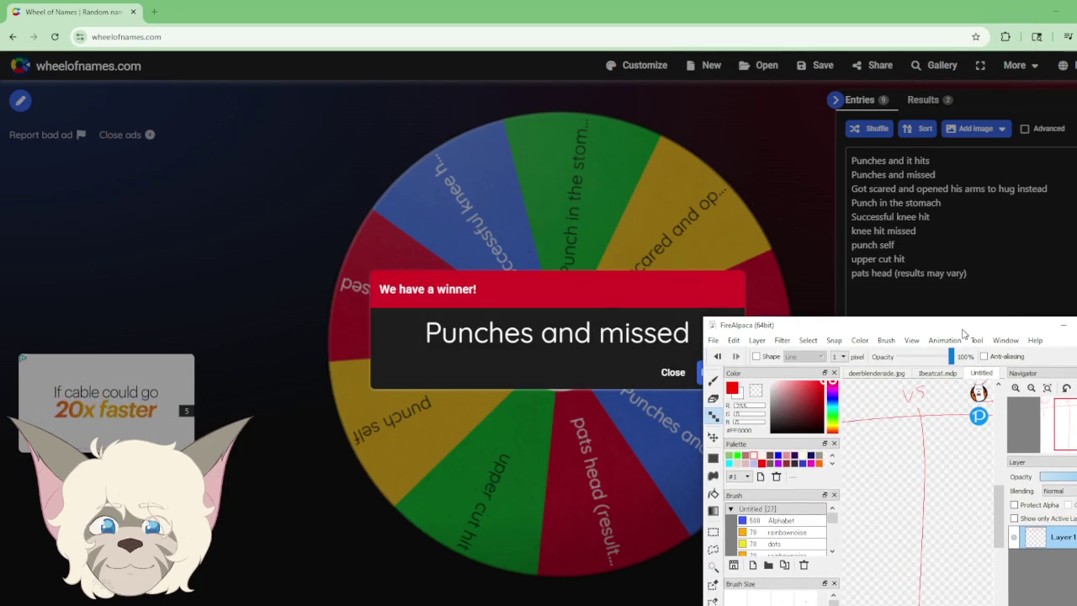
click(675, 380)
Step: Spin three more times, closing results Punch in the stomach, knee hit missed, Punch in the stomach
click(673, 372)
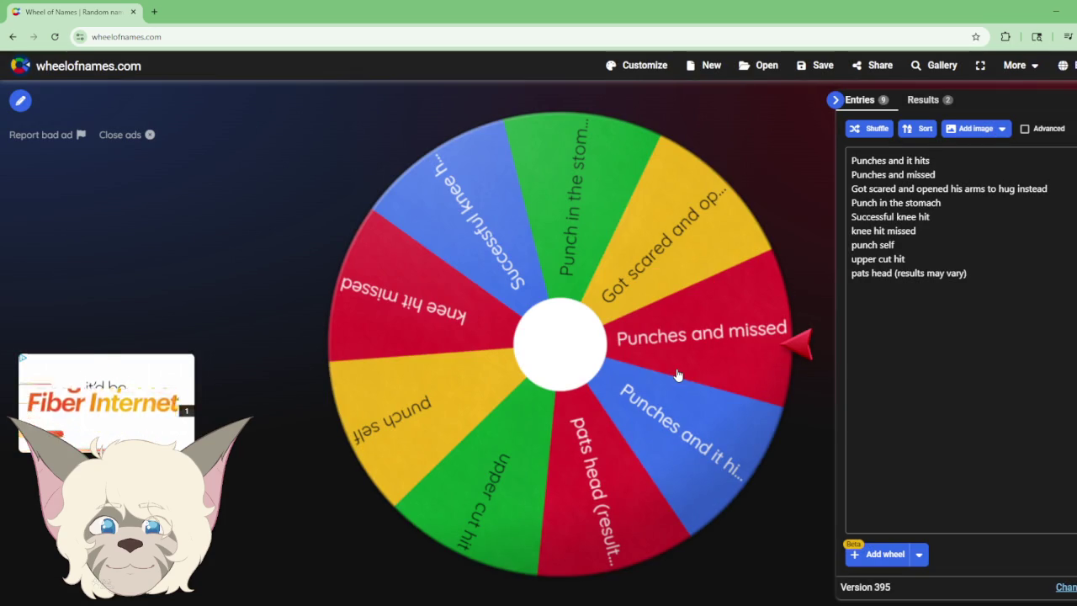
click(571, 345)
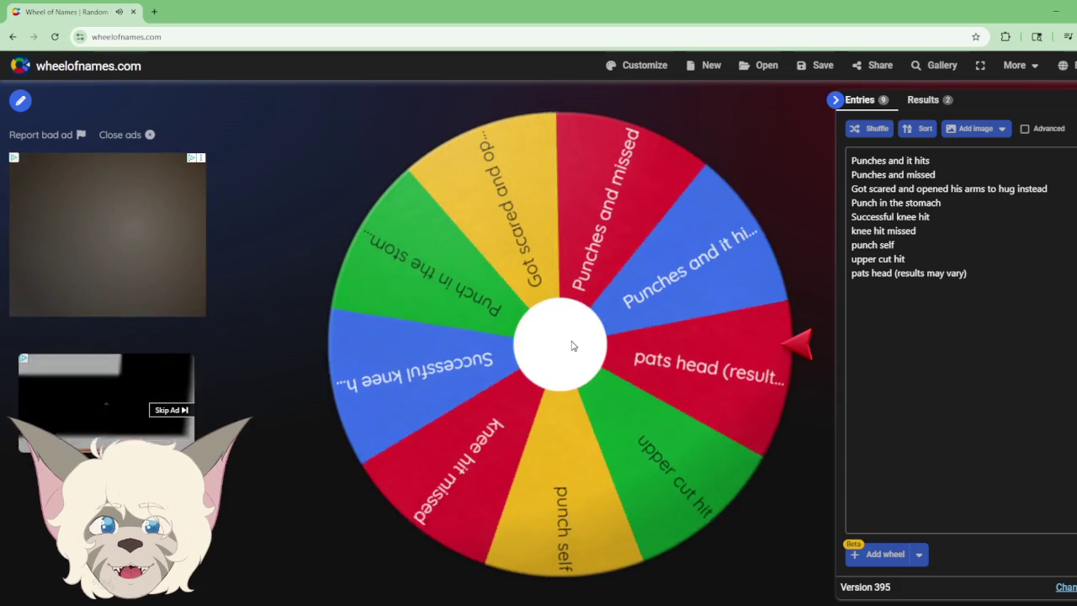
click(572, 345)
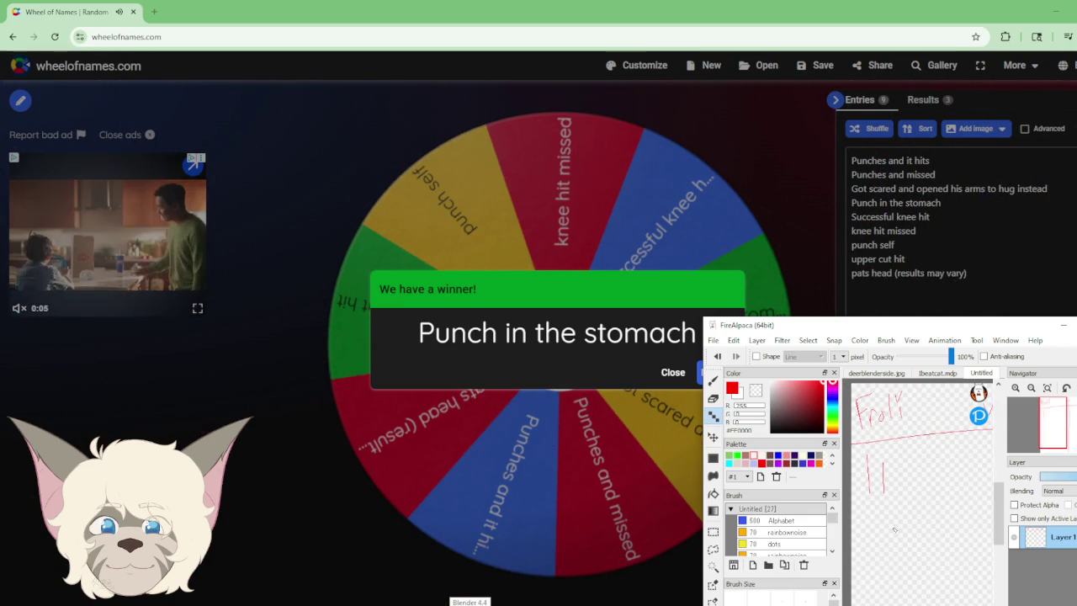
click(673, 373)
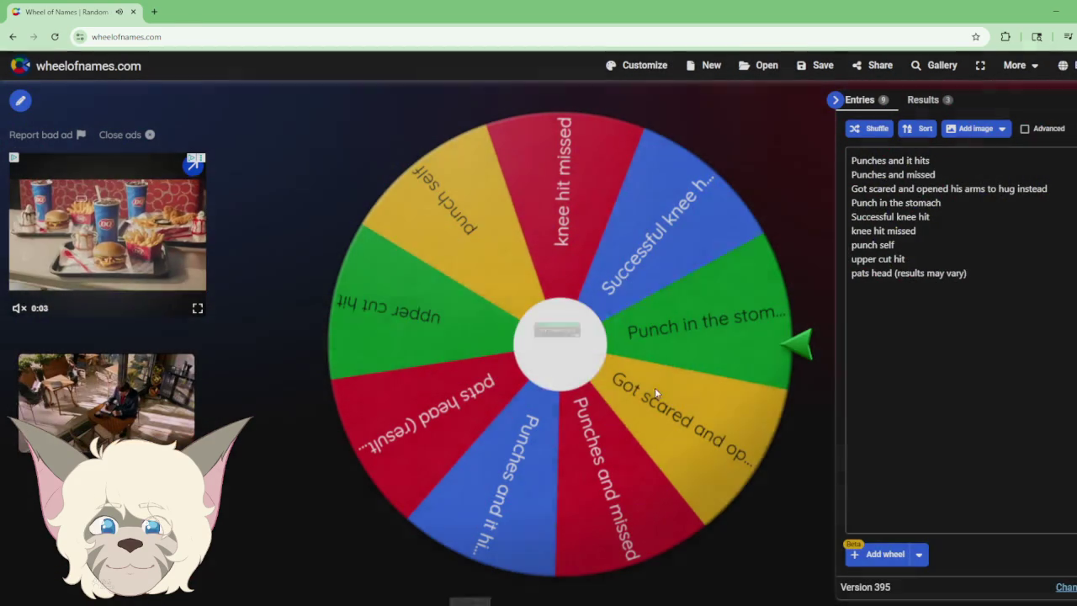
click(565, 354)
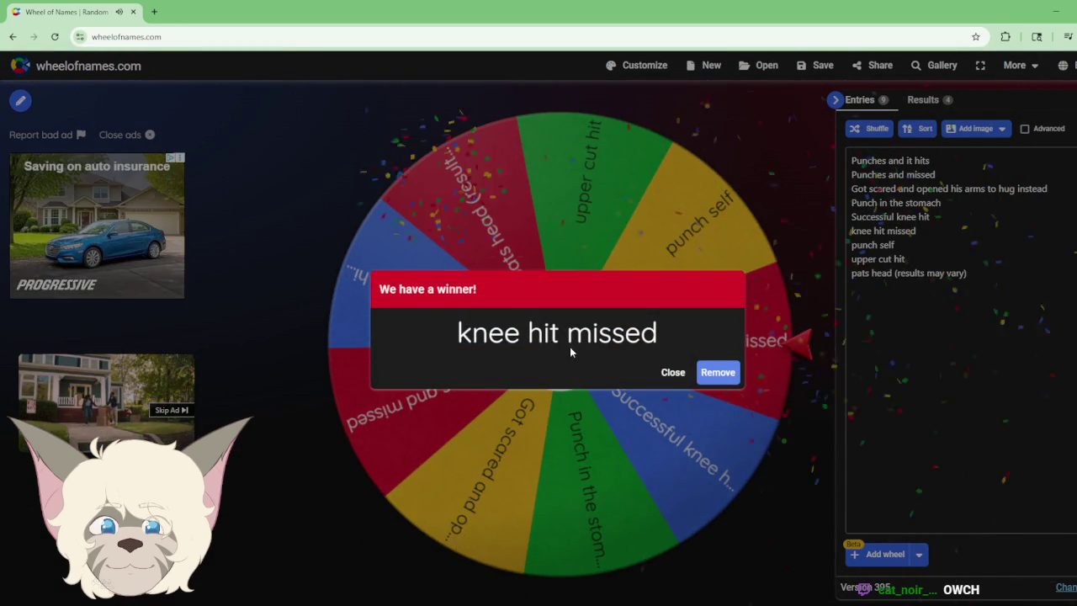
click(673, 373)
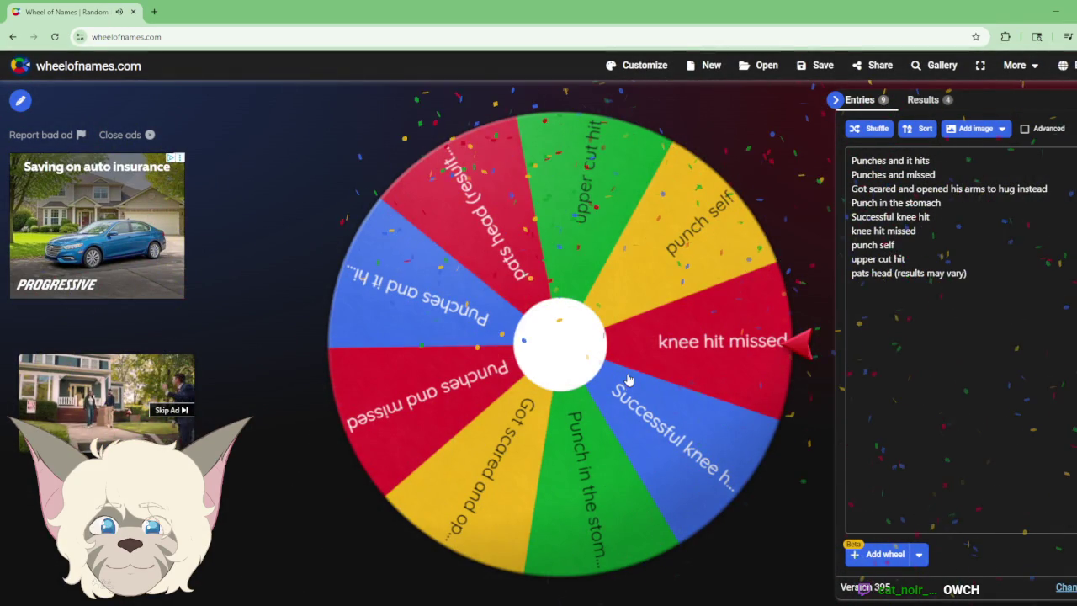
click(563, 349)
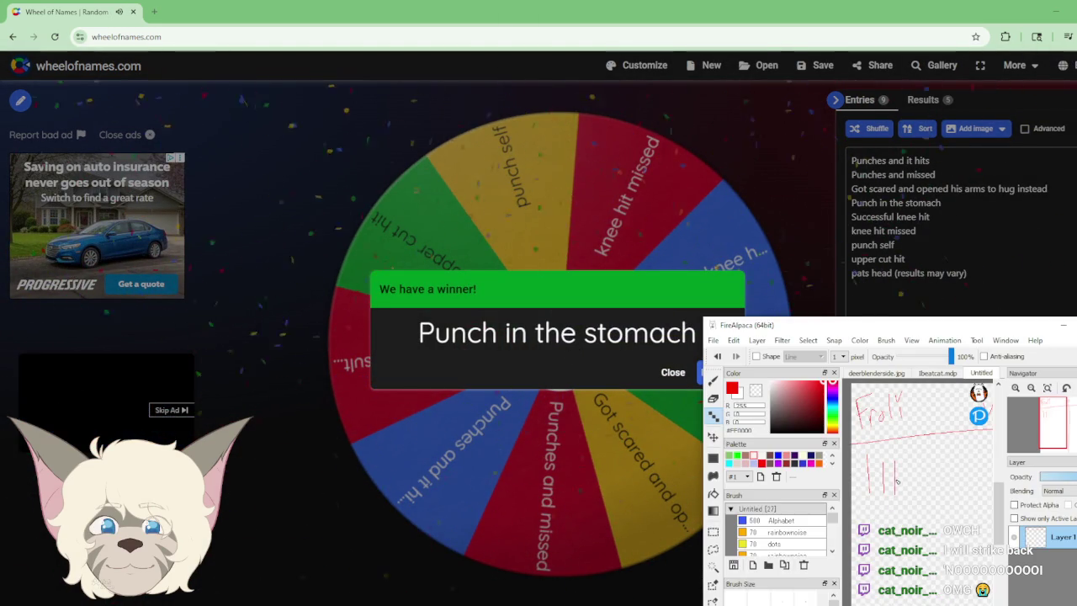
click(669, 389)
click(672, 373)
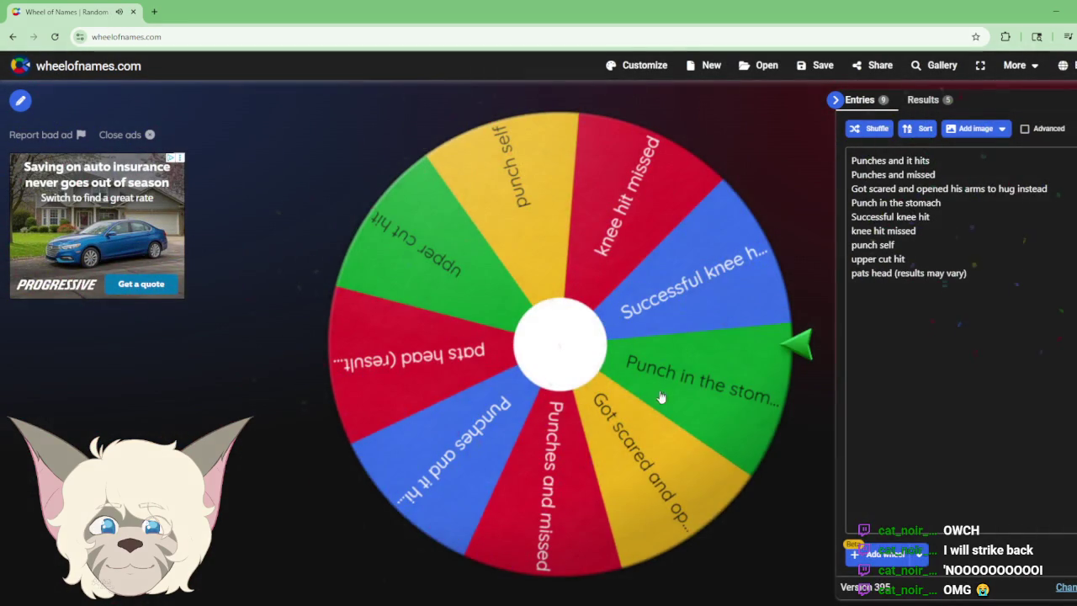
Step: Spin the wheel, check the FireAlpaca tally marks, and close the result
click(574, 347)
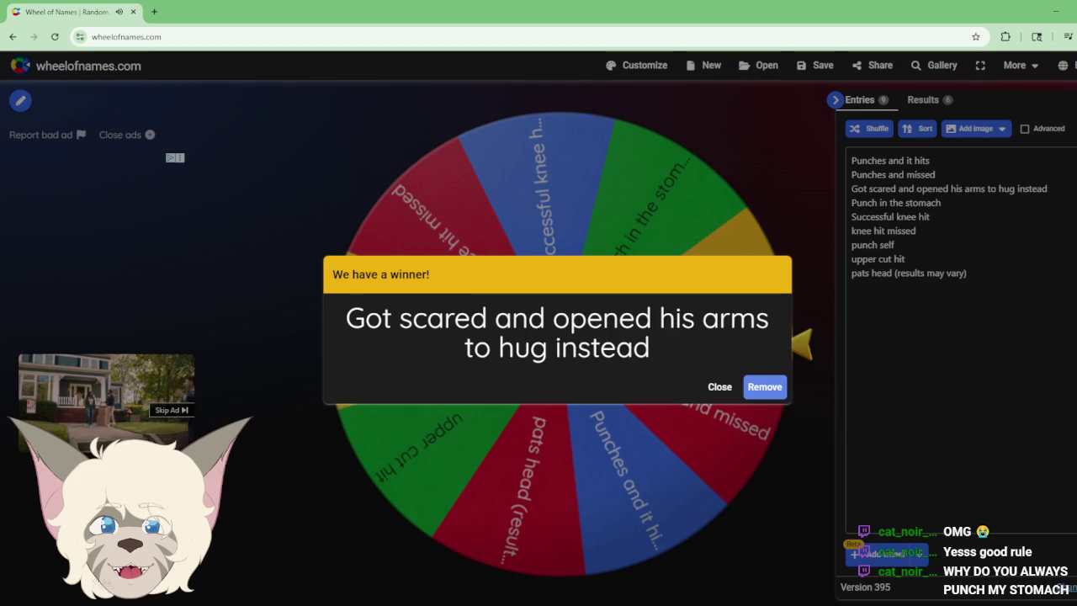
key(alt+Tab)
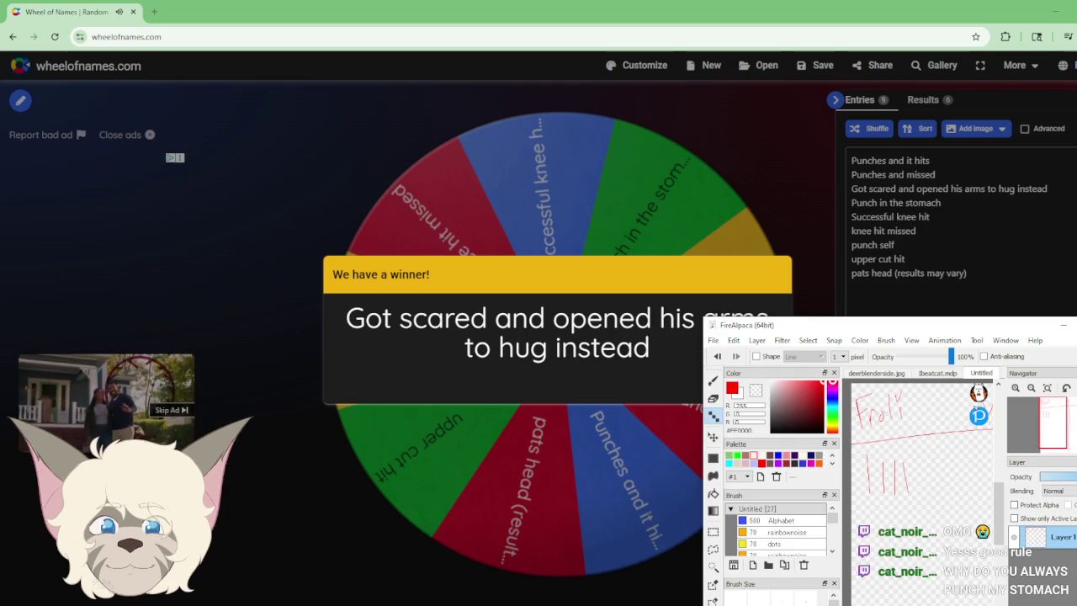
drag(1059, 431, 1068, 437)
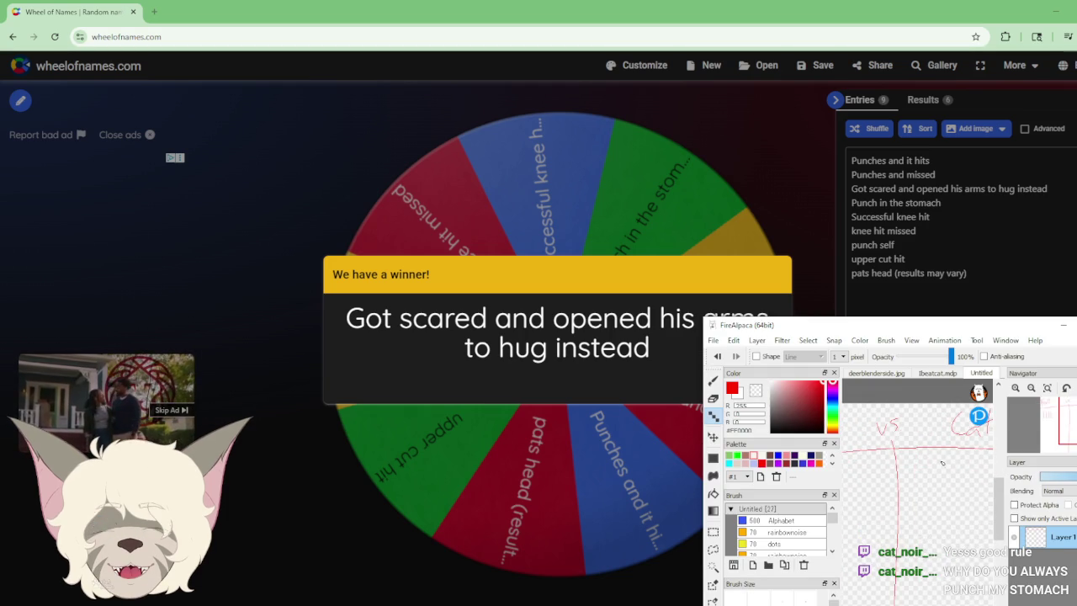
click(327, 498)
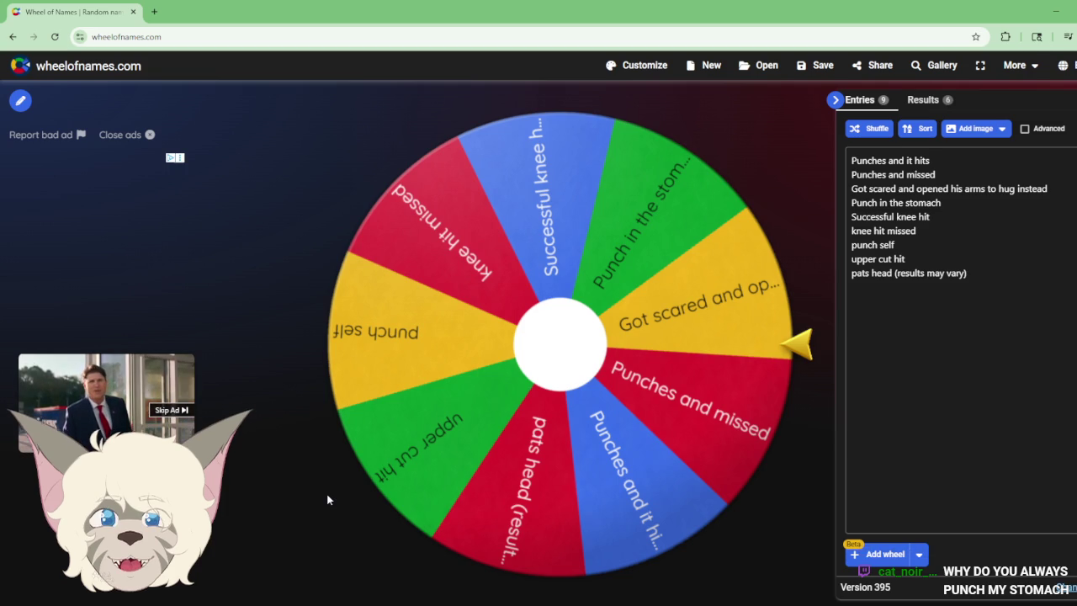
Step: Spin again to land on Successful knee hit, review the scoreboard, and close the announcement
click(573, 355)
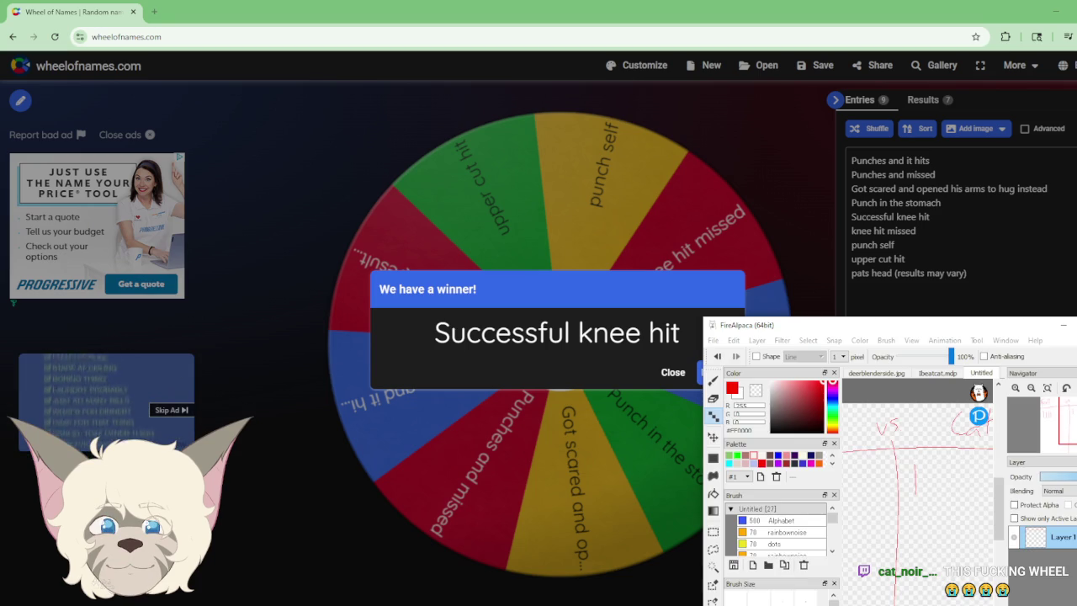
drag(1069, 430, 1071, 428)
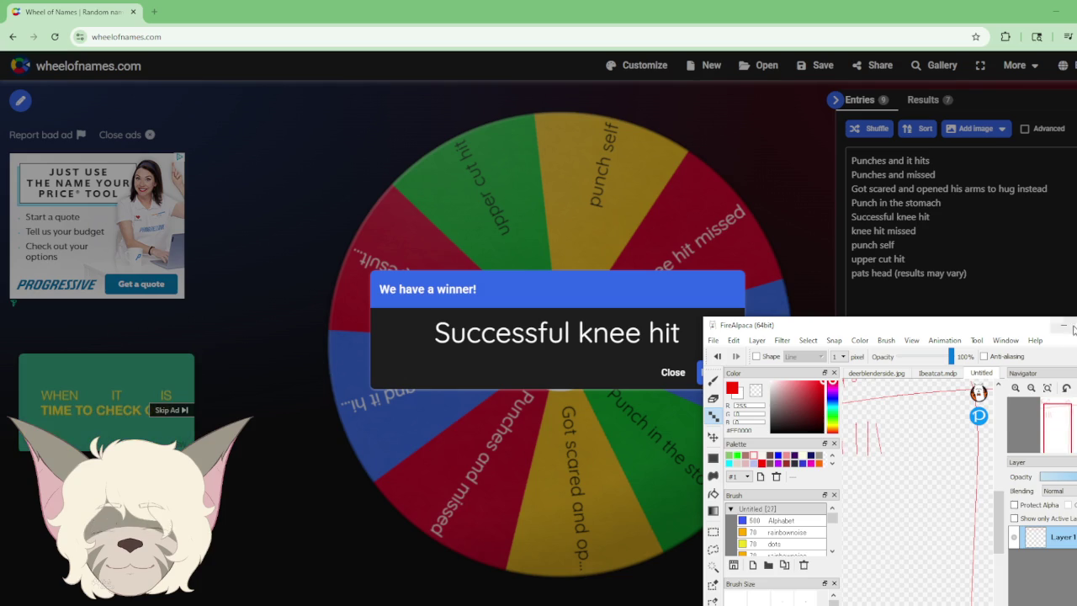
mouse_move(1060, 432)
mouse_down()
mouse_move(1073, 441)
mouse_move(1054, 438)
mouse_up()
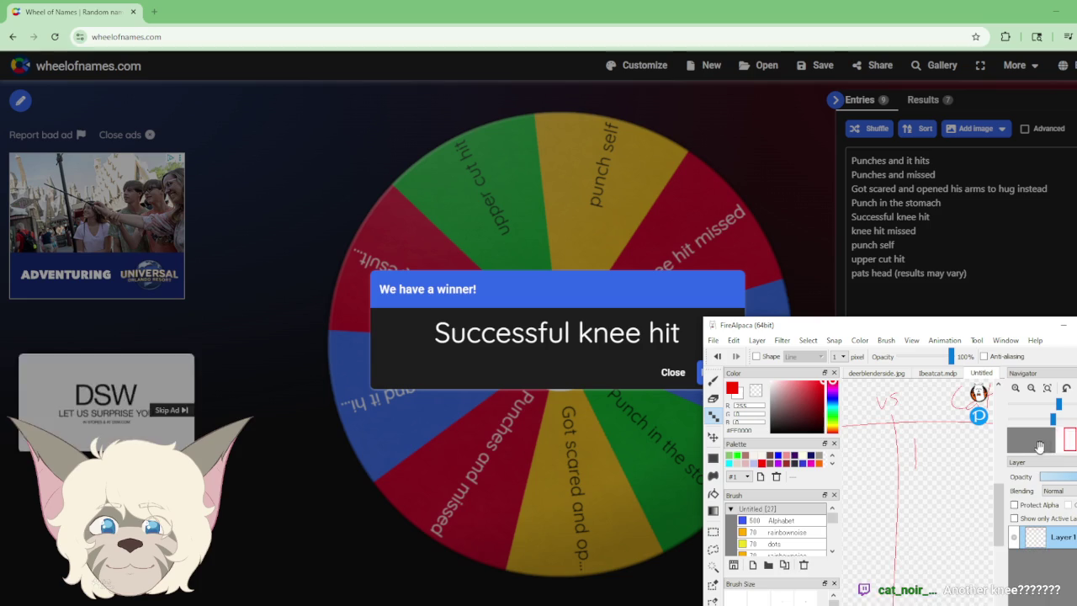
scroll(909, 436, down, 3)
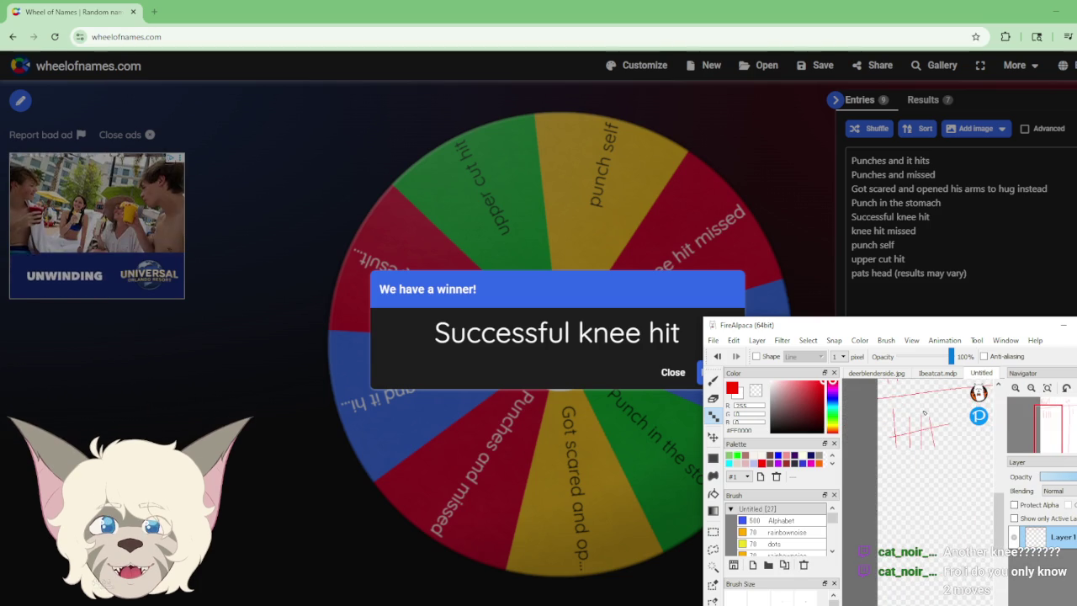
click(427, 484)
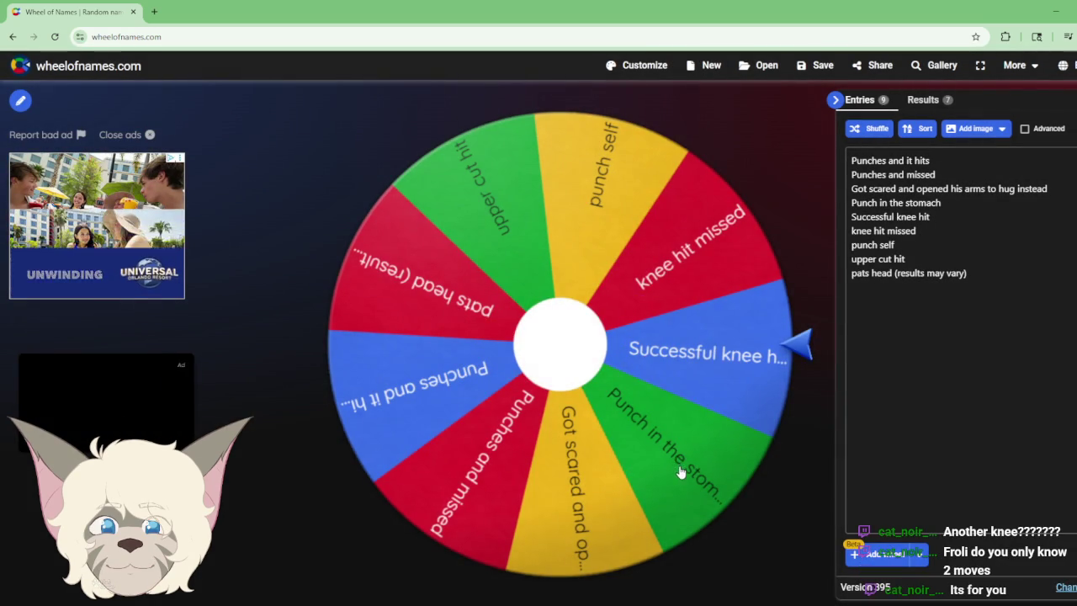
Step: Spin to land on punch self, glance at the scoreboard, then close the result and spin again
click(566, 359)
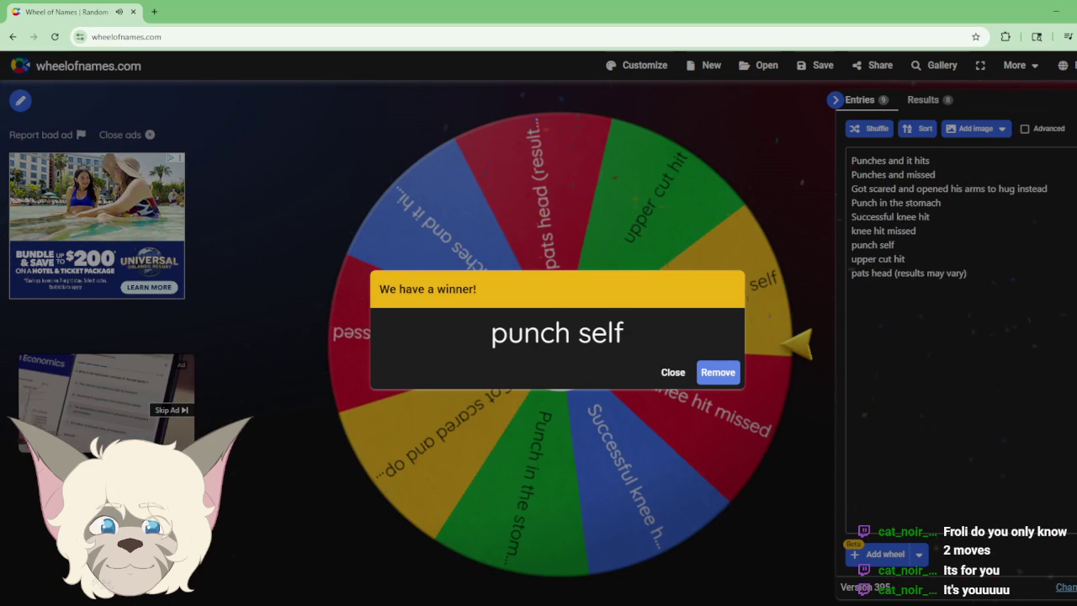
key(alt+Tab)
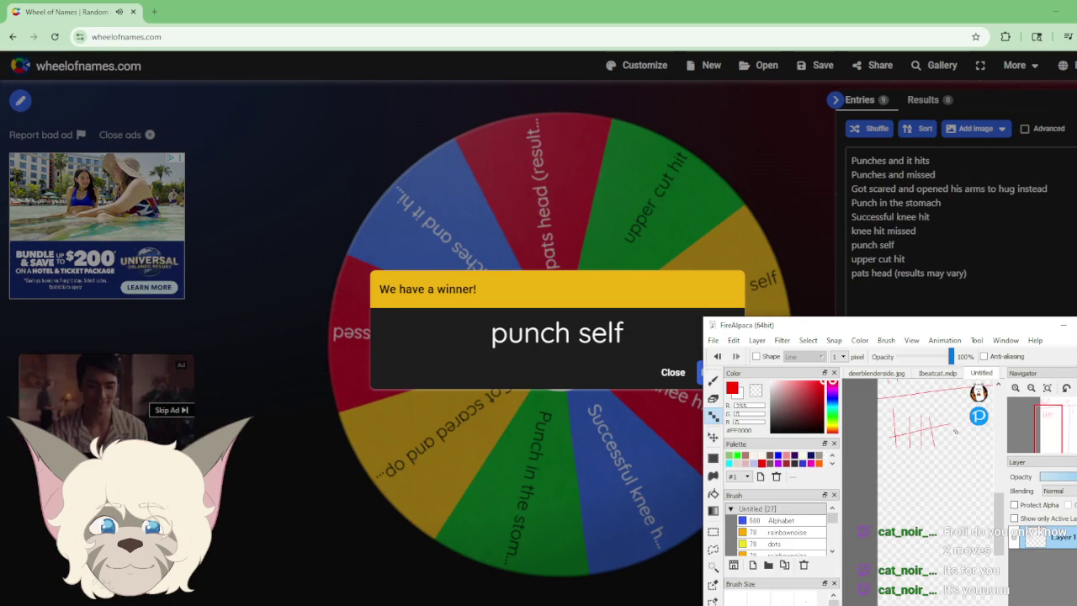
click(1061, 325)
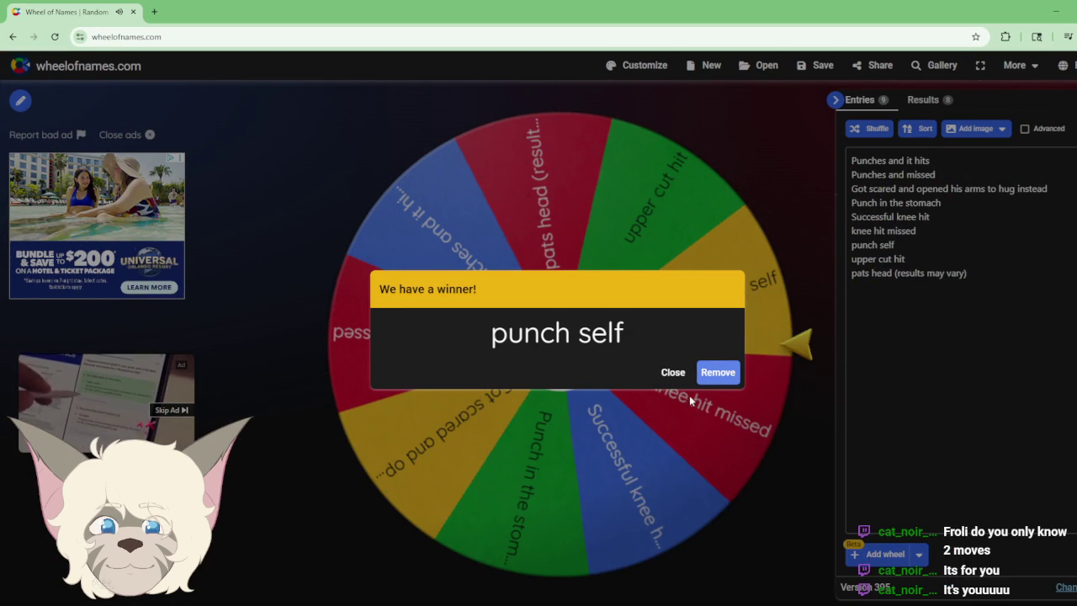
click(673, 372)
click(572, 353)
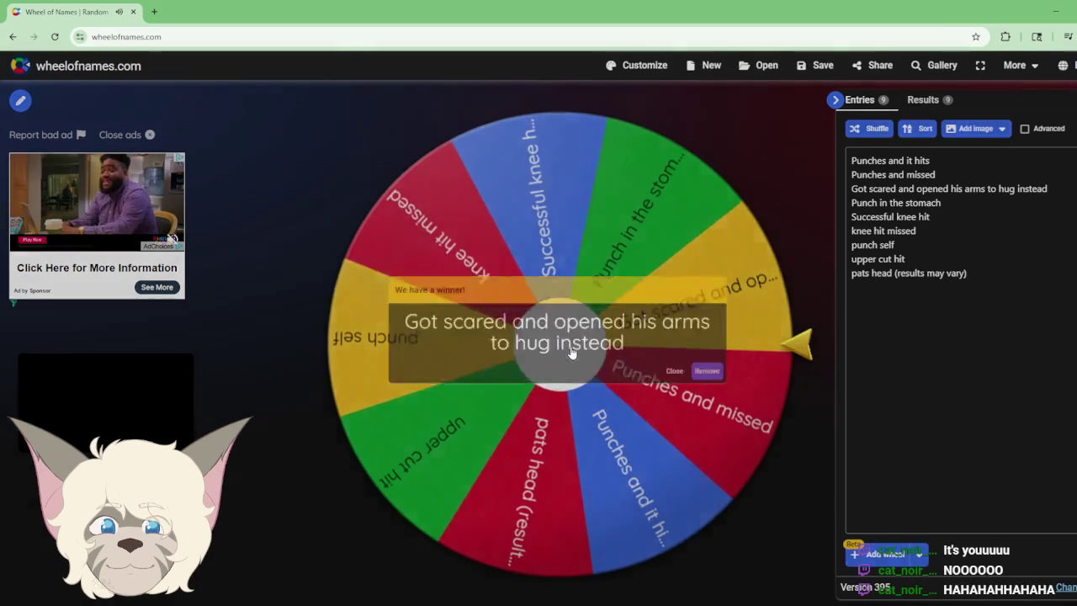
Step: Add tally marks on the Cat side of the scoreboard and close the hug result
key(alt+Tab)
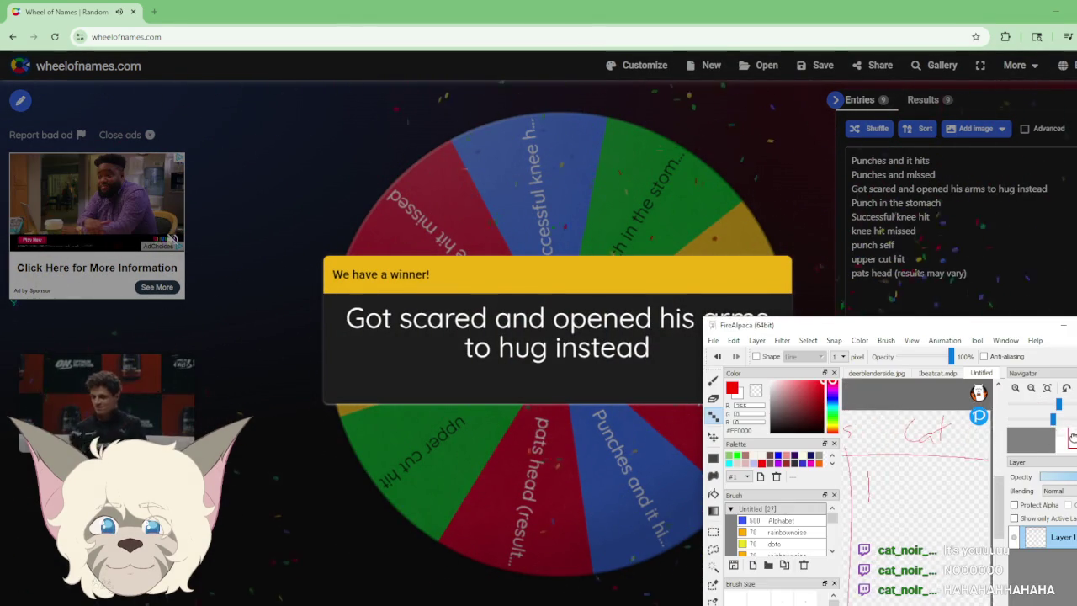
drag(879, 458, 882, 488)
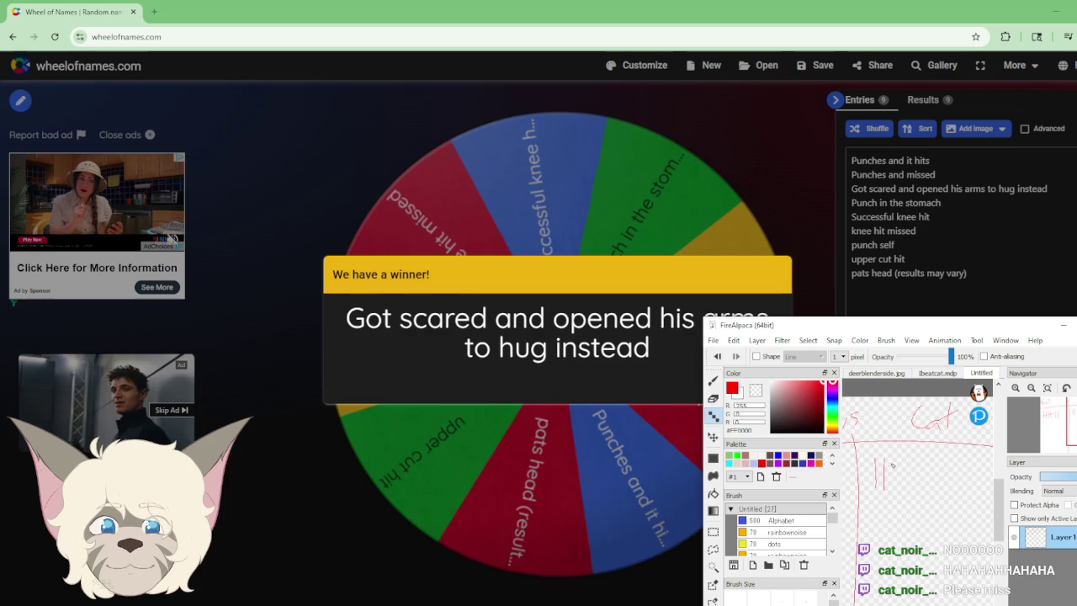
drag(1072, 431, 1074, 438)
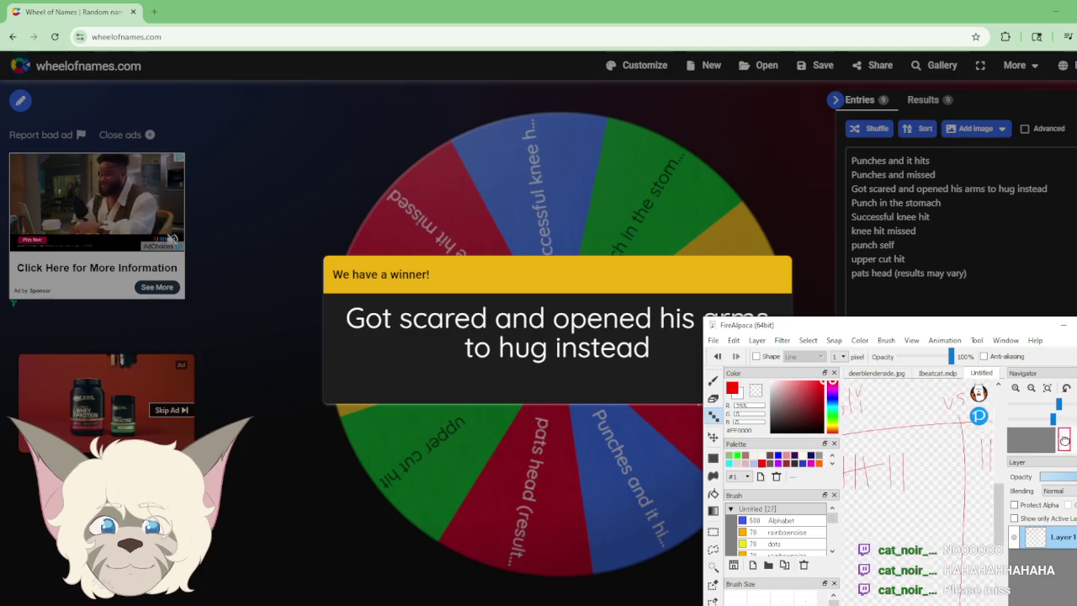
click(1061, 325)
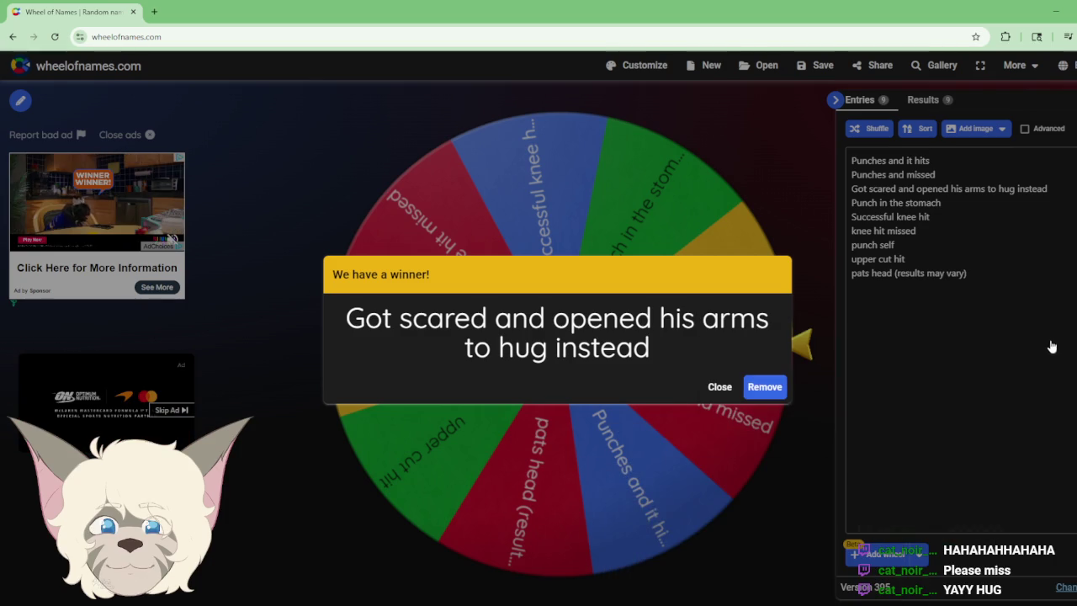
click(721, 389)
click(979, 272)
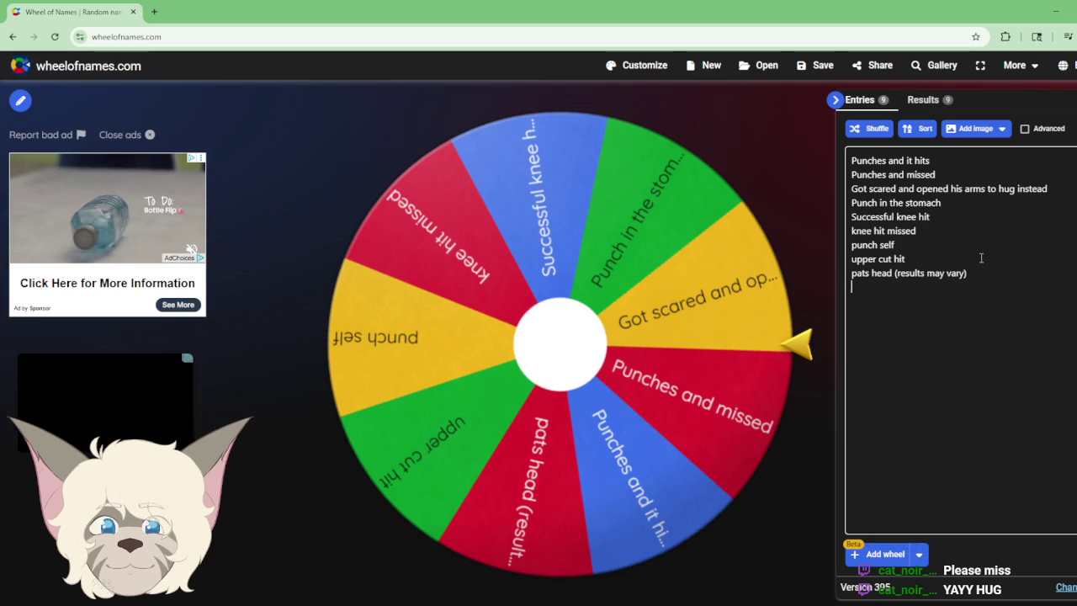
Step: Add the entry 'automatic + 2 points if land on cat - 2 points if land on froli'
key(Return)
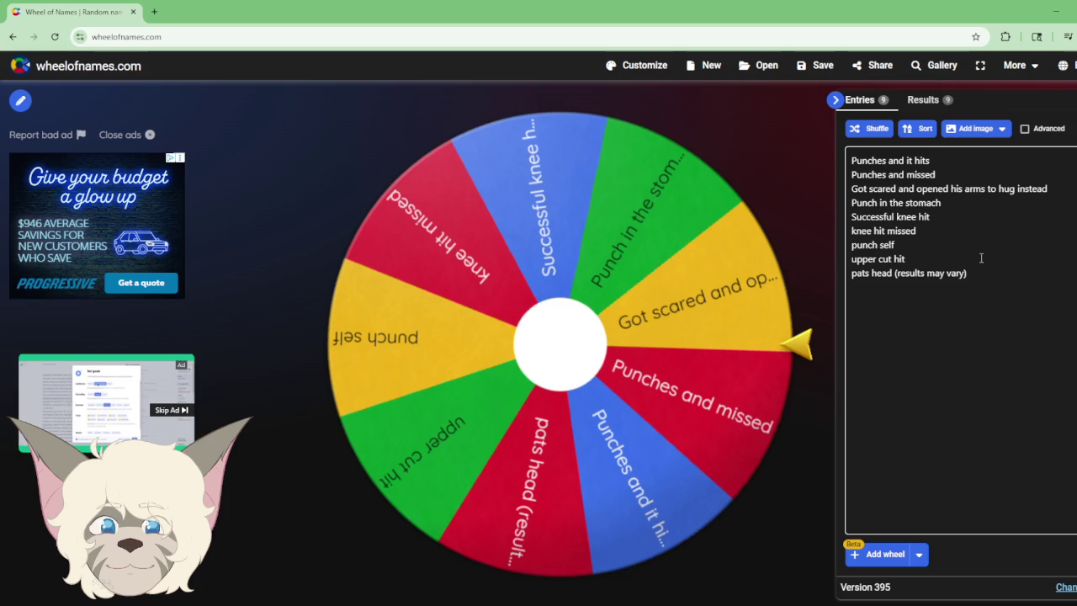
text(aut)
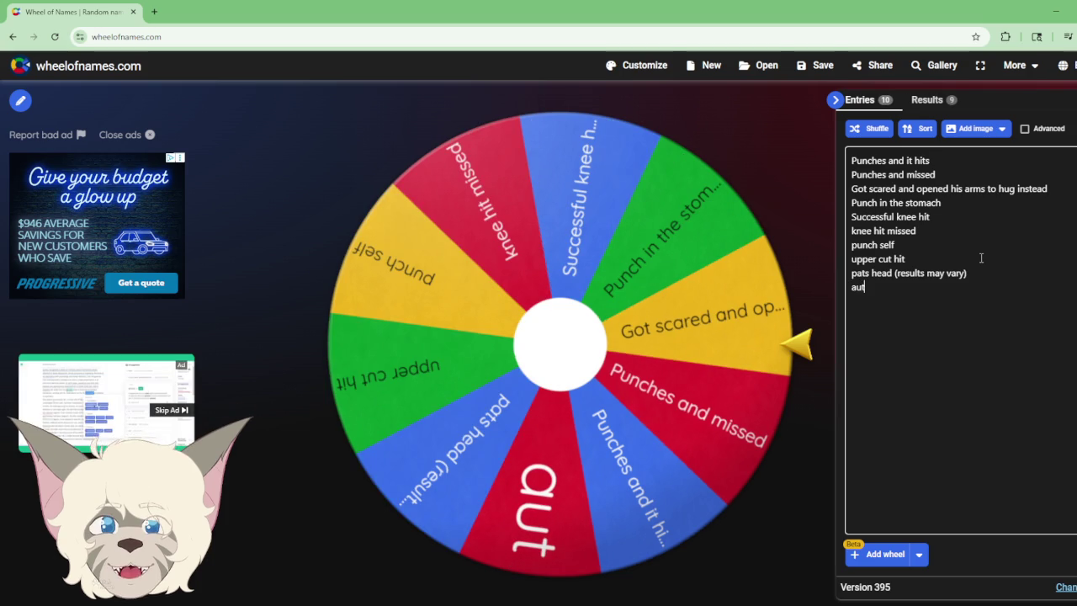
text(omati)
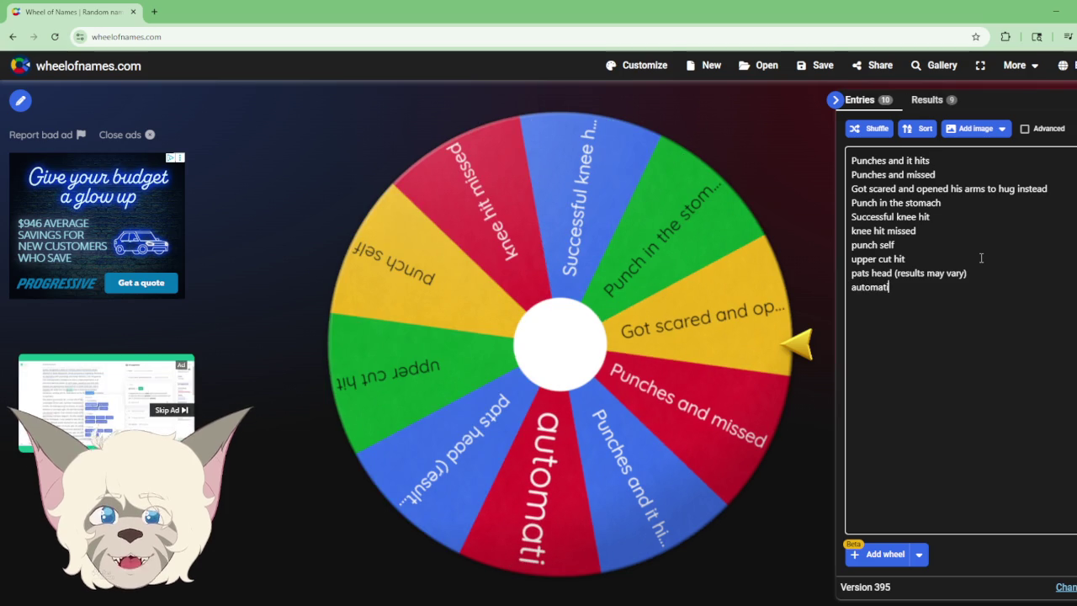
text(c)
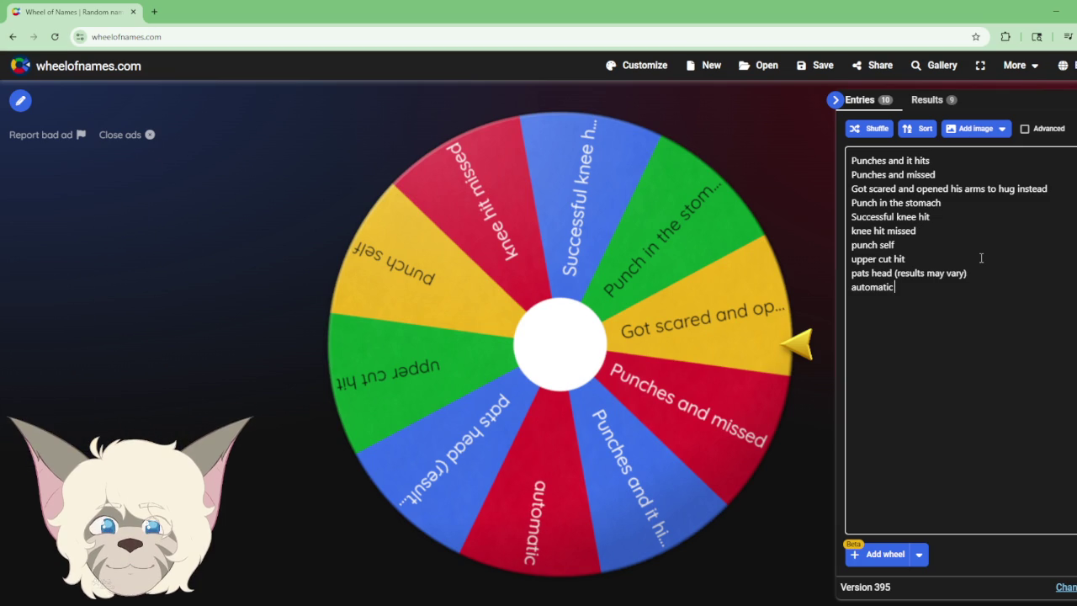
key(BackSpace)
key(BackSpace)
text(+)
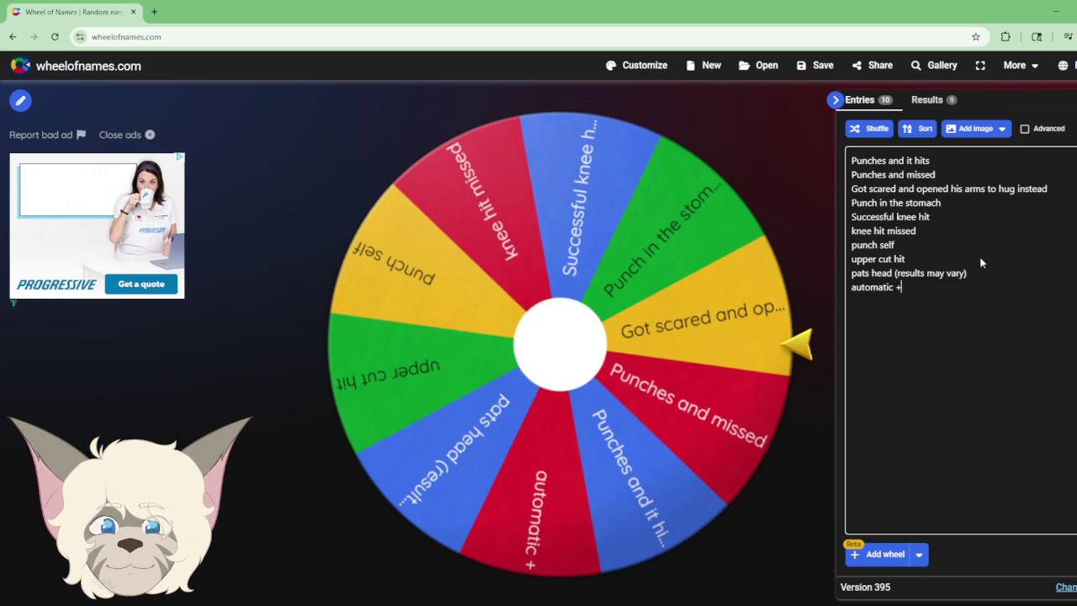
text(points)
key(BackSpace)
key(BackSpace)
key(BackSpace)
key(BackSpace)
key(BackSpace)
key(BackSpace)
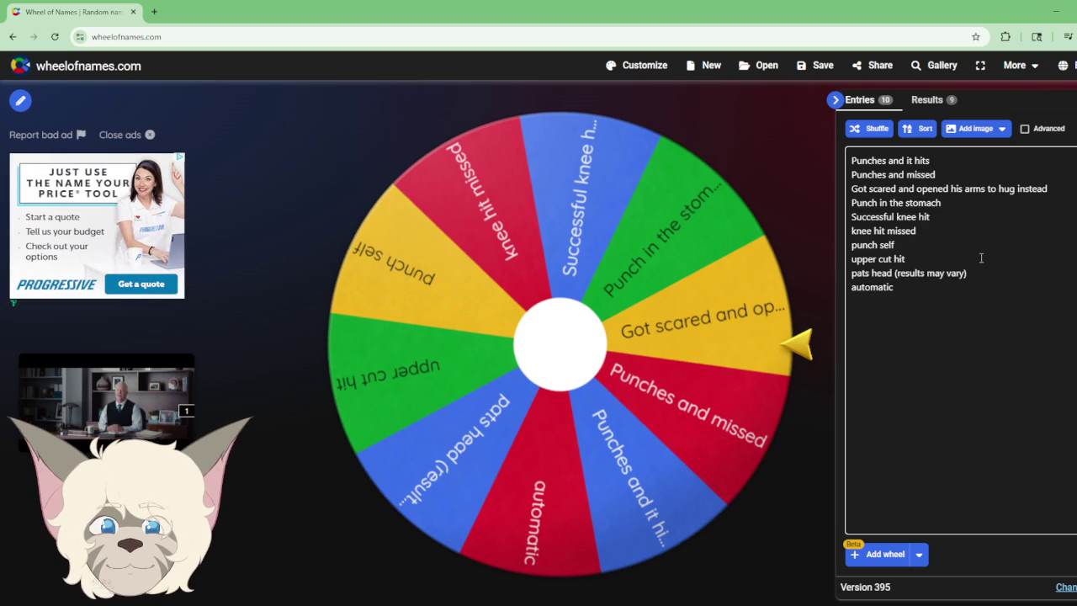
text(+ 2 points)
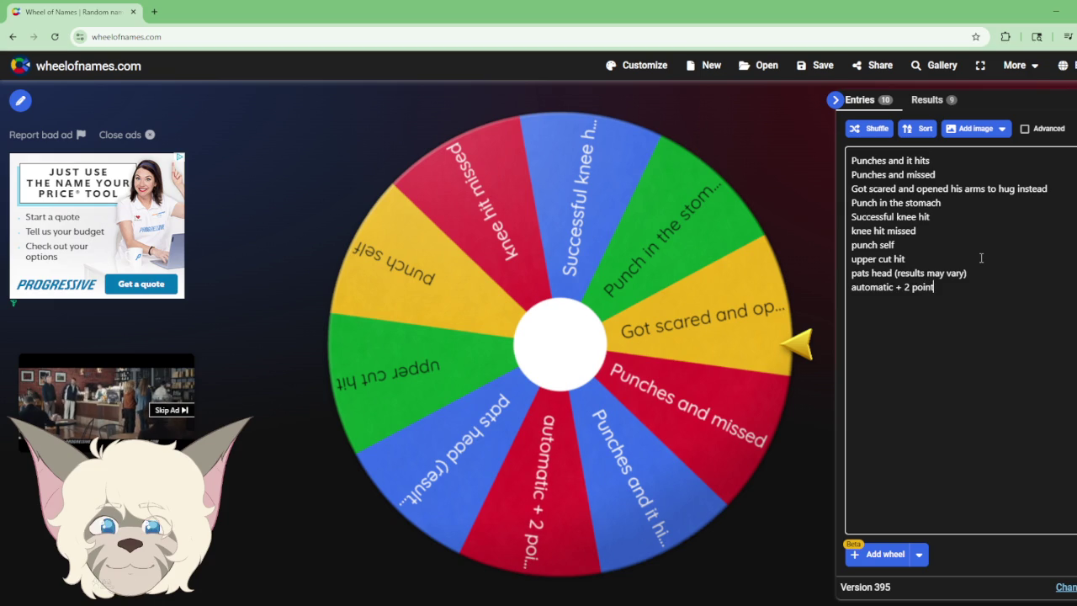
text( if lan)
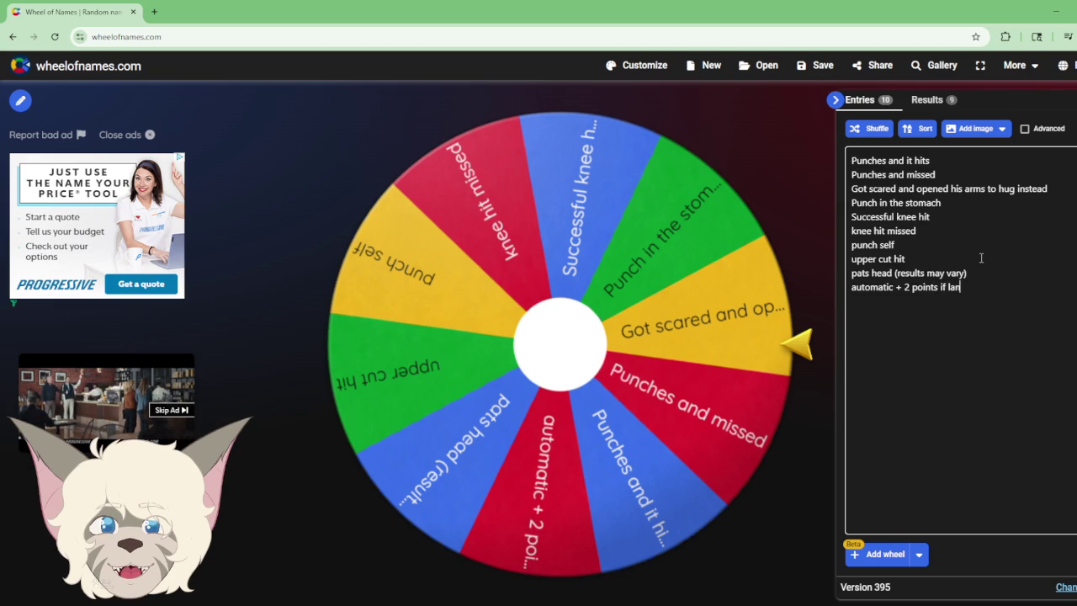
text(d on cat)
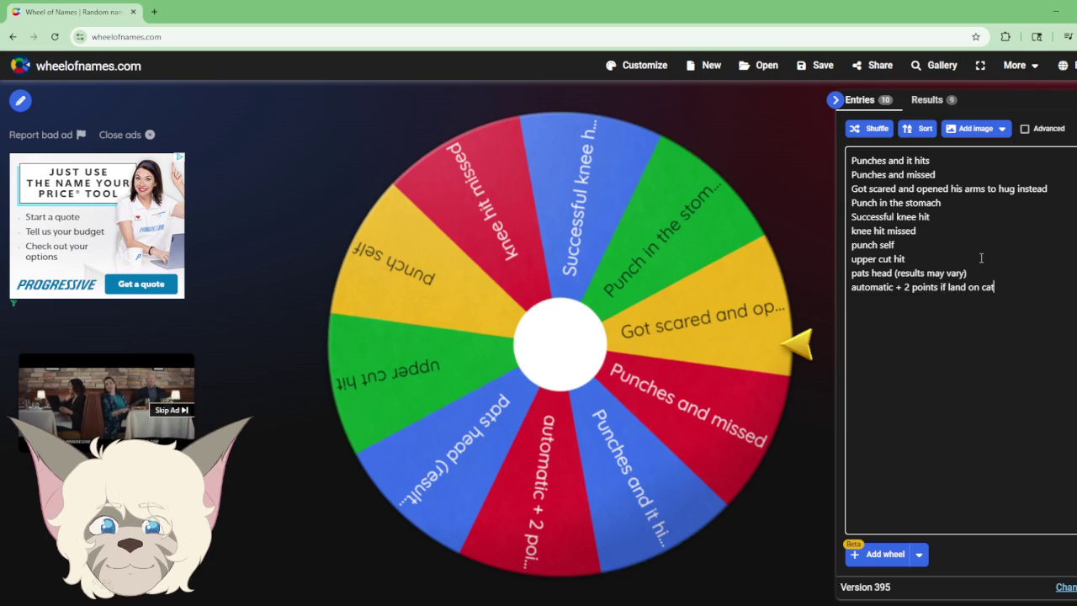
text( - 2 poi)
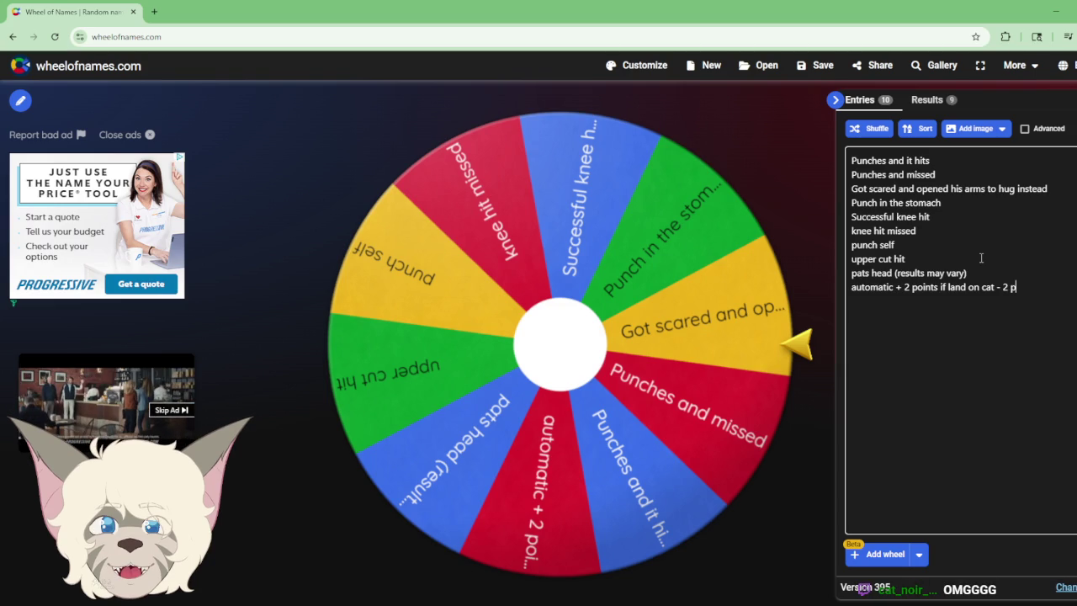
text(nts)
text( if land)
text( on frol)
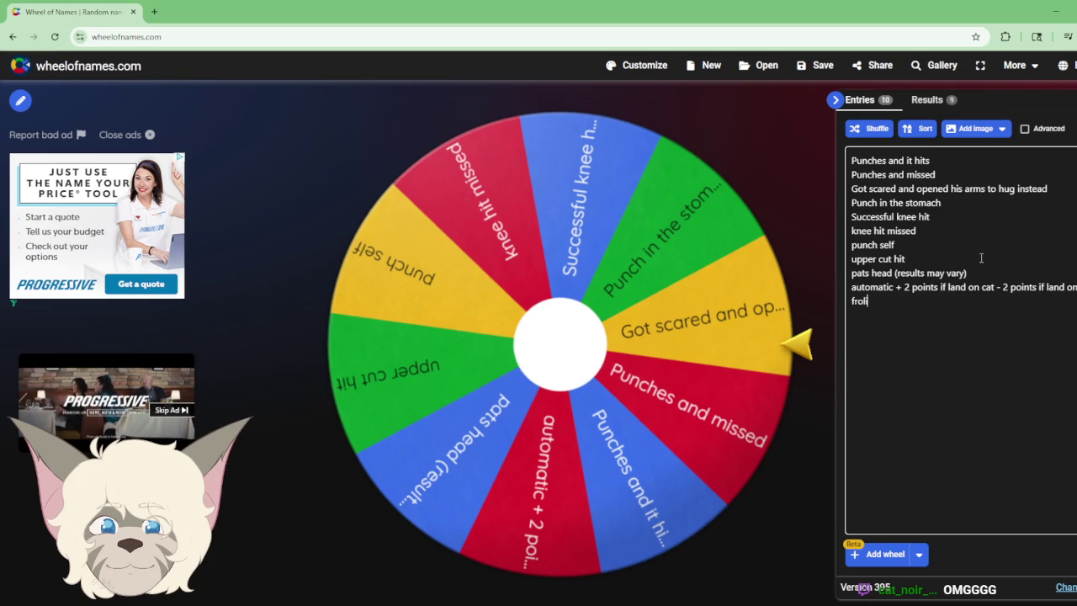
key(Return)
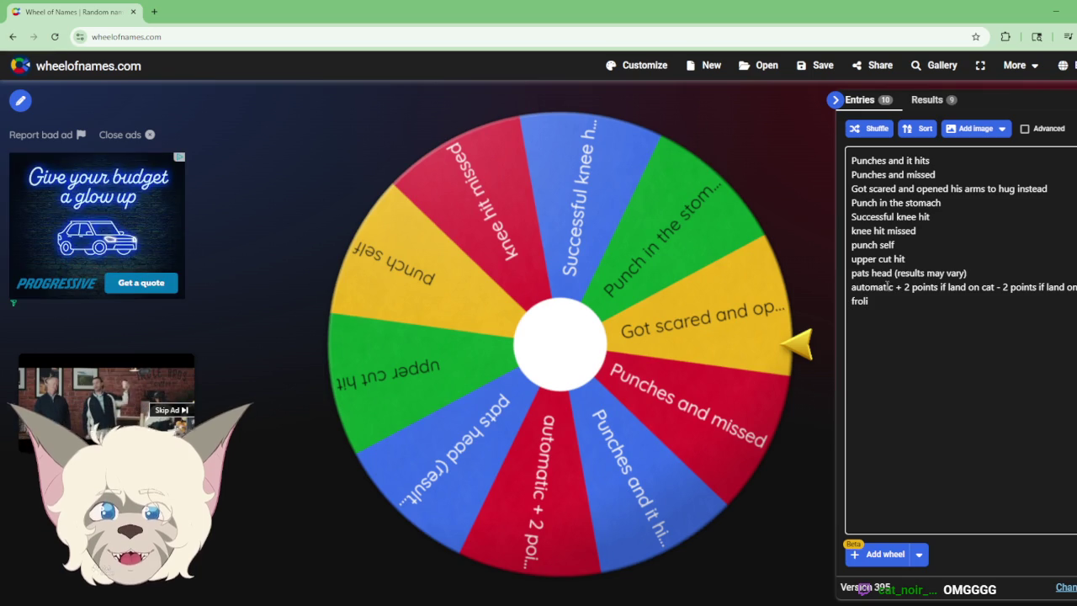
Step: Remove 'automatic' from the scoring entry and begin a '= 2 points froli, -2 points cat' entry
key(BackSpace)
key(BackSpace)
key(BackSpace)
key(BackSpace)
key(BackSpace)
key(BackSpace)
key(BackSpace)
key(BackSpace)
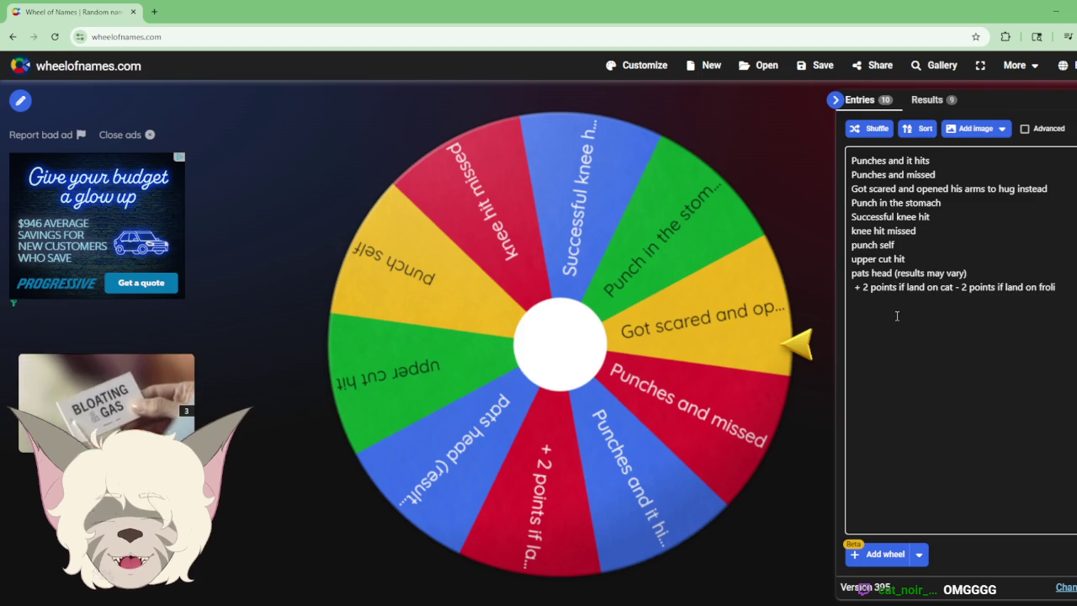
key(Return)
text(= 2)
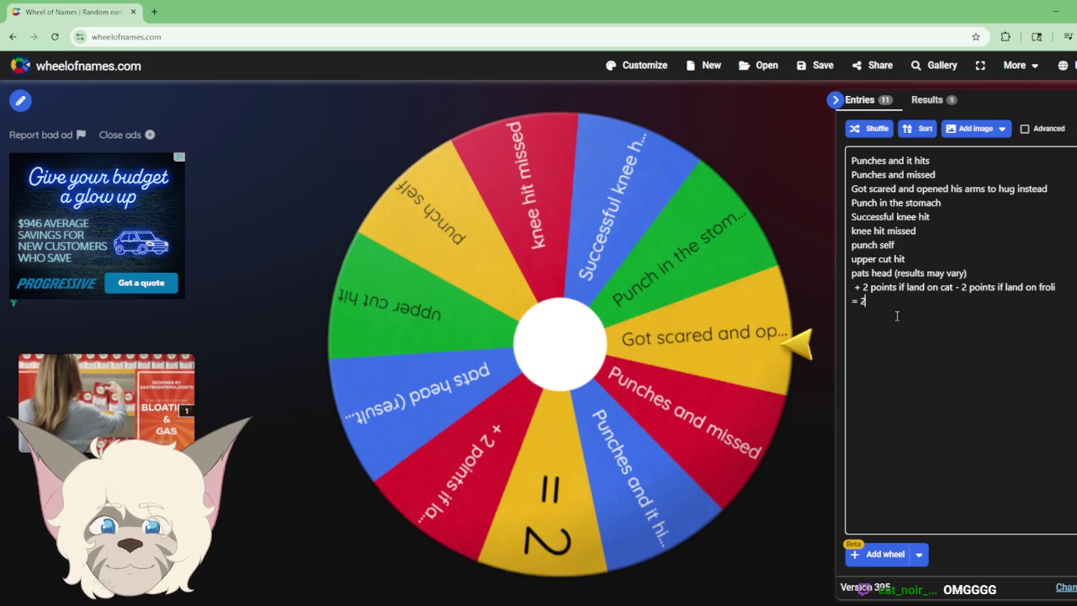
text( points froli,)
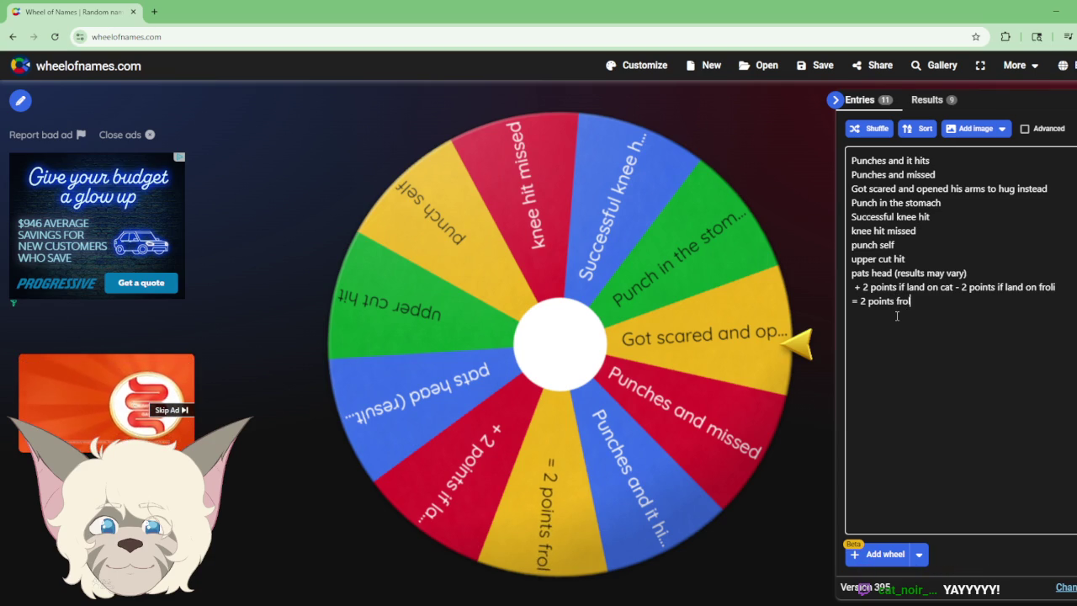
text( -2 points cat)
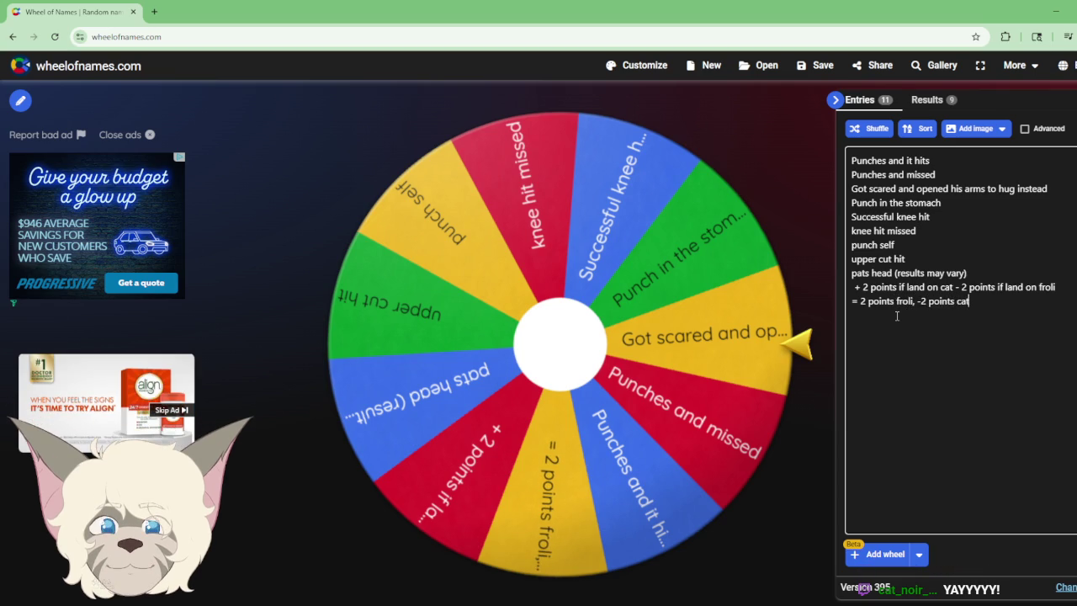
key(Return)
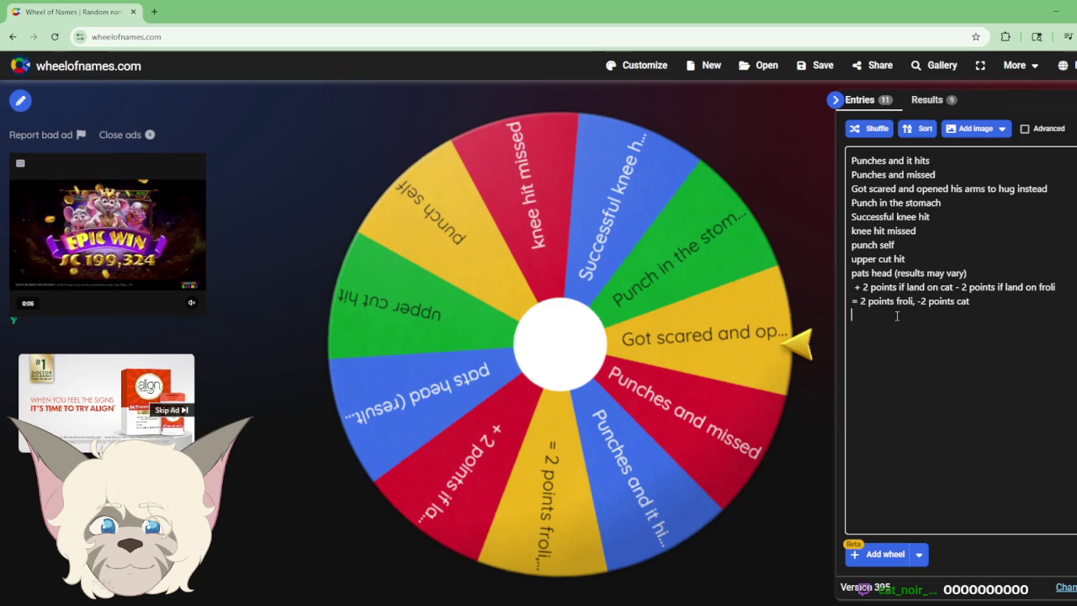
Step: Change the new entry's leading '=' to '+' so it reads '+ 2 points froli, -2 points cat'
click(856, 300)
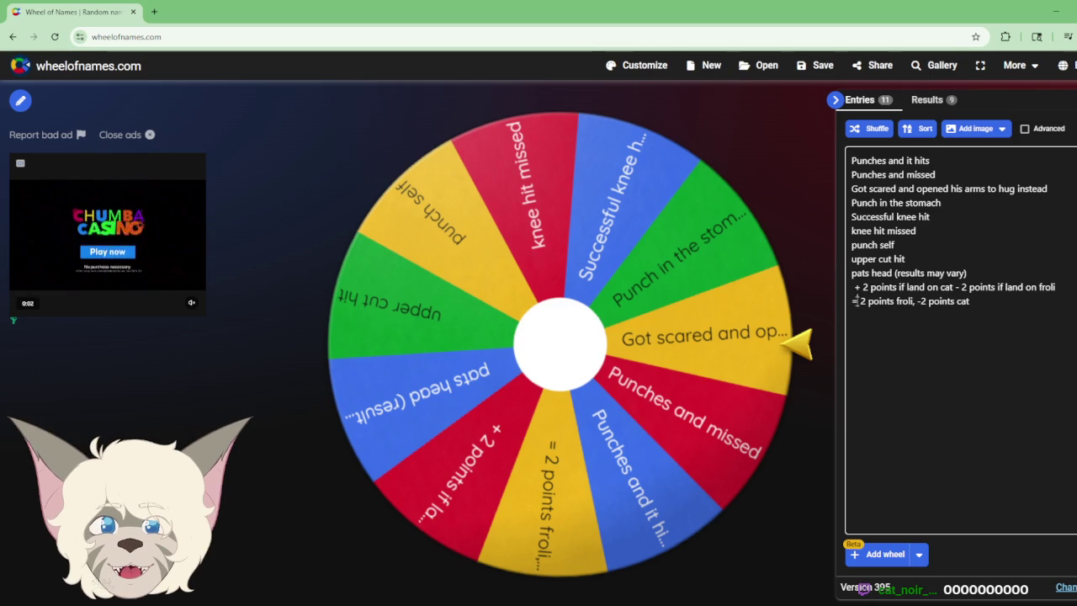
key(BackSpace)
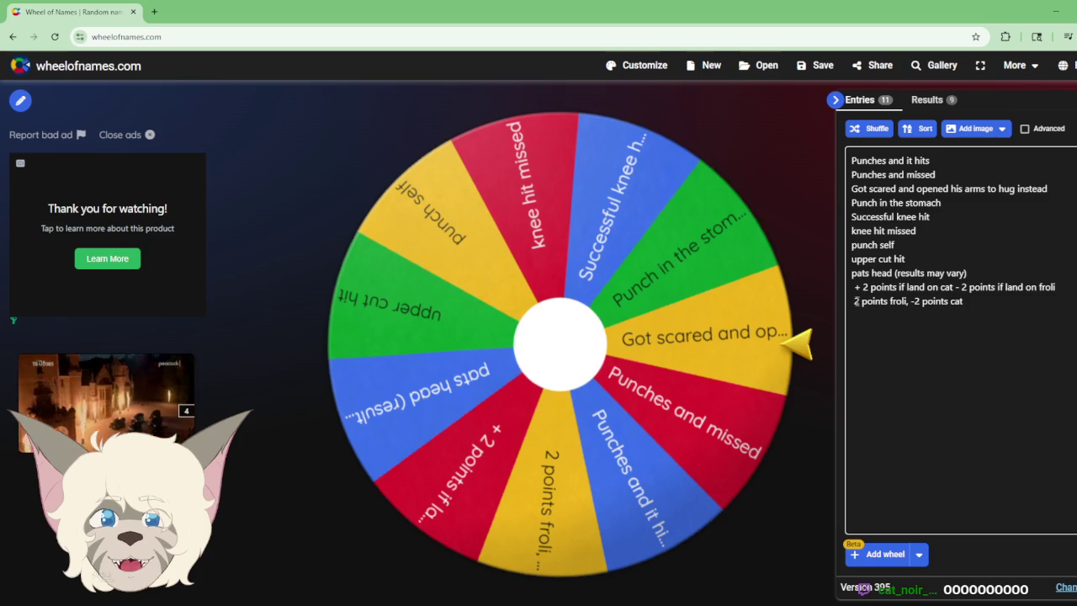
text(+)
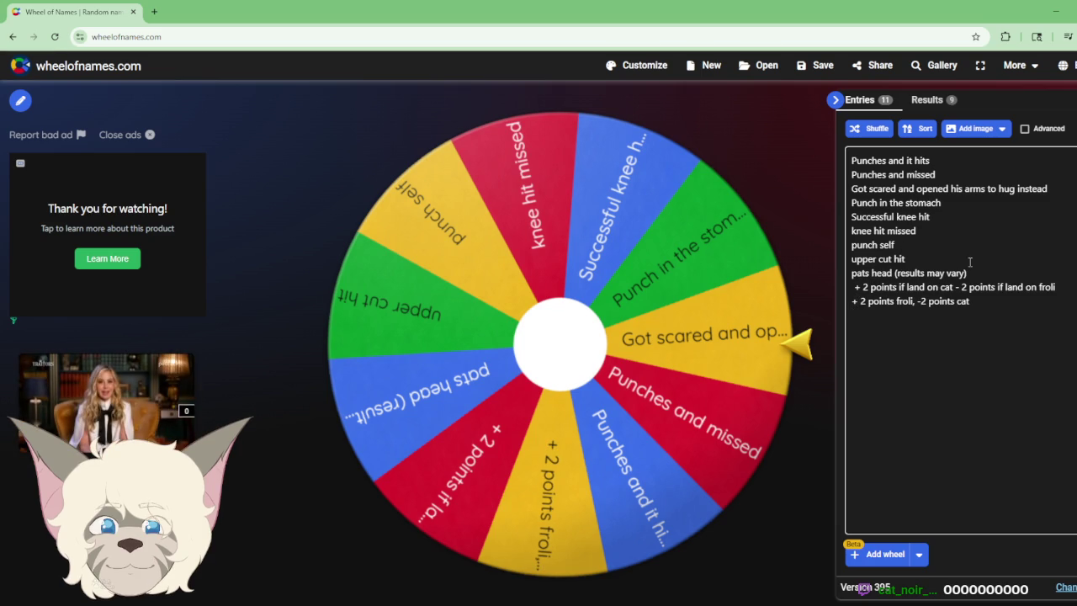
click(939, 337)
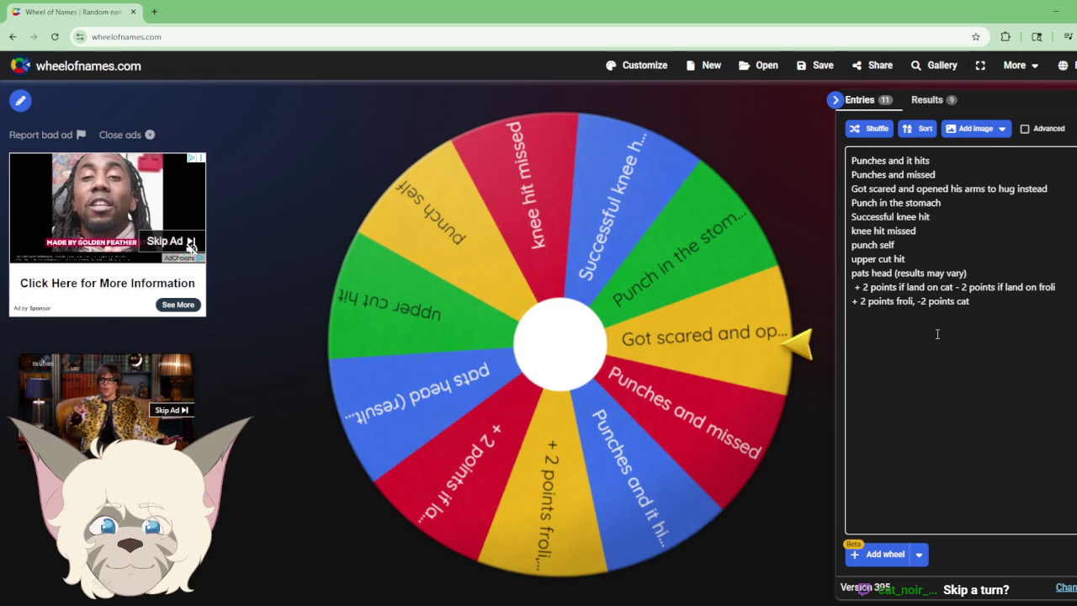
Step: Add 'no points' and 'steal a point' entries, then start 'eat an apple, get 2'
text(skip)
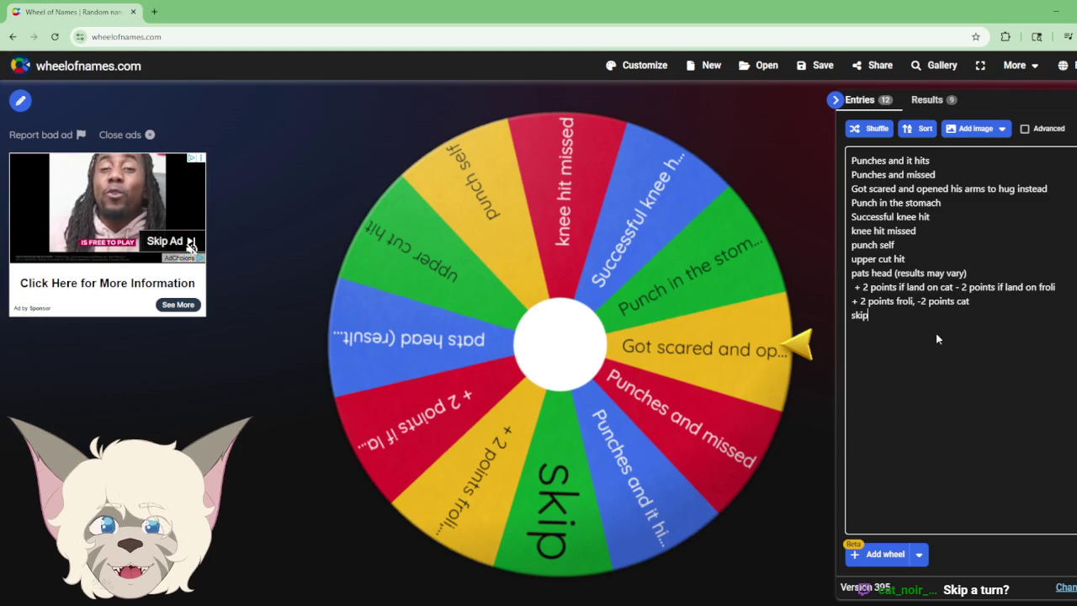
key(BackSpace)
key(BackSpace)
key(BackSpace)
key(BackSpace)
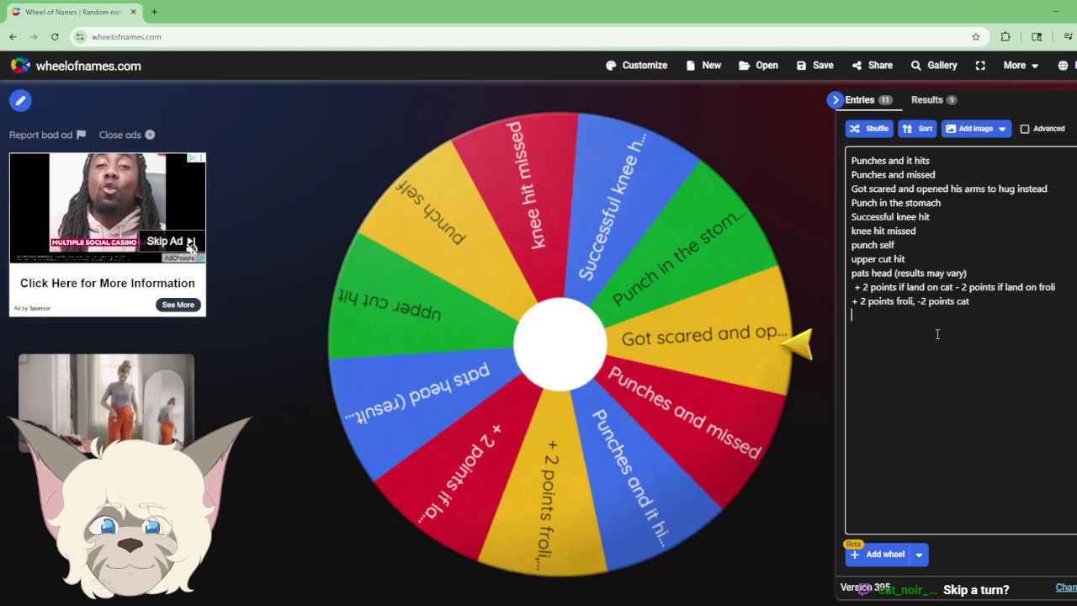
text(no points)
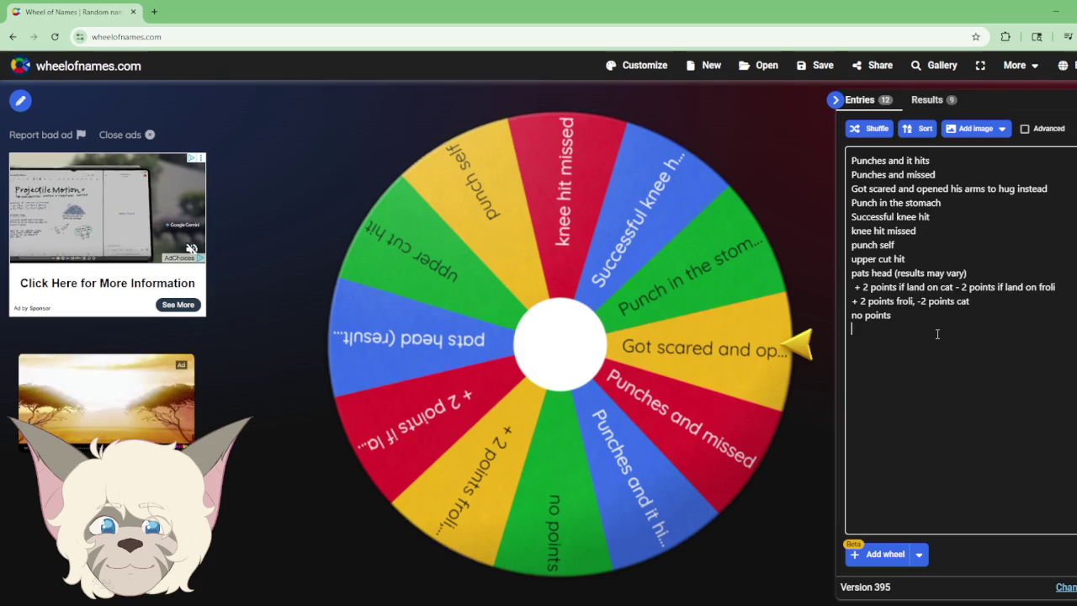
text(s)
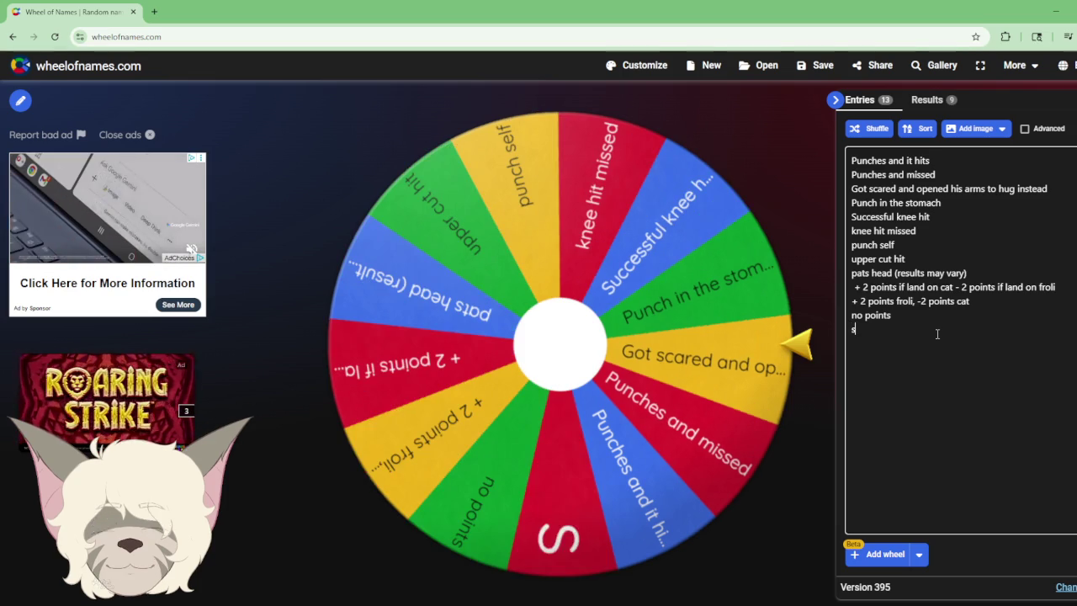
text(teal a )
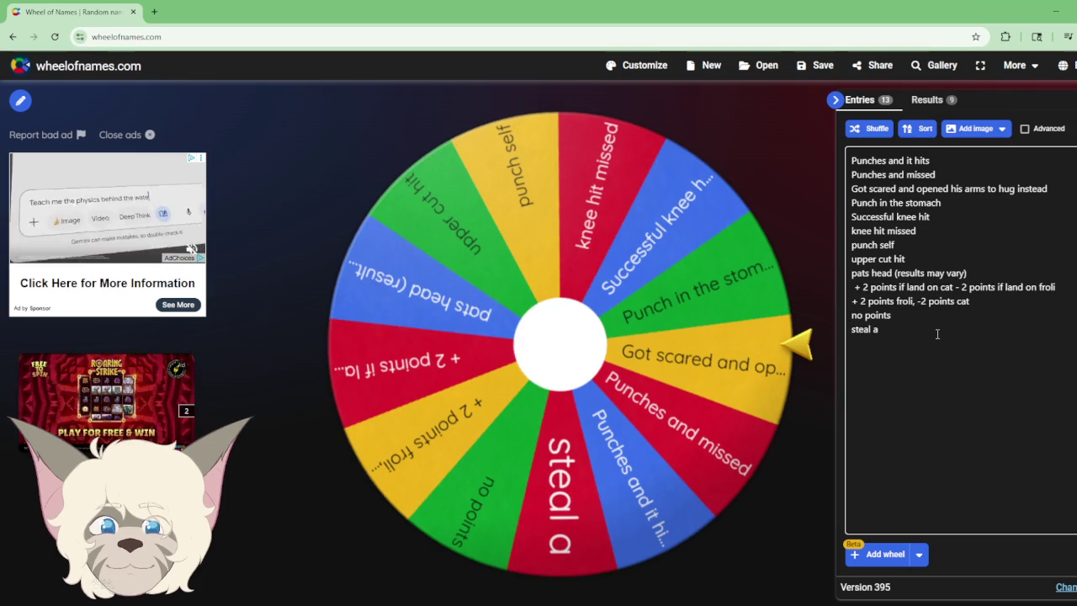
text(point)
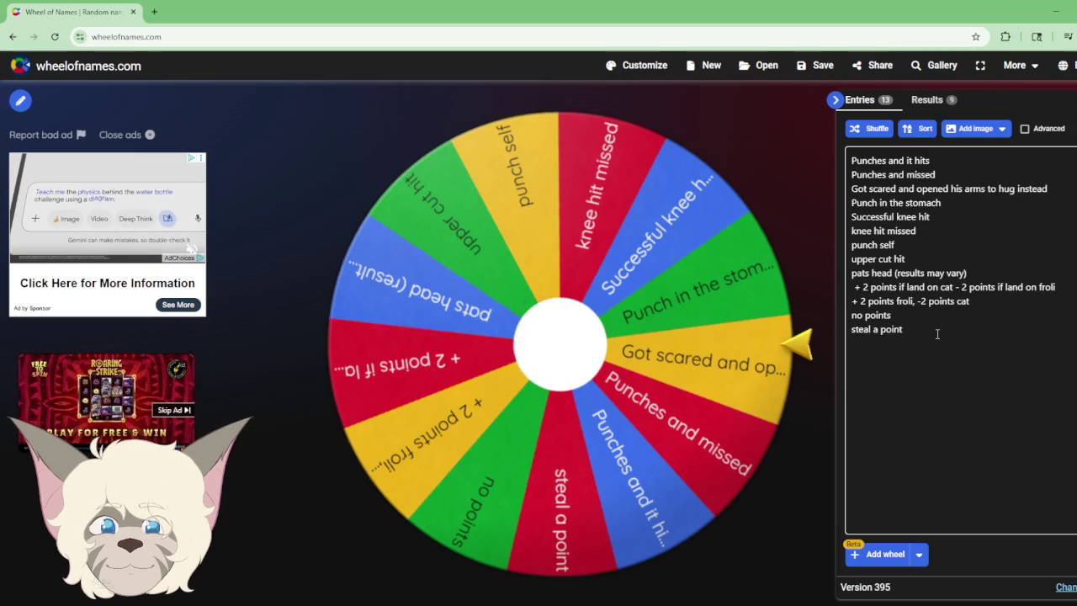
key(Return)
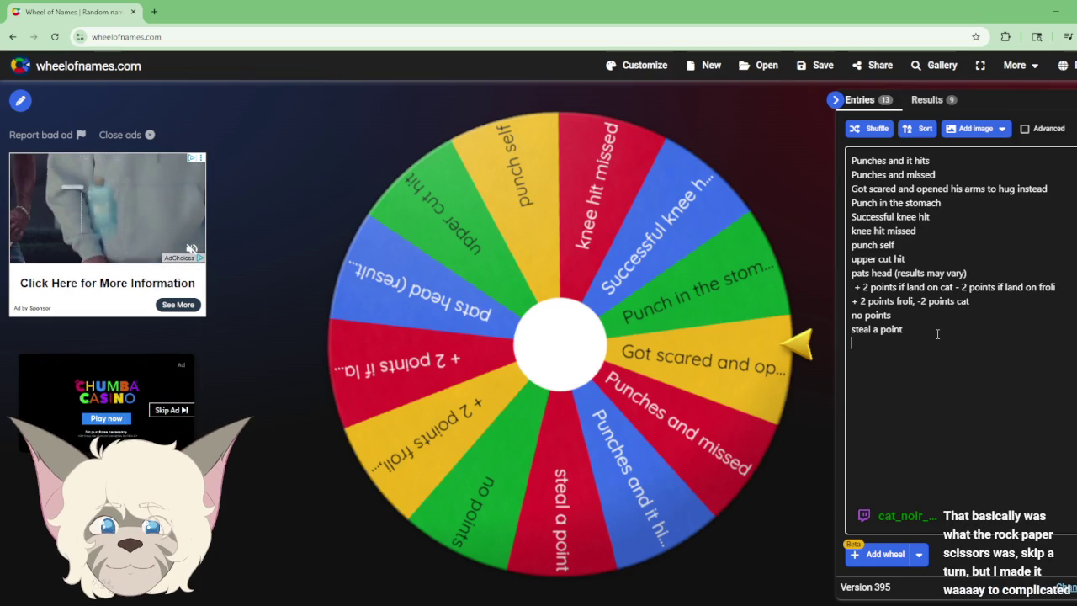
text(eat an apple, get )
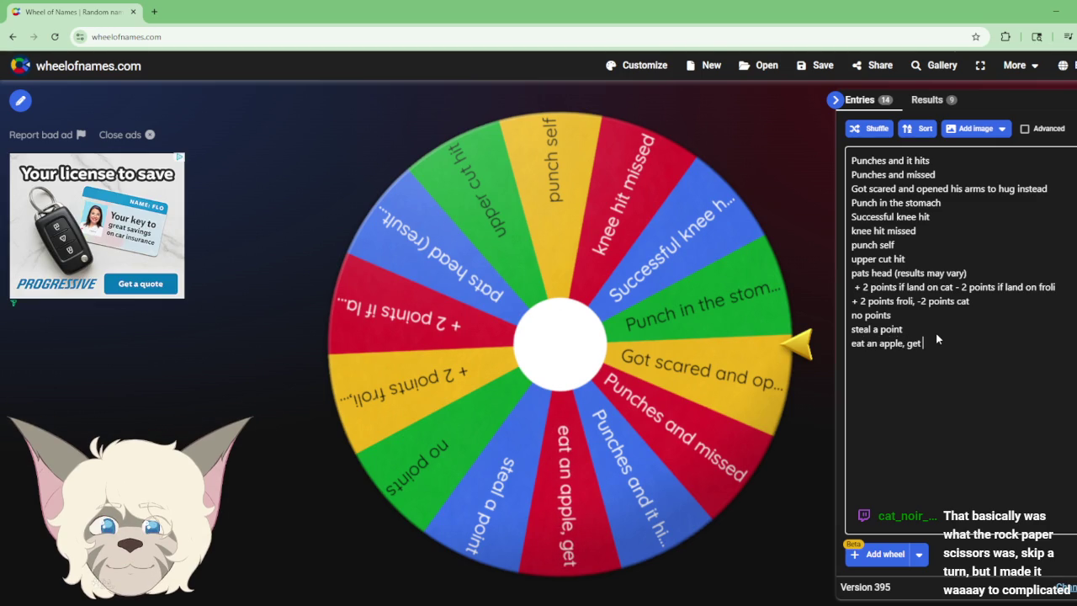
text(2 turns)
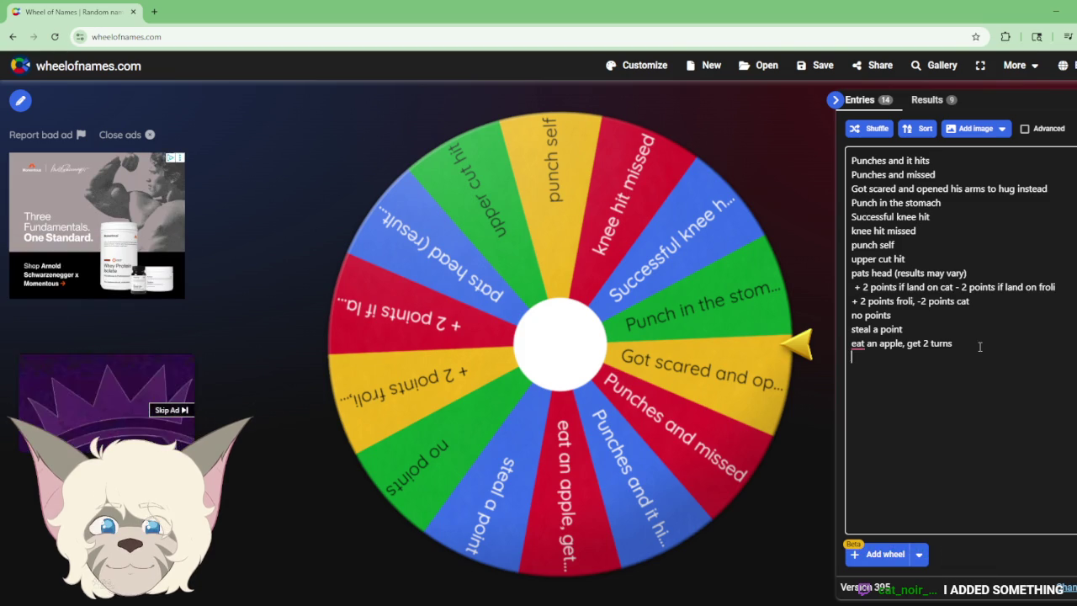
Step: Start the next wheel entry with the text '1 point froli, one'
text(1 poi)
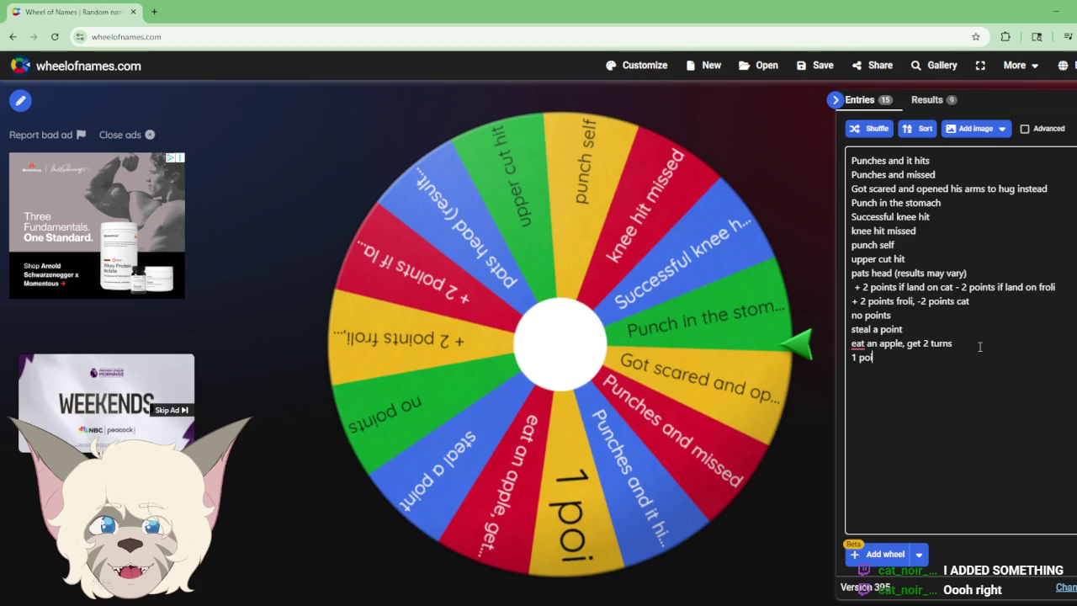
text(nt froli, one)
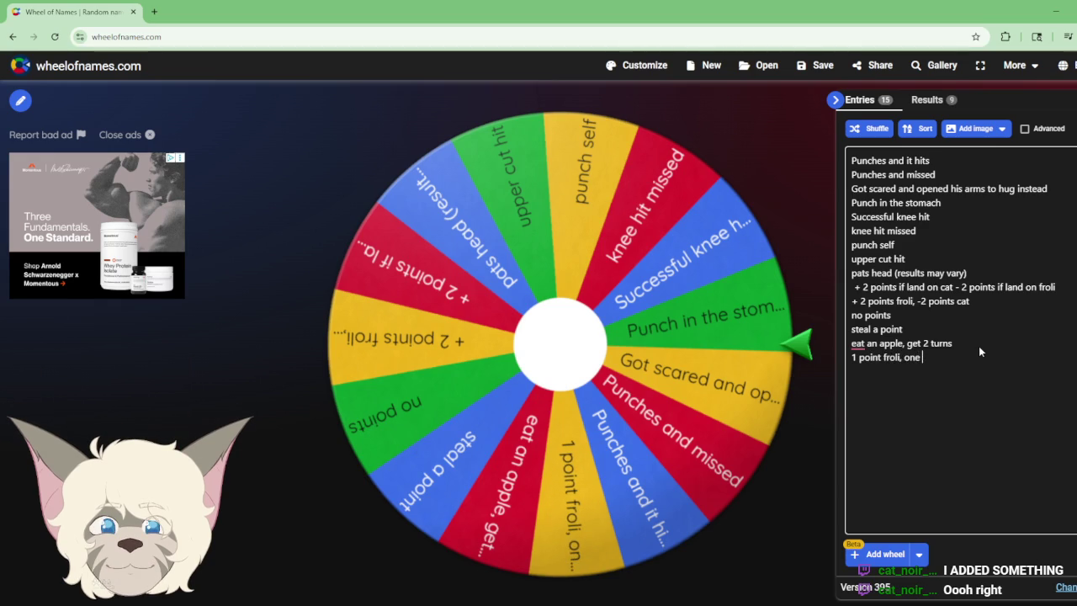
Step: Trim the entry back to '1 point froli' and add a '1 point cat' entry below it
key(BackSpace)
key(BackSpace)
key(BackSpace)
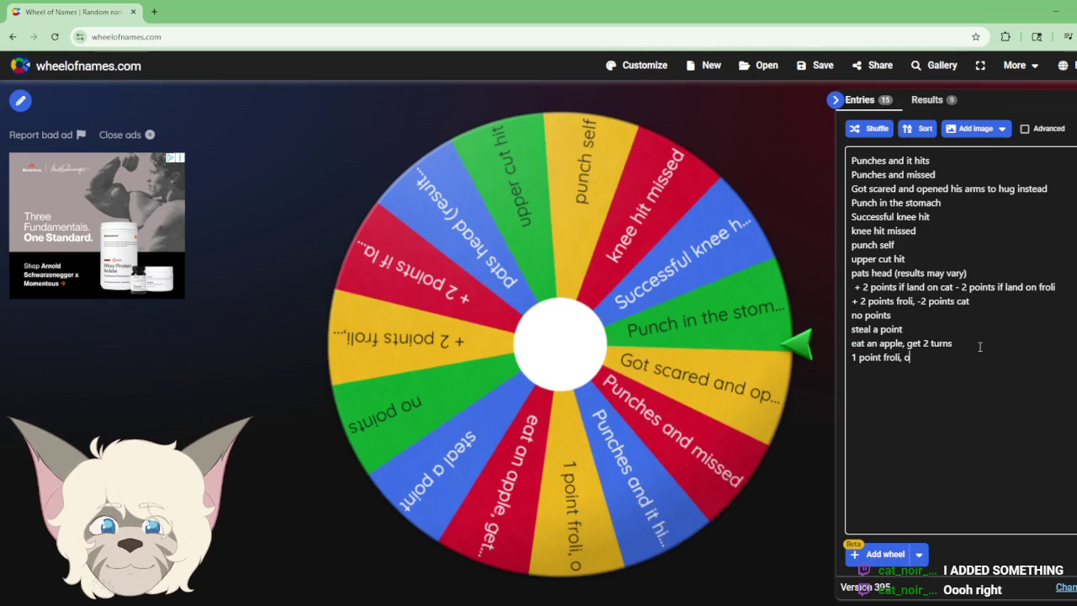
text(1 poi)
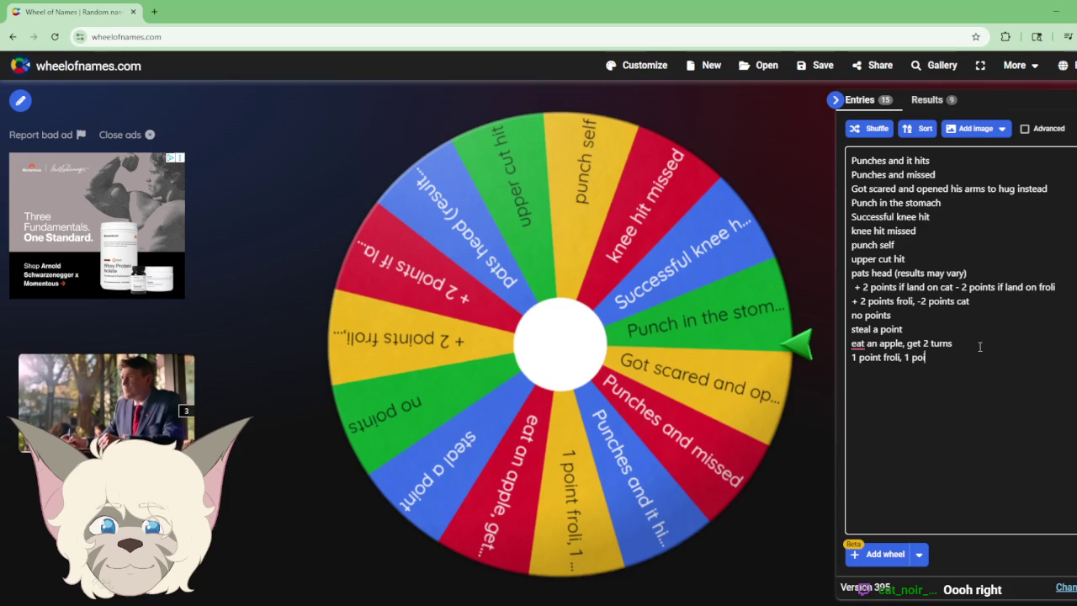
key(BackSpace)
key(BackSpace)
key(BackSpace)
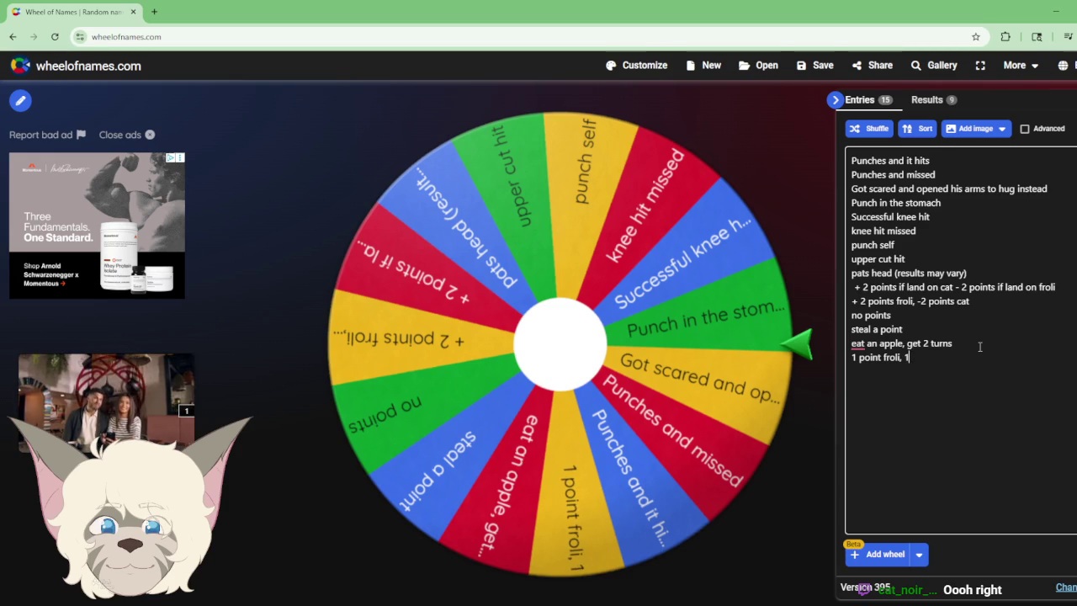
key(BackSpace)
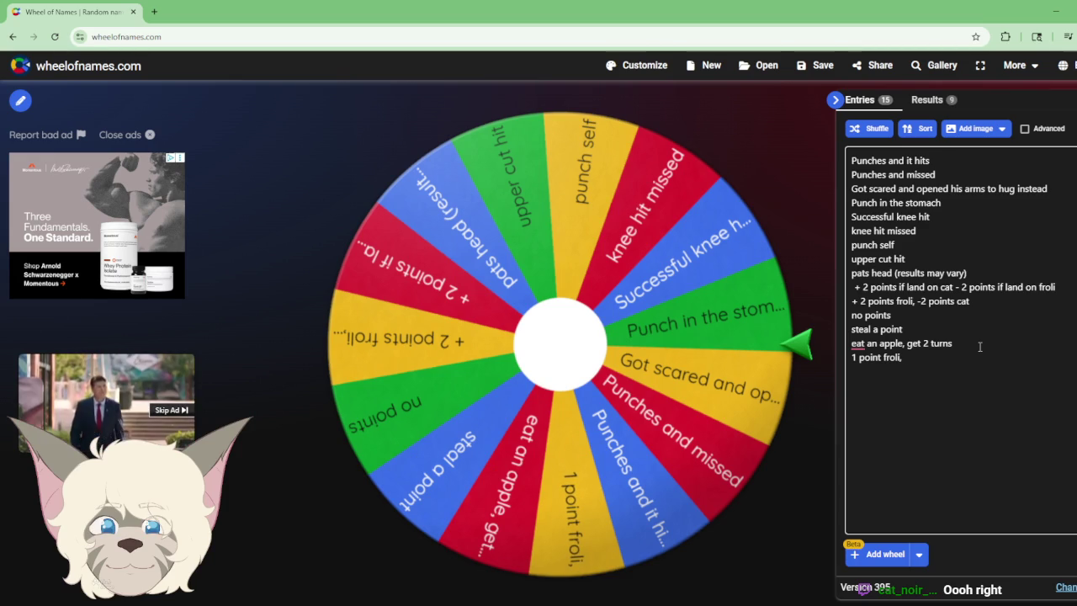
key(Return)
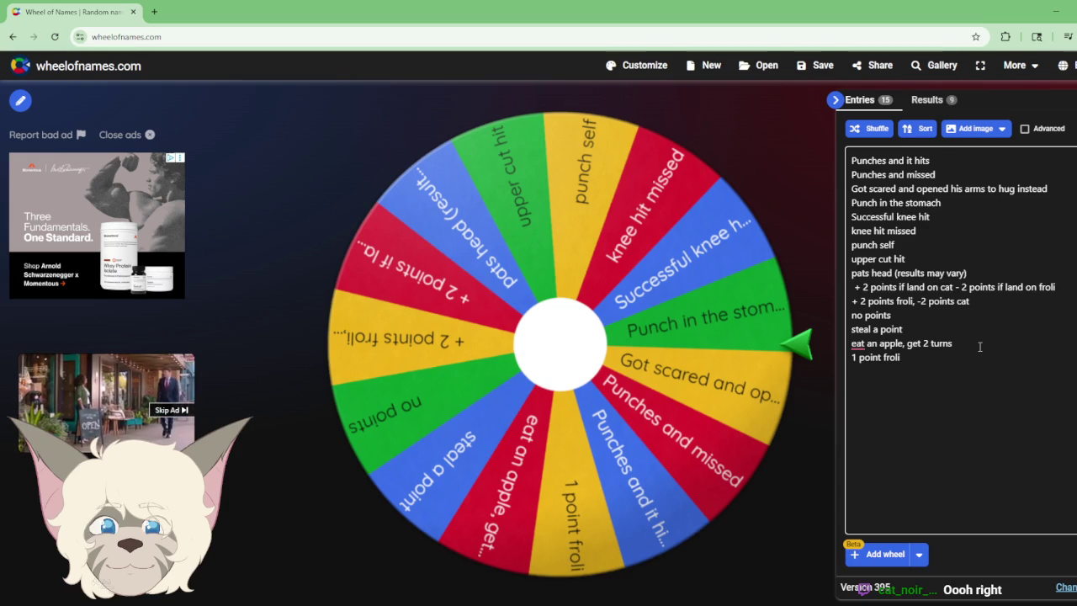
text(1 point cat)
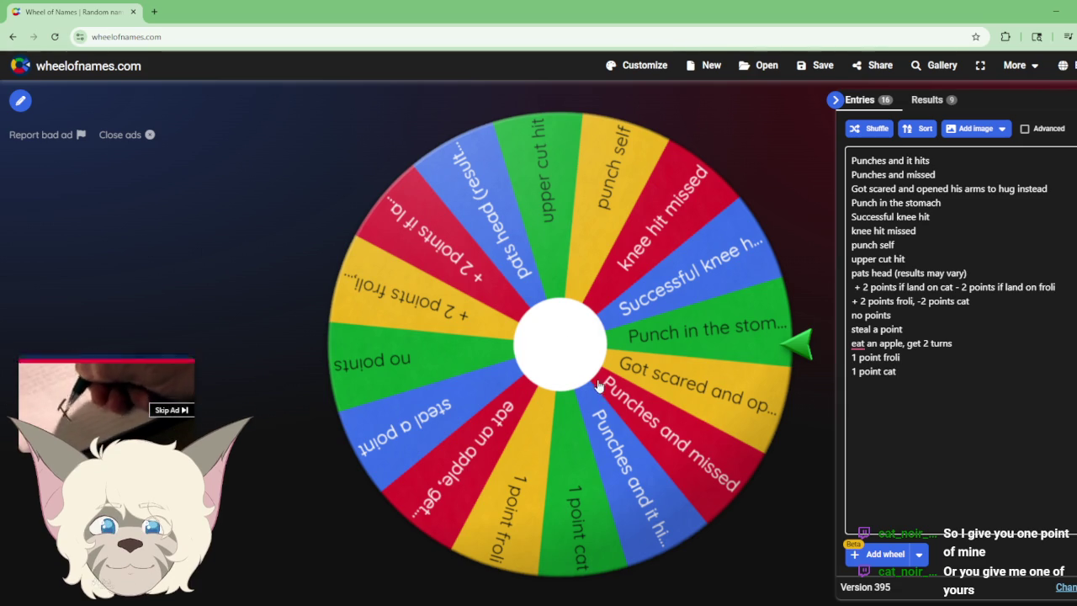
Step: Shuffle the wheel entries three times, then spin it to land on 'Punch in the stomach'
click(875, 129)
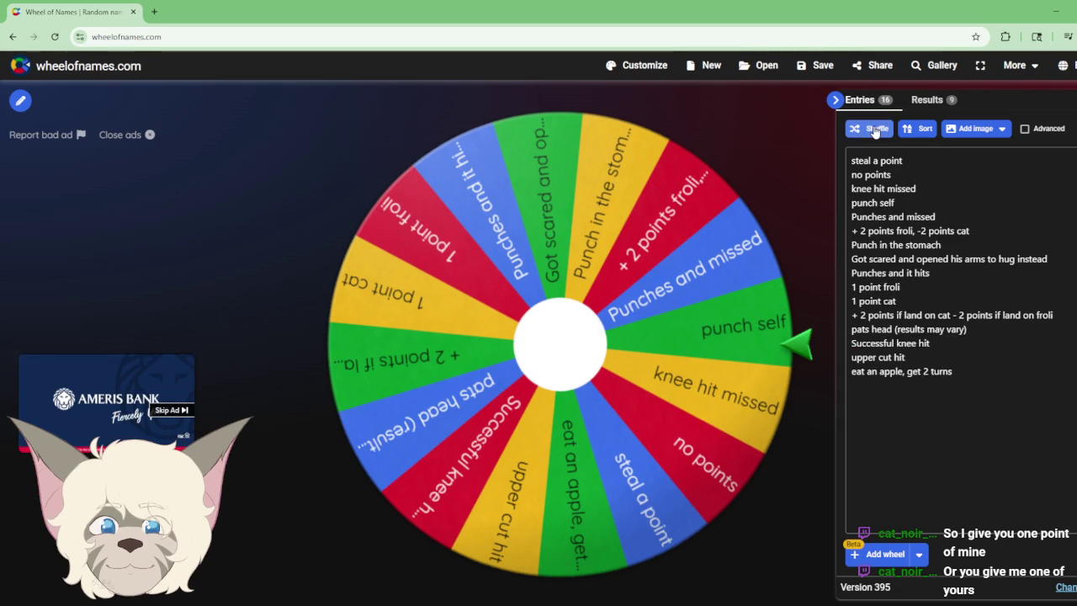
click(875, 128)
click(875, 129)
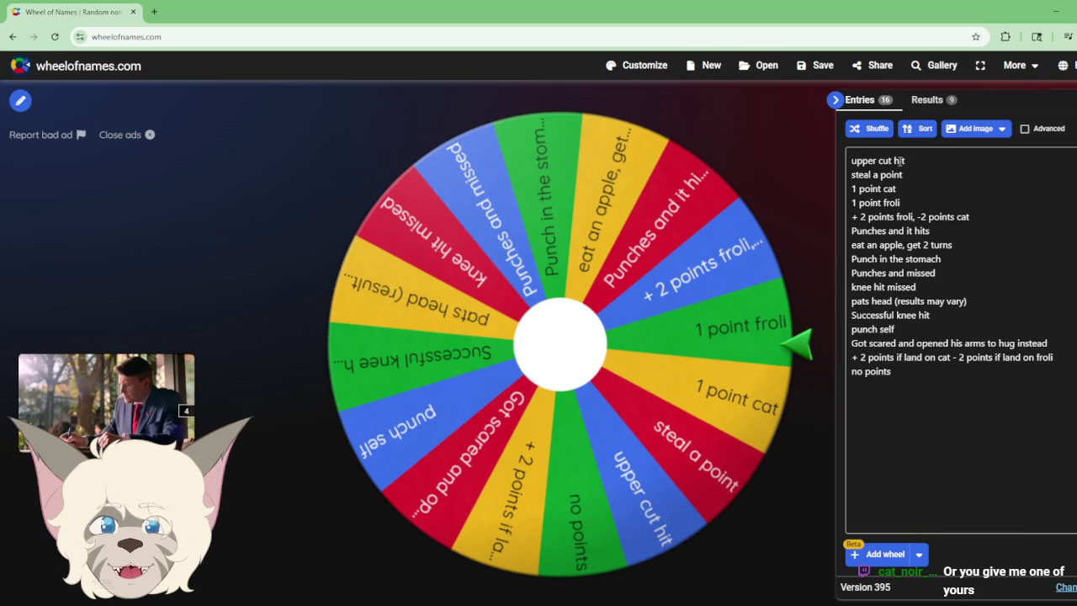
click(595, 334)
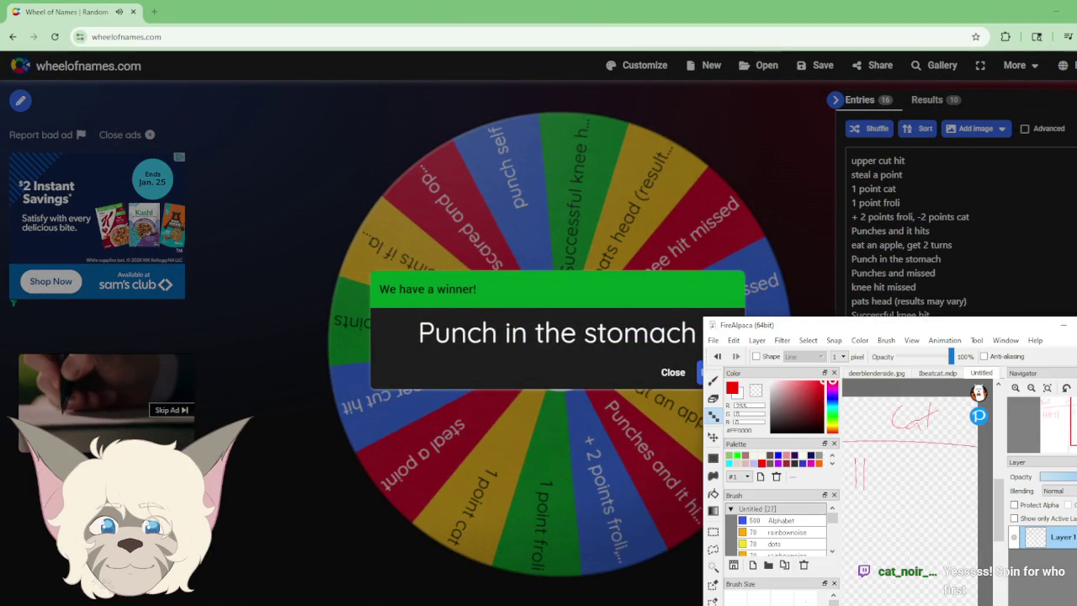
Step: Switch to the Eraser over Froli's tally marks, then dismiss 'Punch in the stomach' and spin again
mouse_move(1043, 421)
mouse_down()
mouse_move(1051, 416)
mouse_move(1065, 443)
mouse_up()
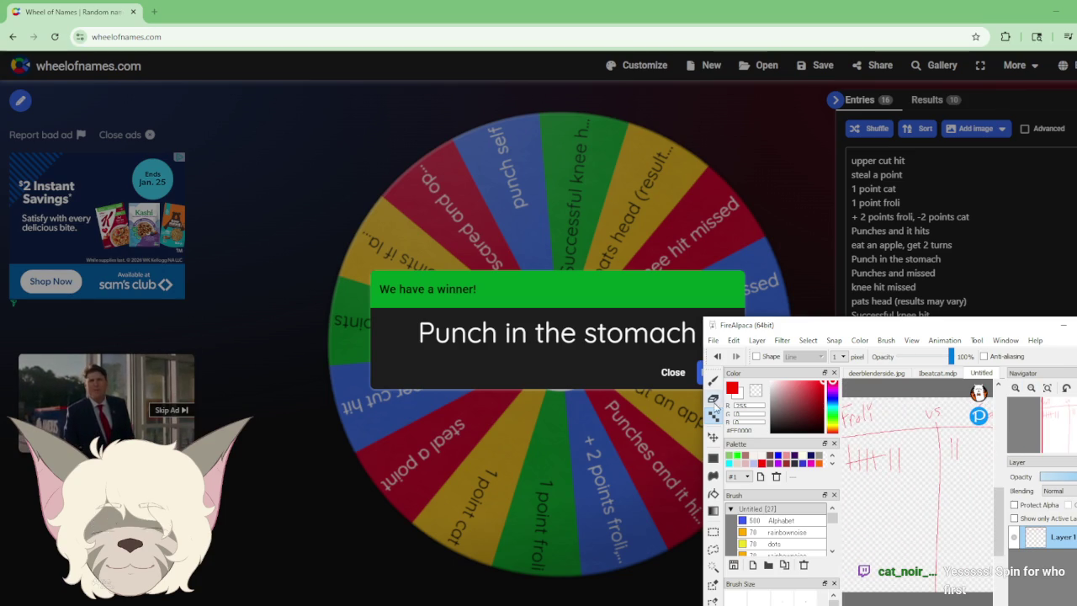
key(e)
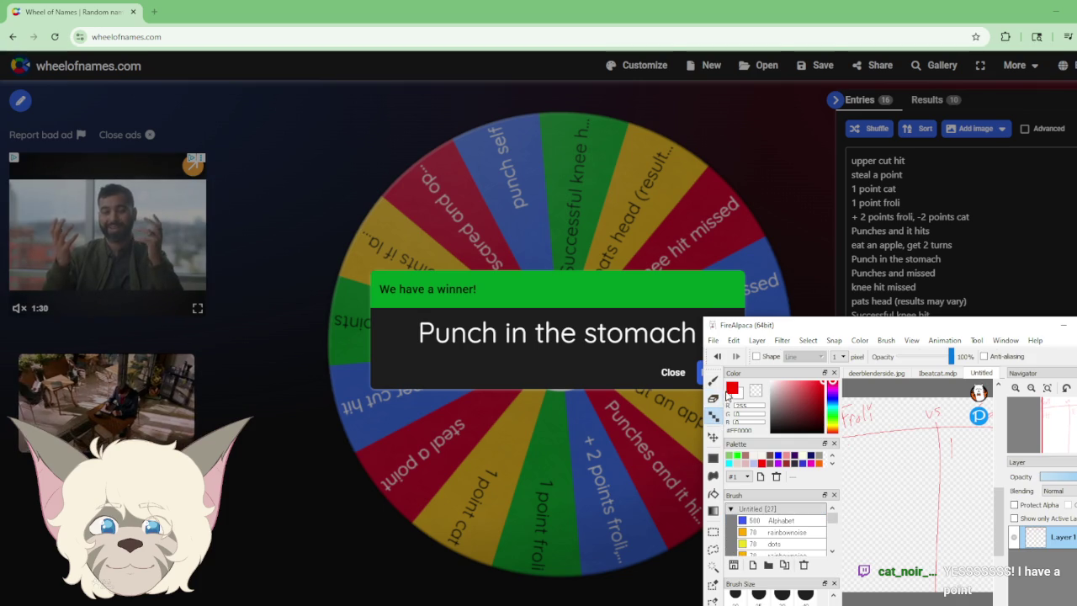
click(673, 371)
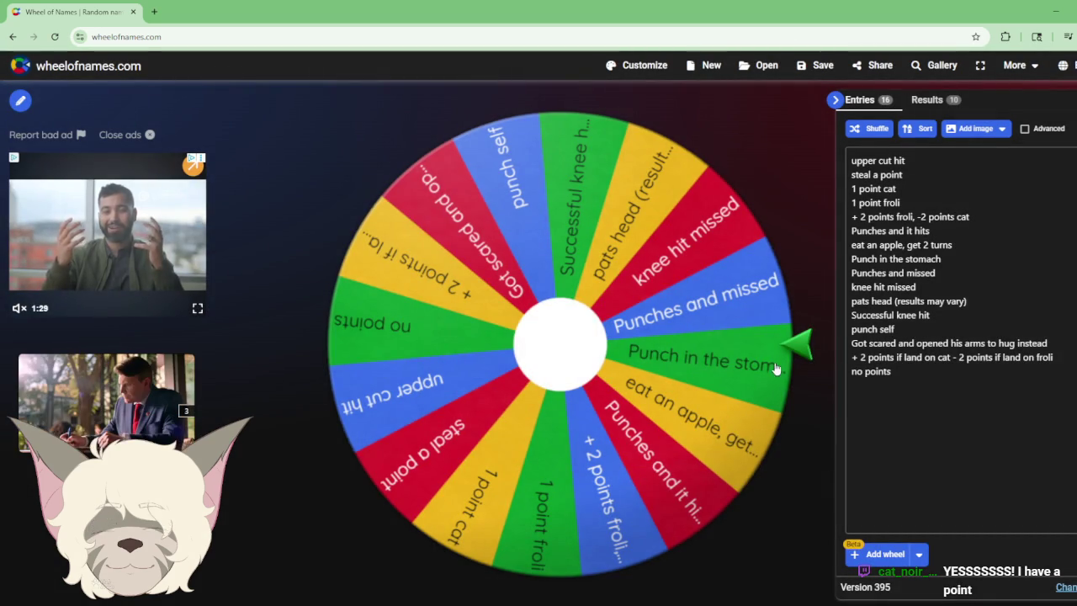
click(572, 374)
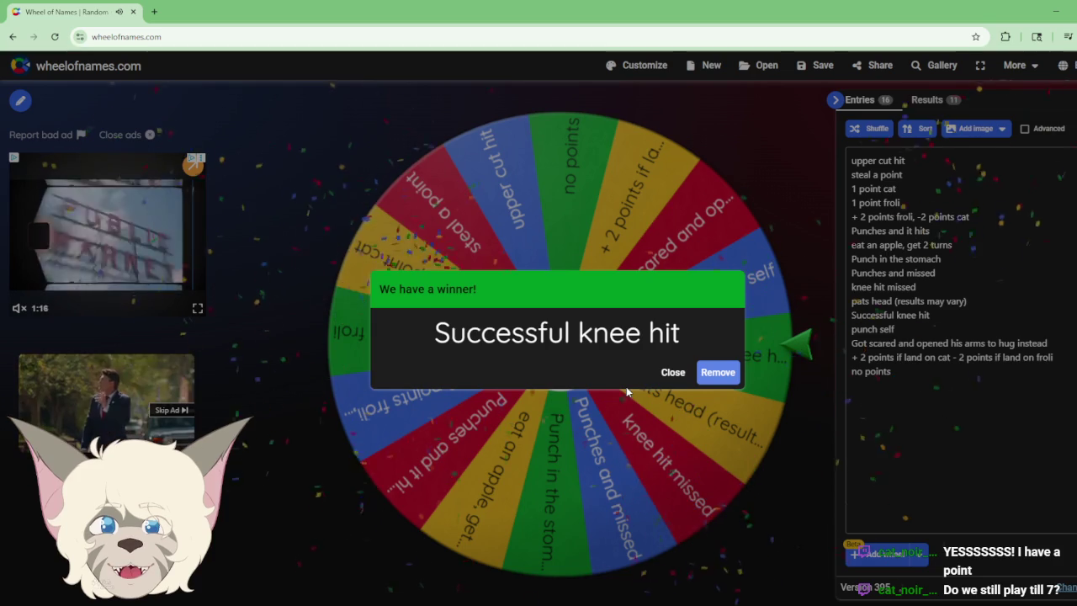
Step: Dismiss the 'Successful knee hit' result, spin again, and close the 'no points' result
key(alt+Tab)
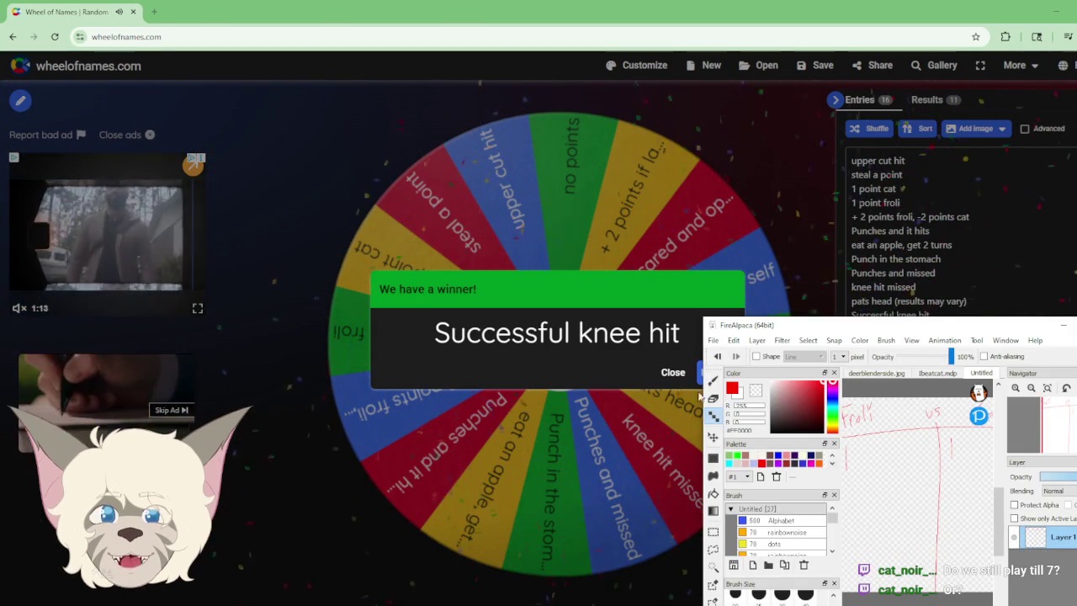
click(673, 373)
click(555, 349)
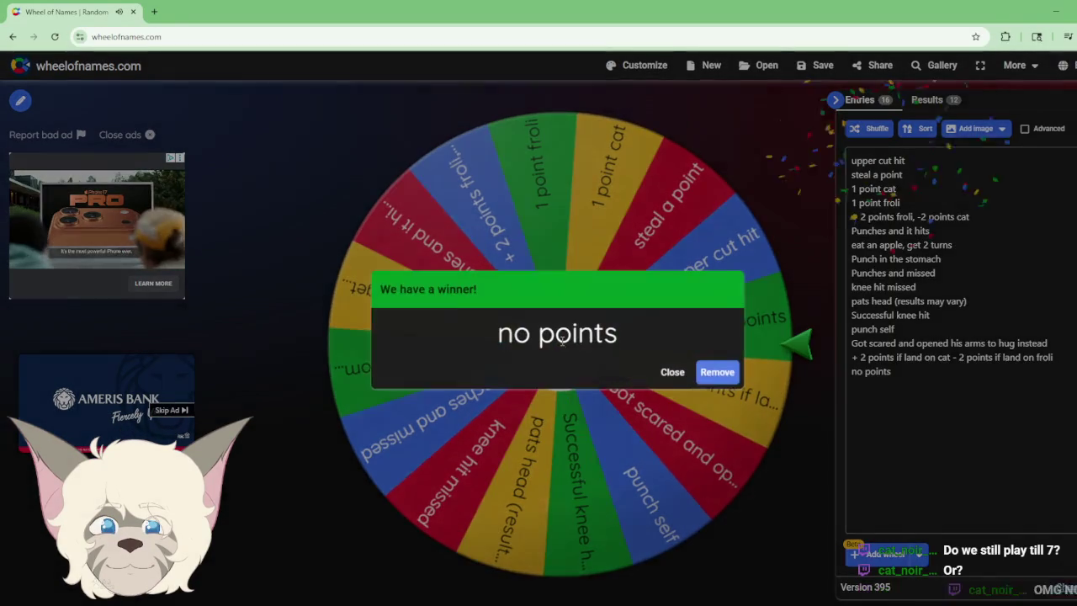
click(678, 373)
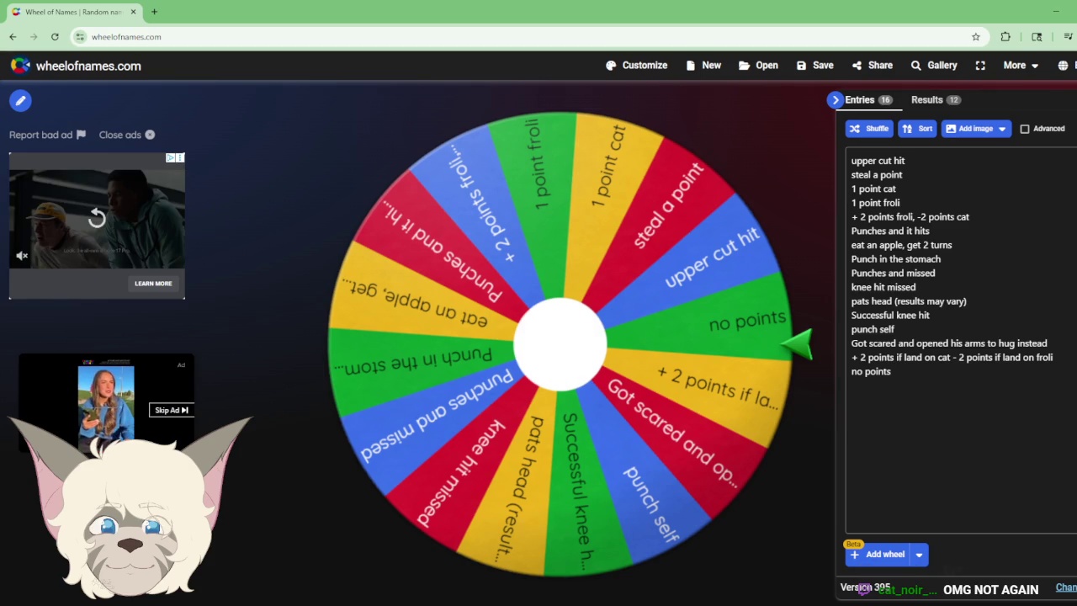
Step: Spin to 'Punches and missed', dismiss it, and spin again to 'upper cut hit'
click(565, 349)
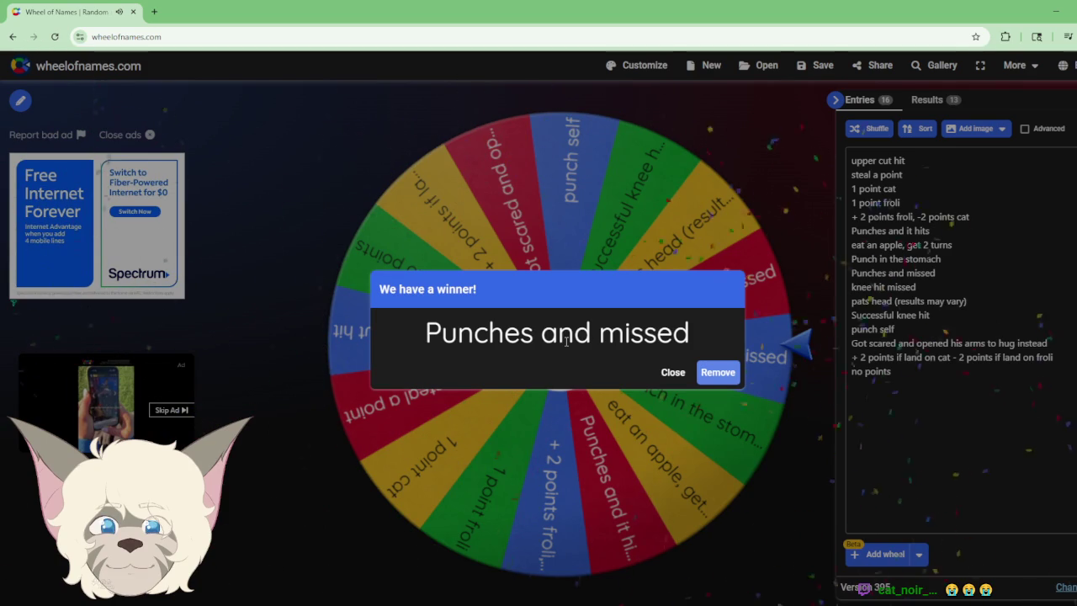
click(672, 372)
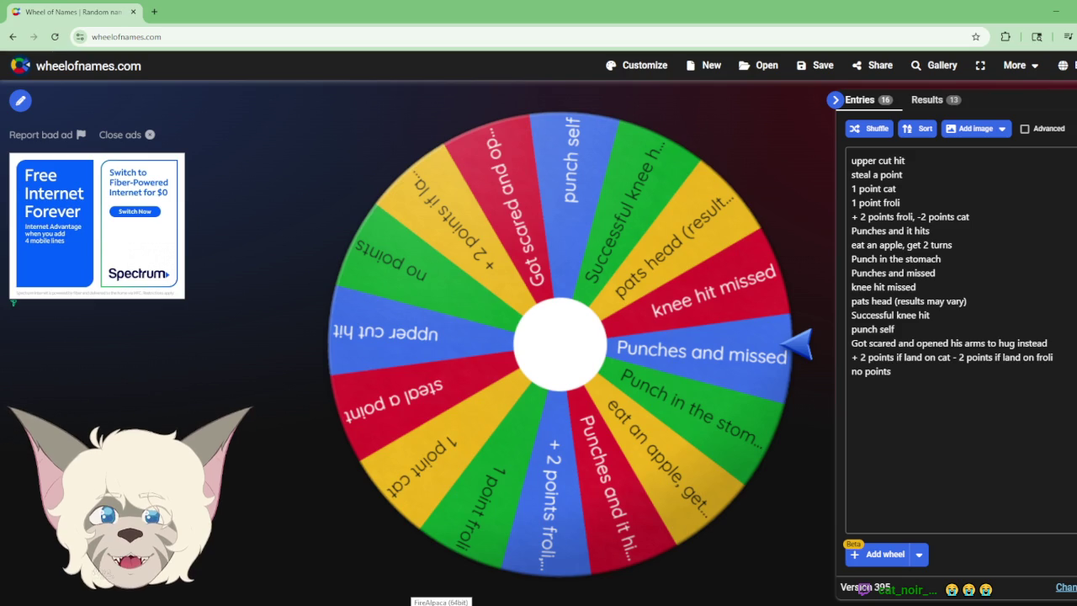
click(569, 344)
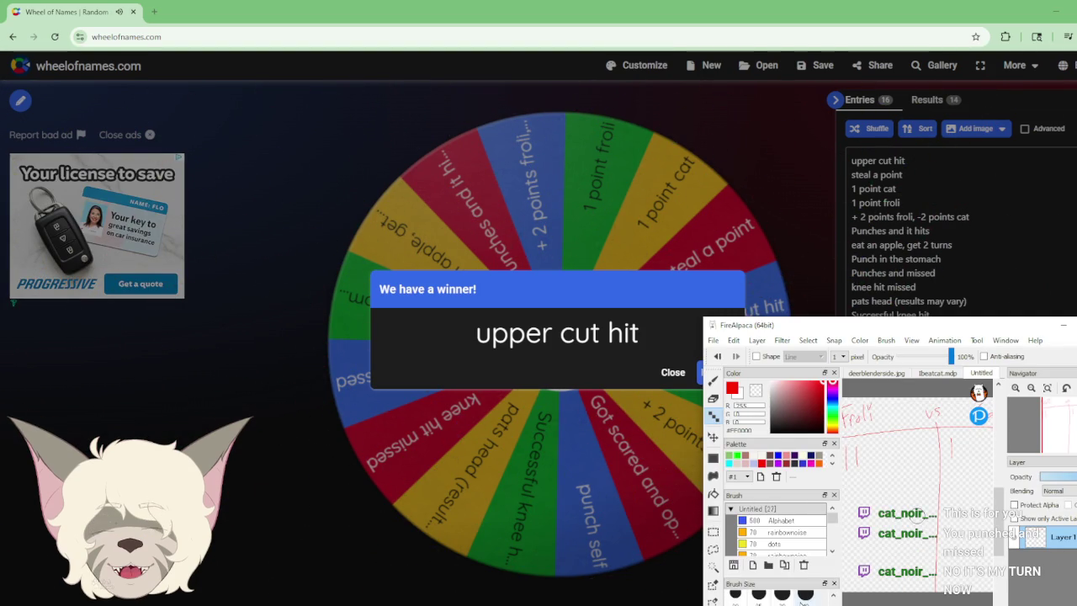
Step: Draw a second tally mark under Cat with the brush on the FireAlpaca scoreboard
key(e)
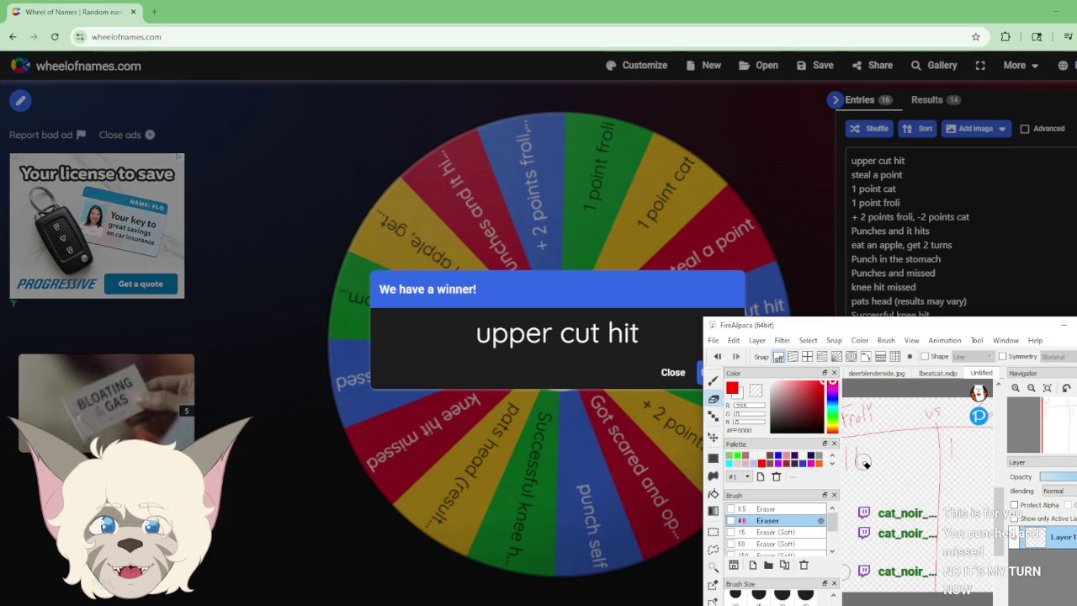
key(b)
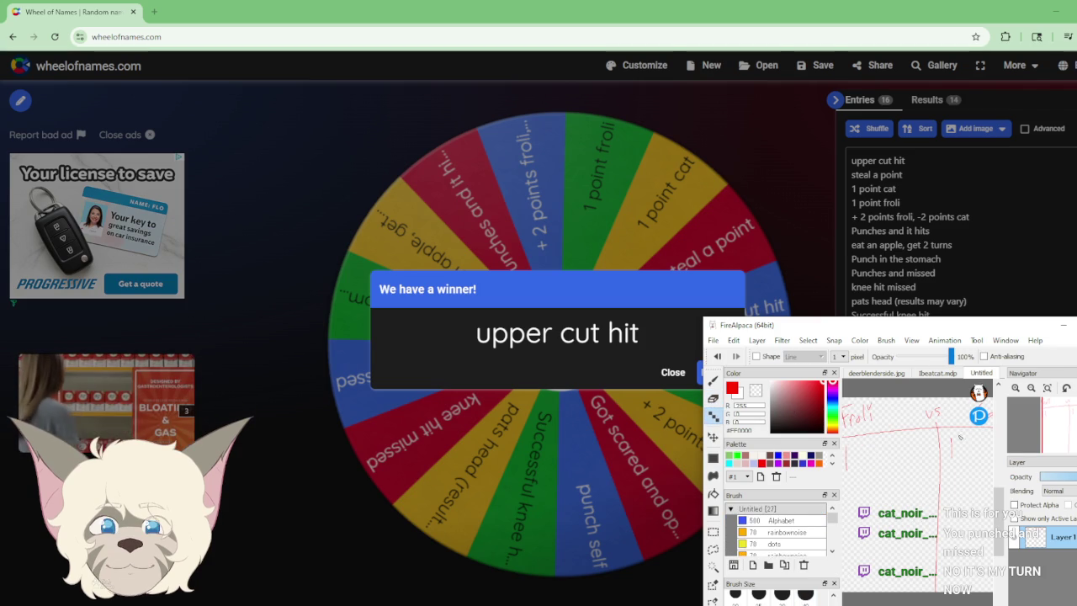
drag(959, 452, 956, 459)
Step: Dismiss the 'upper cut hit' result and spin the wheel to 'pats head (results may vary)'
click(654, 384)
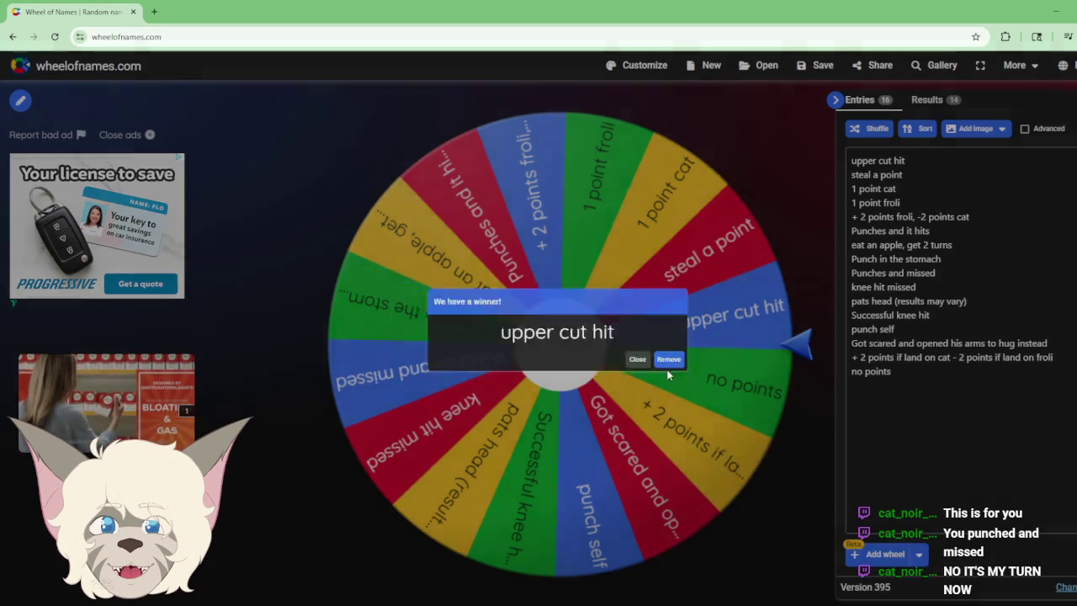
click(672, 371)
click(559, 345)
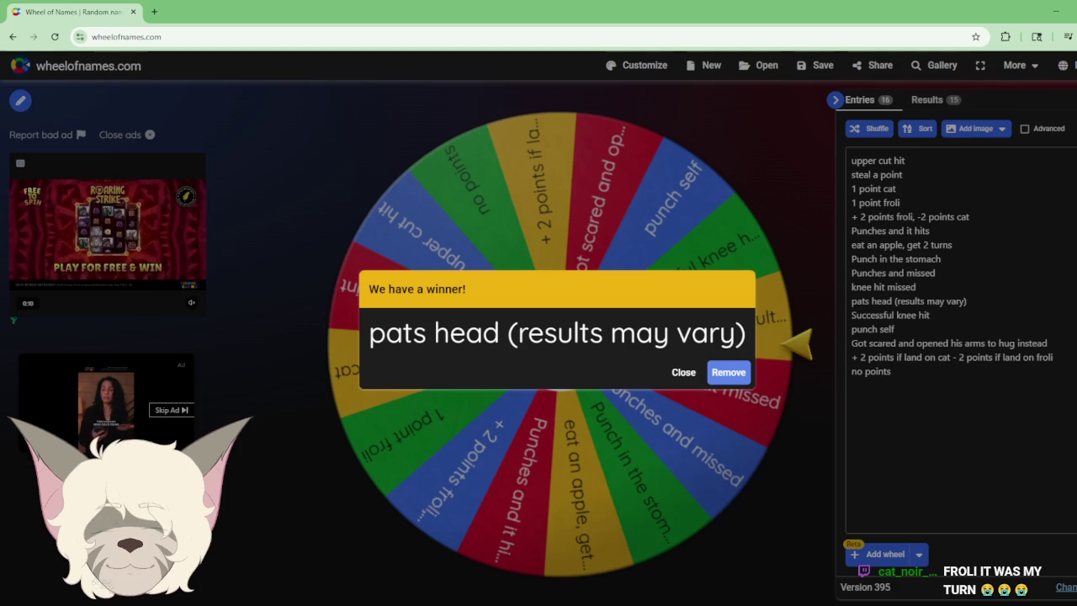
Step: Bring the FireAlpaca scoreboard forward and drag it toward the left screen edge
key(alt+Tab)
mouse_move(968, 323)
mouse_down()
mouse_move(940, 331)
mouse_move(26, 262)
mouse_up()
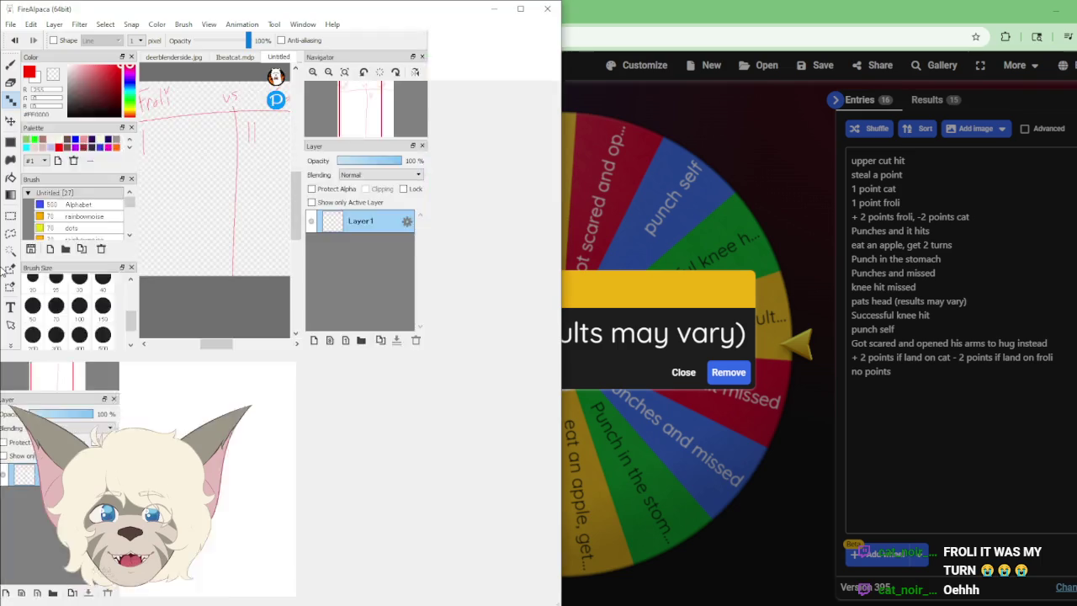
Step: Snap FireAlpaca to the left half and maximise the Chrome wheel page
drag(26, 262, 4, 265)
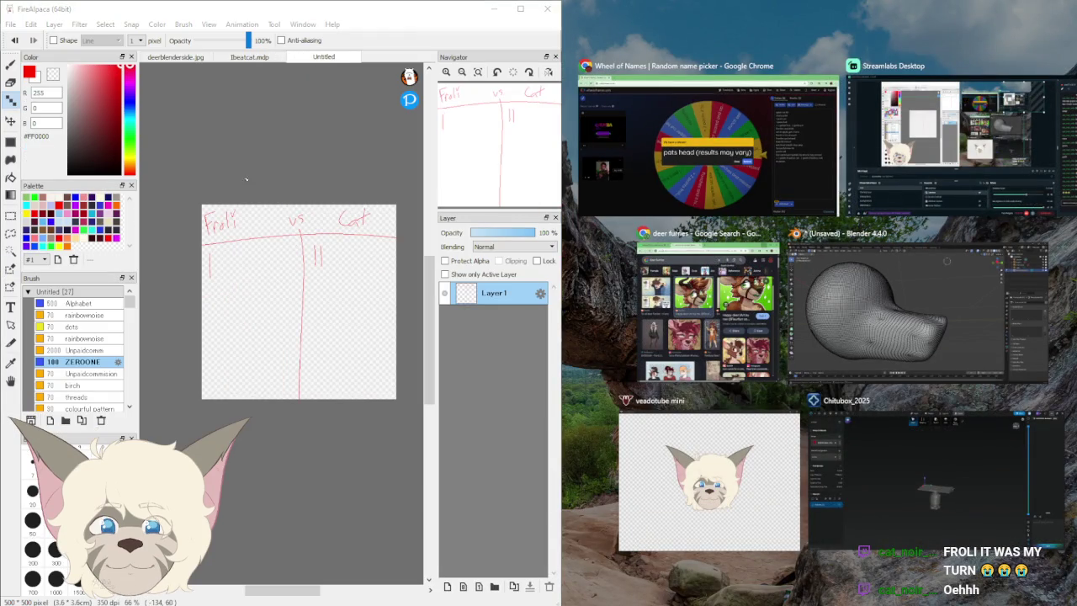
click(706, 143)
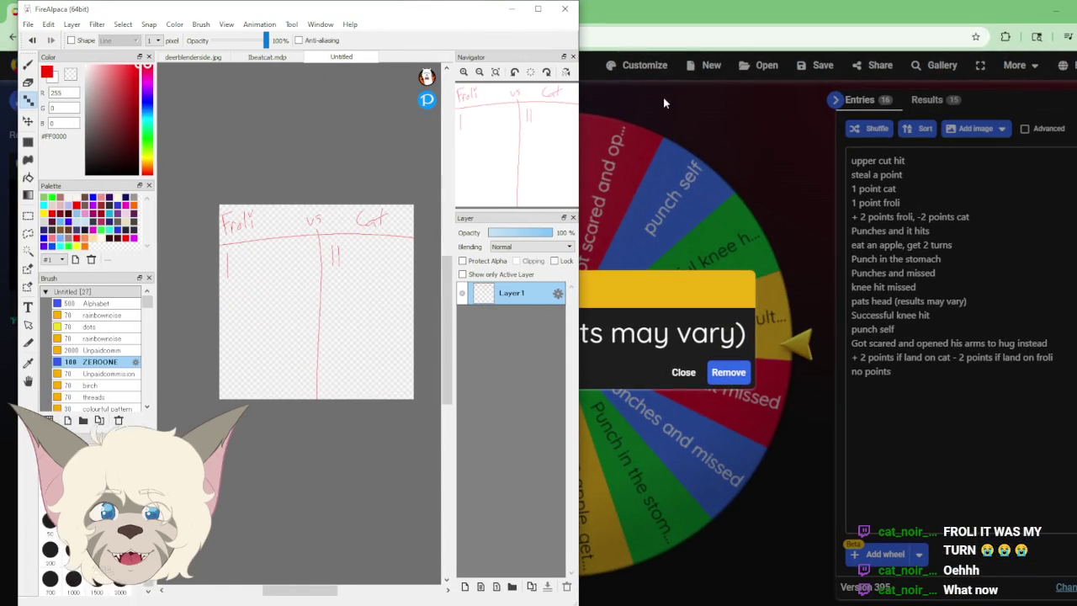
key(super+Up)
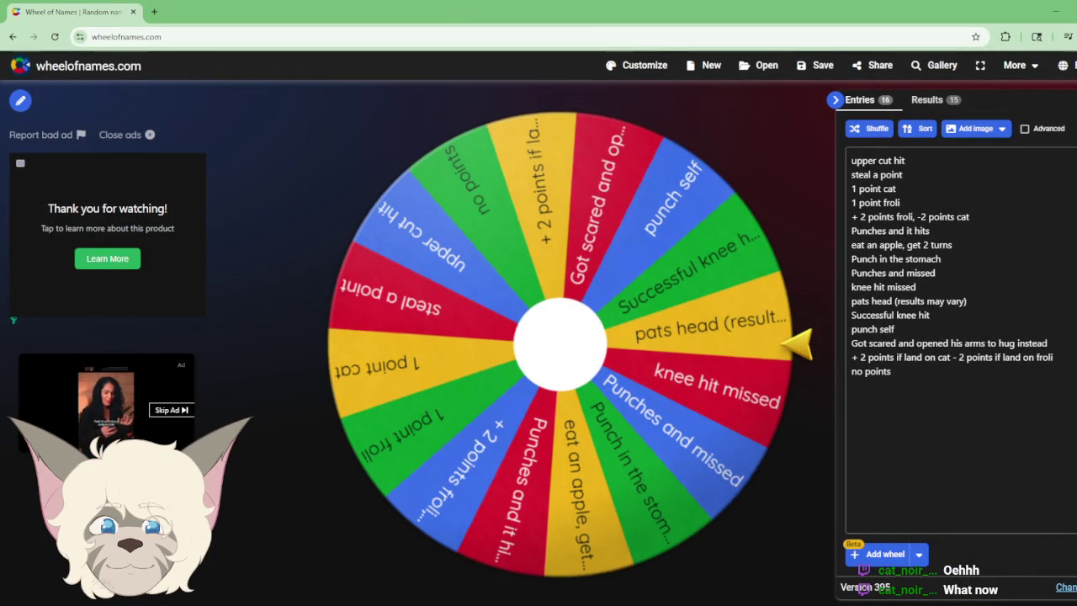
Step: Zoom to the scoreboard's bottom-right for Cat's red 2, then minimise FireAlpaca
key(alt+Tab)
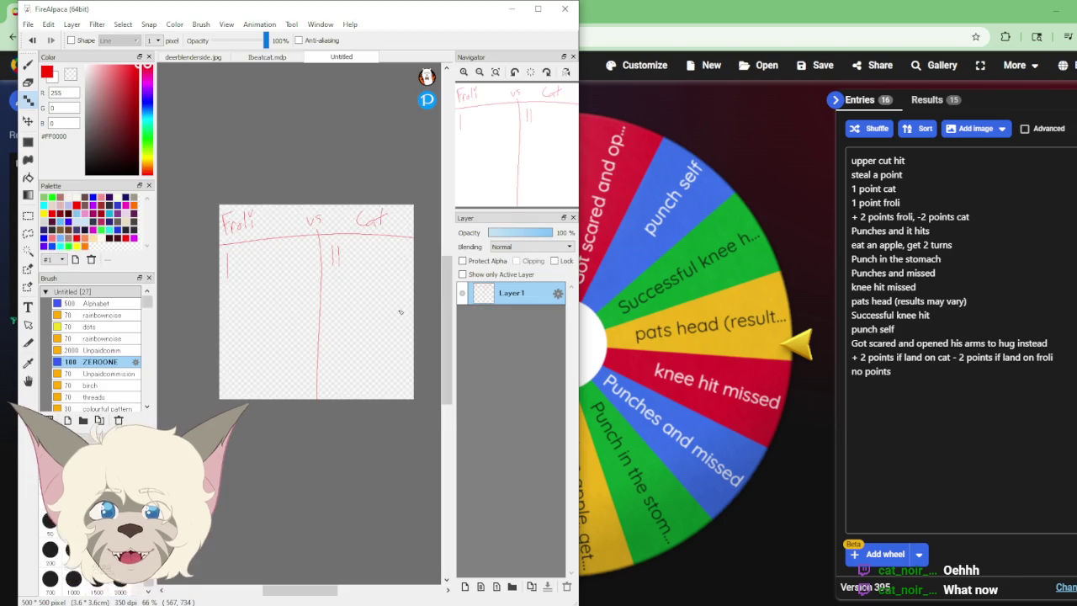
scroll(383, 336, up, 1)
scroll(370, 328, up, 1)
scroll(363, 323, up, 2)
drag(507, 147, 547, 194)
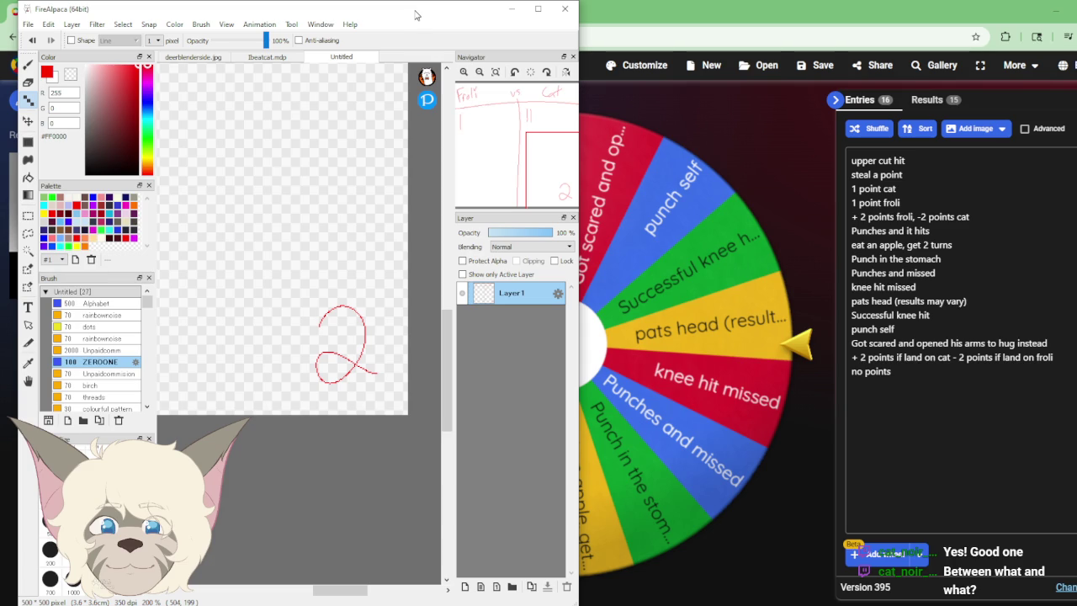
click(510, 8)
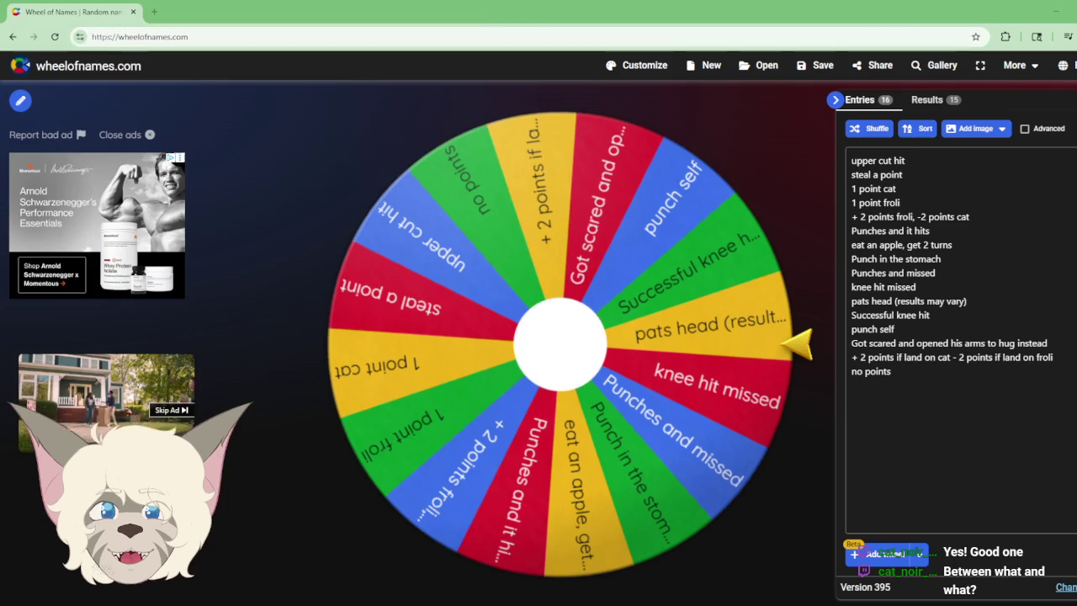
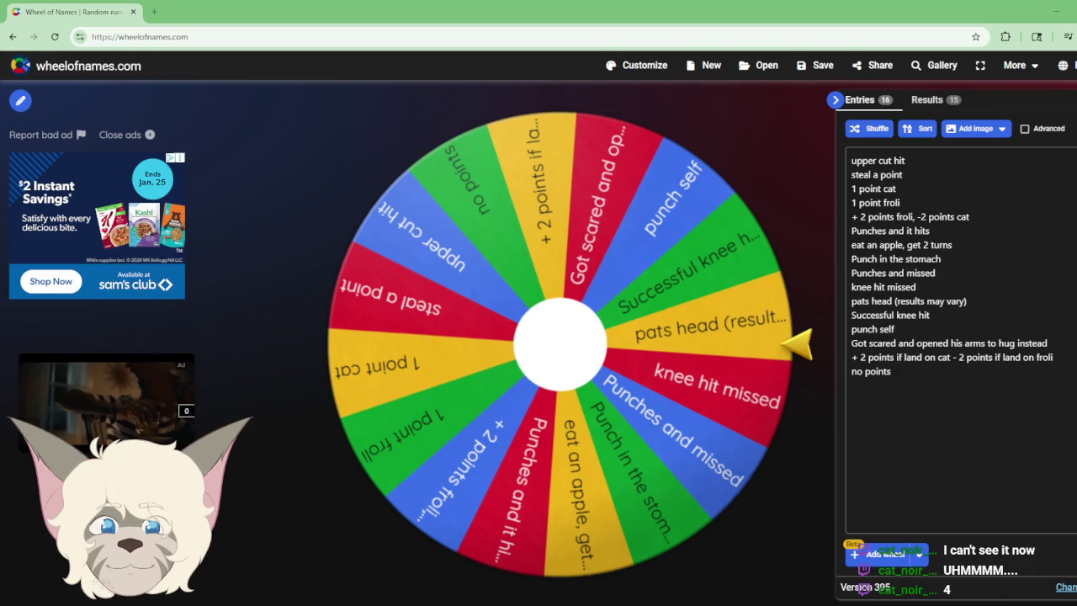
Step: Bring the FireAlpaca score tally sketch up in front of the Wheel of Names page
key(alt+Tab)
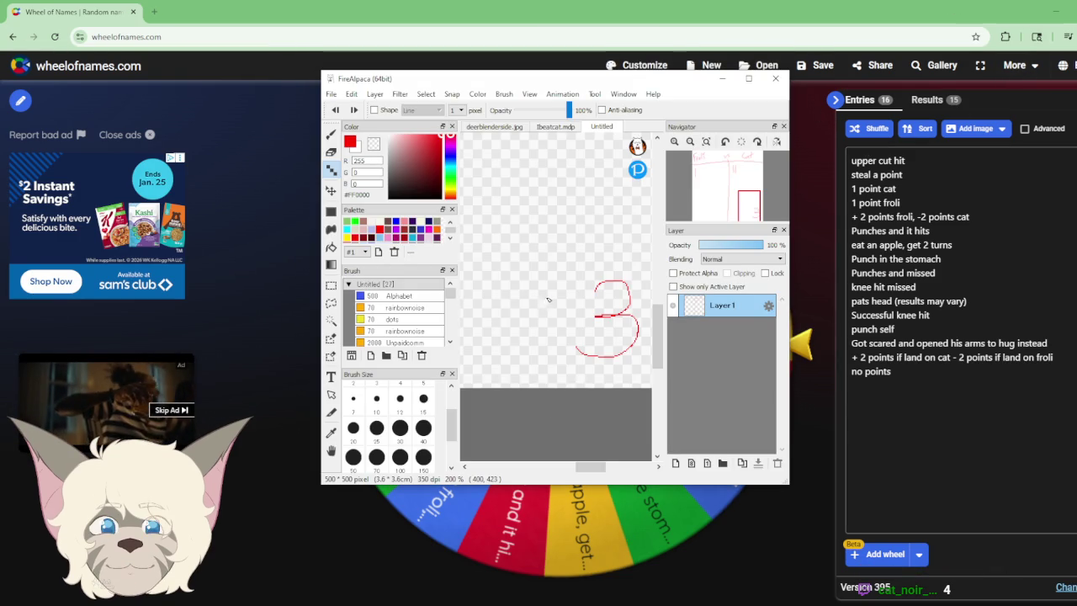
Step: Sketch a mark beside the 3, view the whole tally at 100%, then minimize FireAlpaca
drag(547, 299, 556, 342)
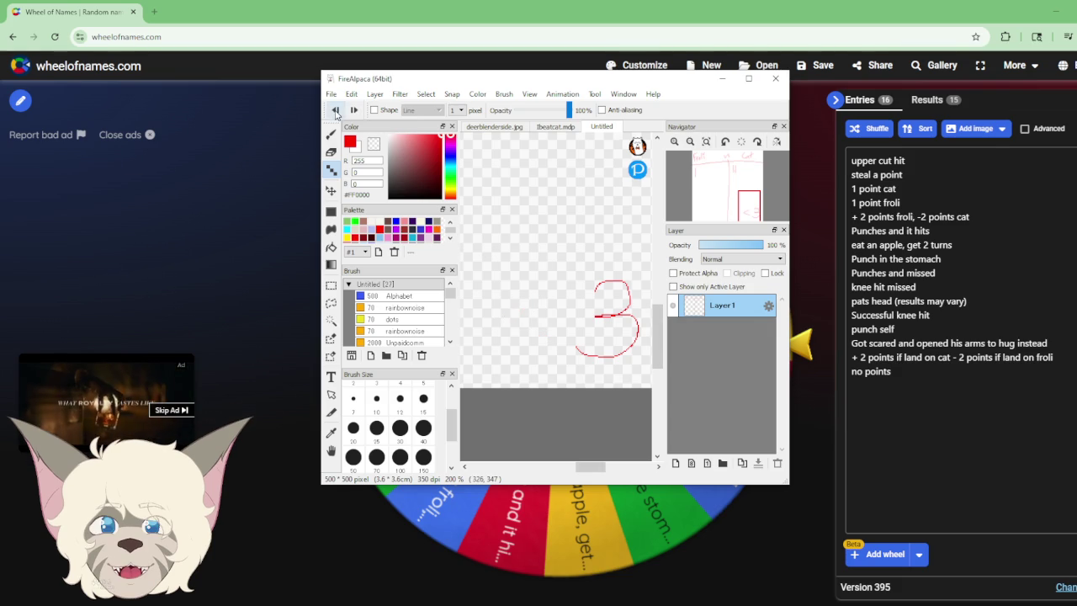
mouse_move(631, 79)
mouse_down()
mouse_move(1058, 216)
mouse_move(967, 244)
mouse_move(941, 229)
mouse_up()
drag(1000, 349, 960, 335)
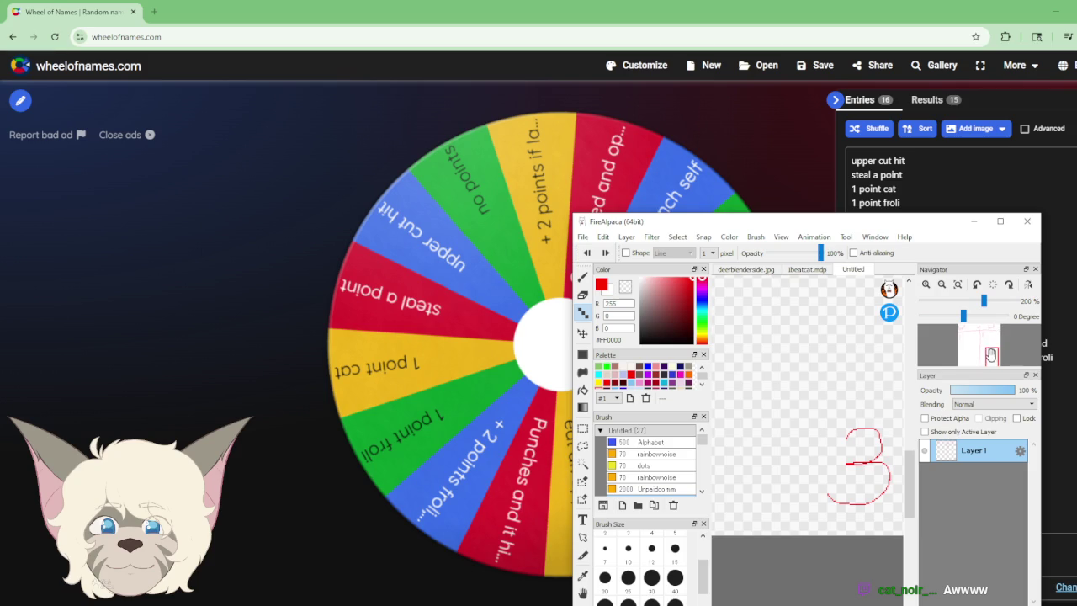
click(941, 284)
drag(968, 336, 982, 343)
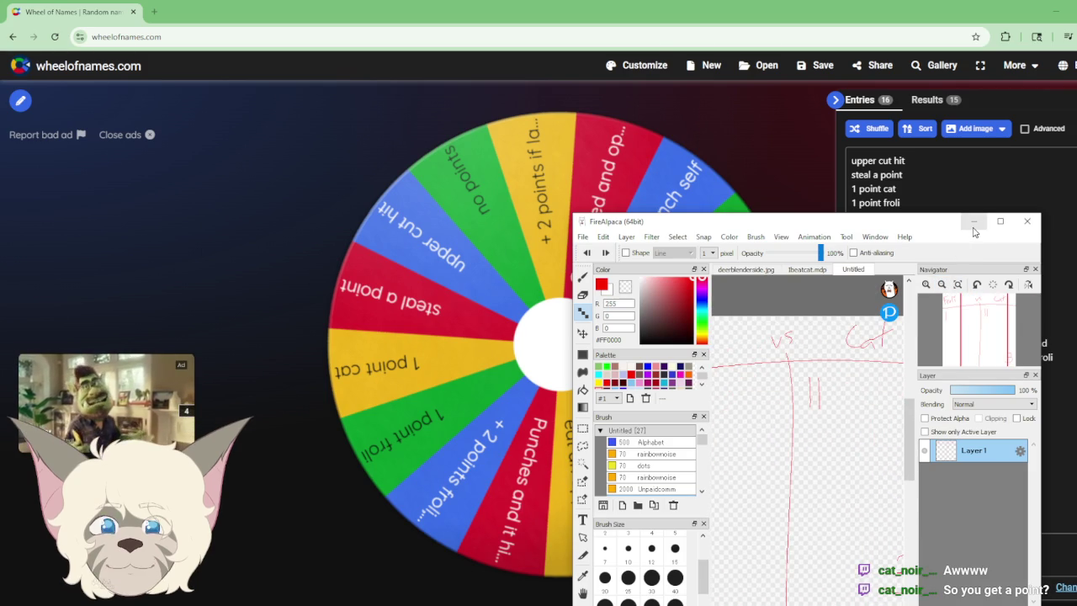
click(973, 221)
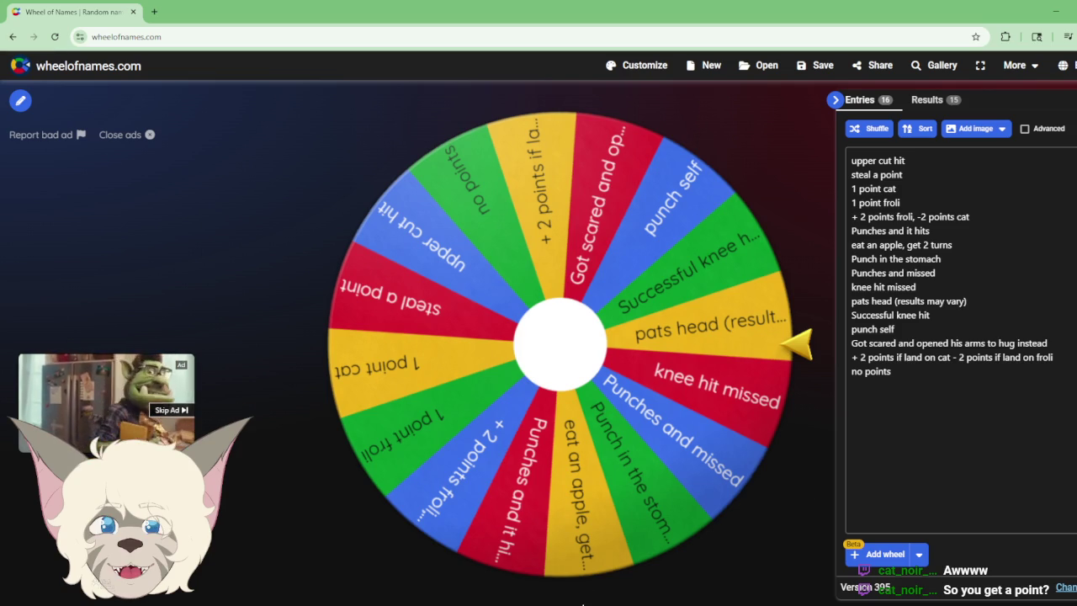
Step: Check the other player's tally column, hide FireAlpaca, and spin the wheel to upper cut hit
click(471, 604)
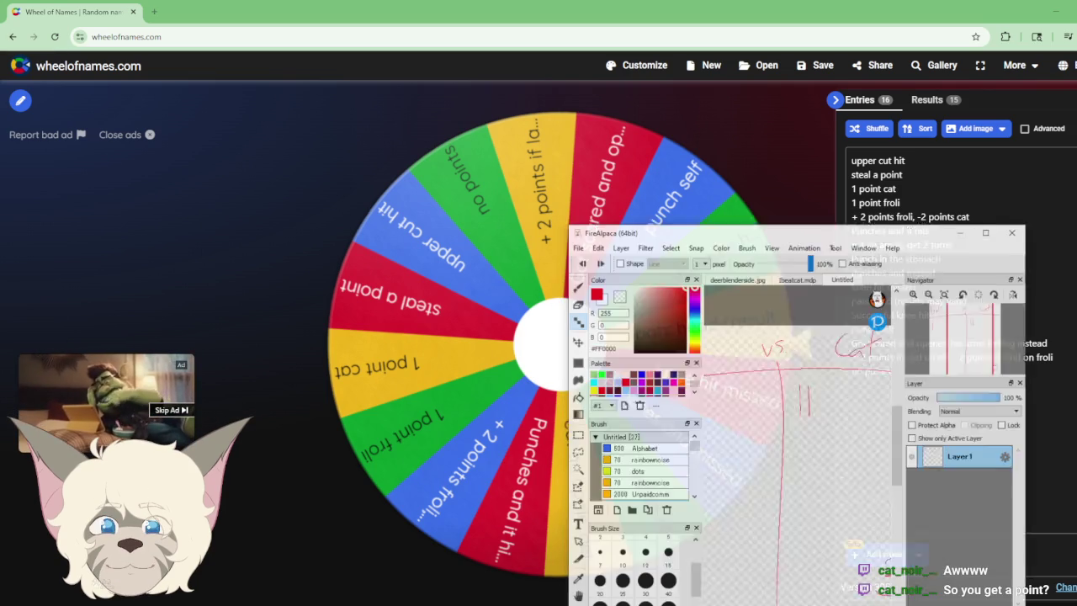
click(962, 343)
drag(962, 343, 947, 320)
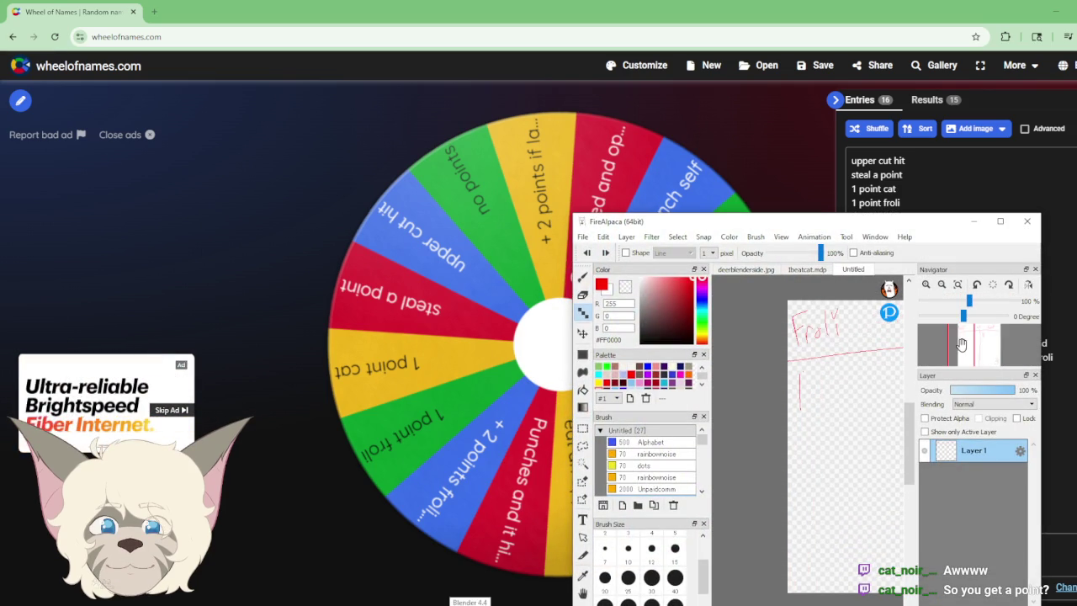
click(973, 221)
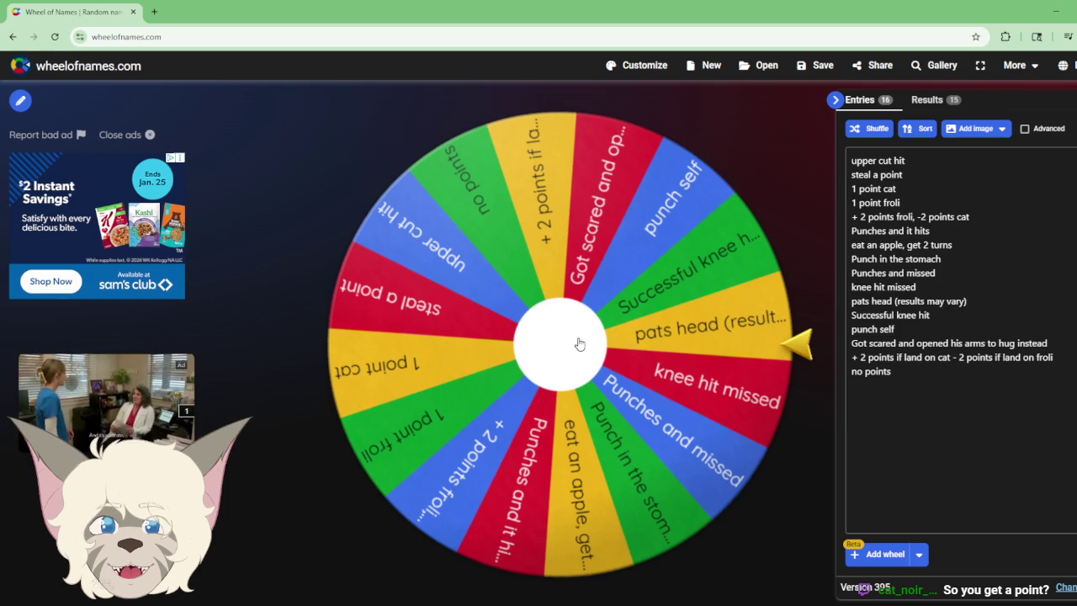
click(579, 343)
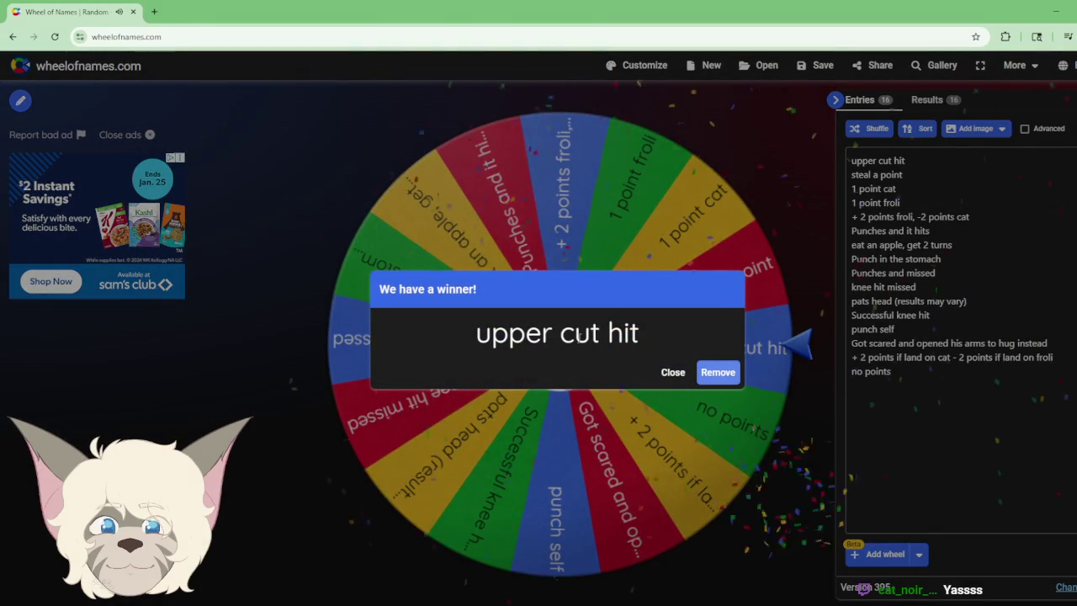
Step: Recheck the tally, close the upper cut hit result, and spin to the scared-hug outcome
key(alt+Tab)
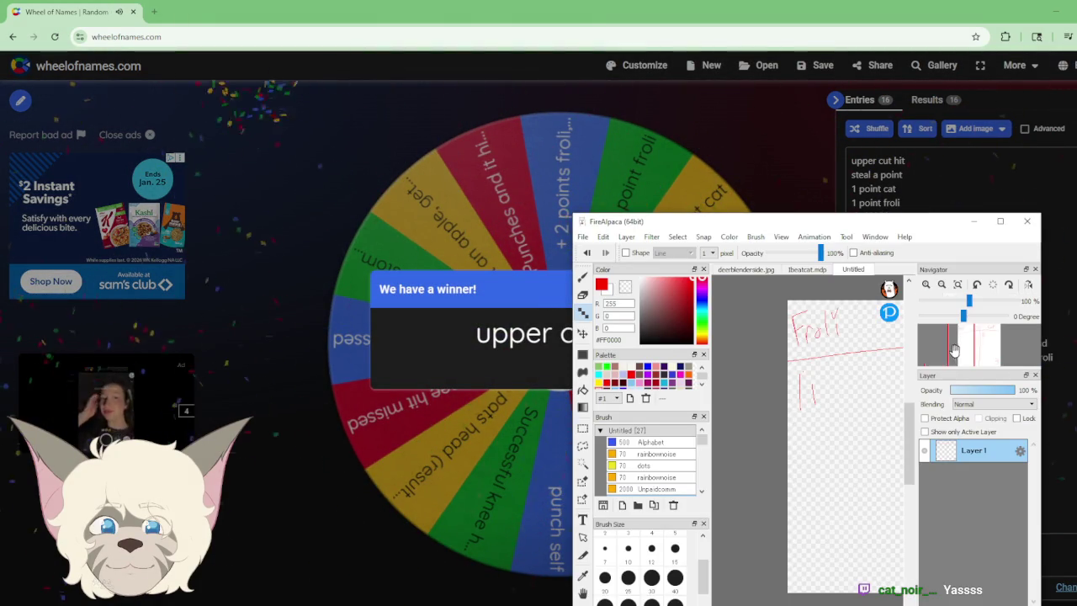
drag(959, 347, 979, 346)
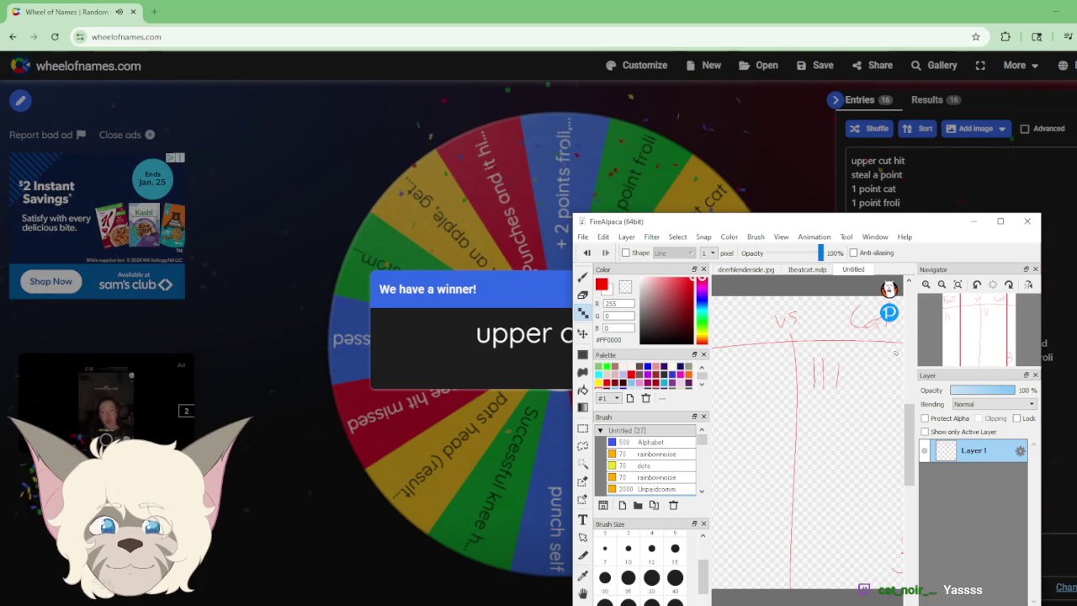
click(971, 224)
click(671, 374)
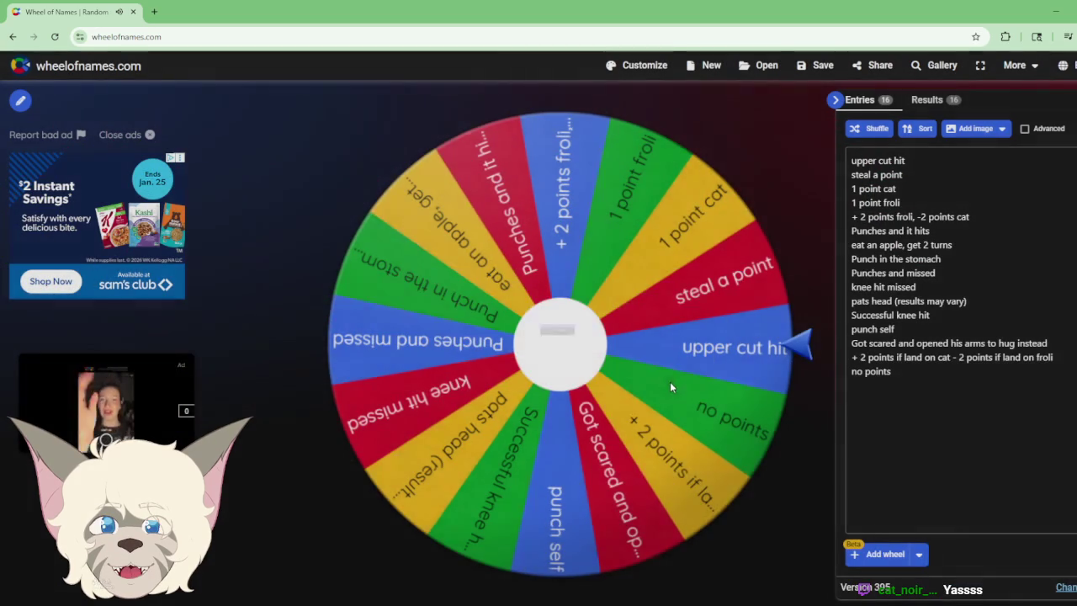
click(569, 354)
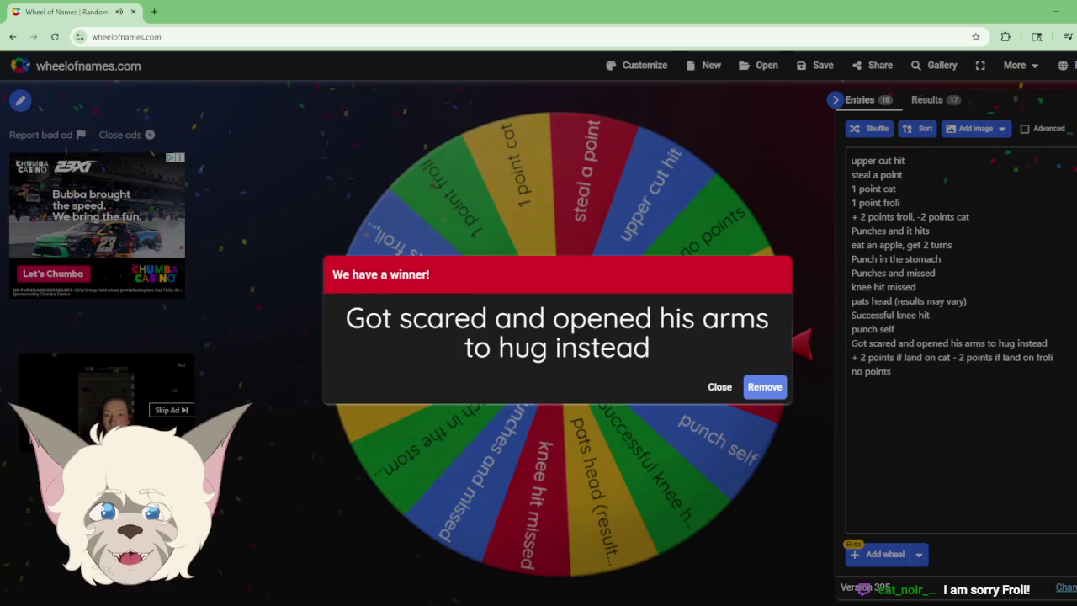
click(459, 563)
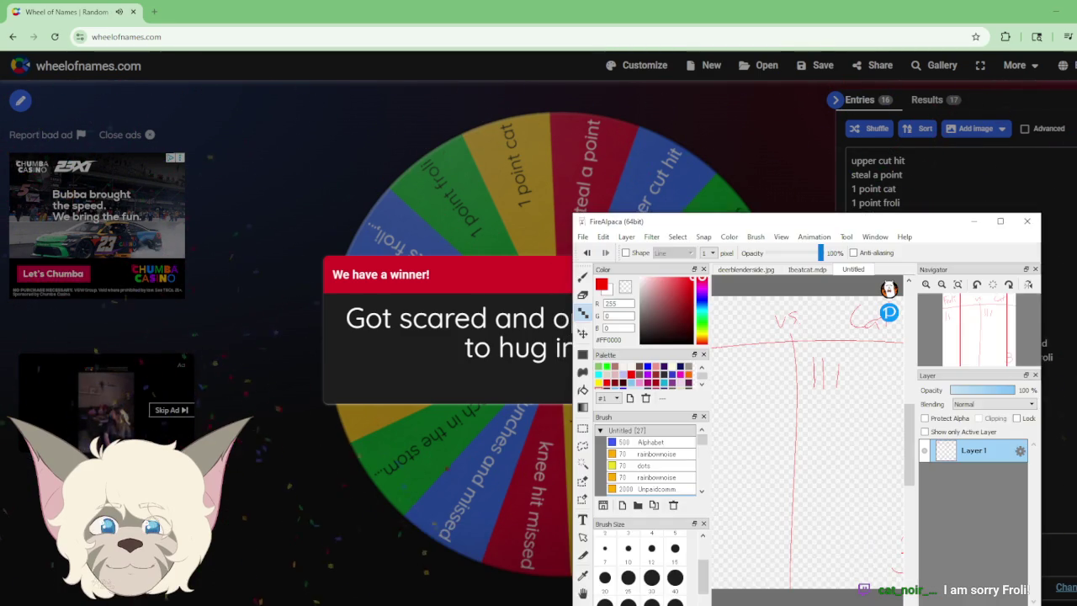
Step: Hide the tally, close the scared-hug result, and spin, landing on eat an apple
scroll(843, 396, left, 5)
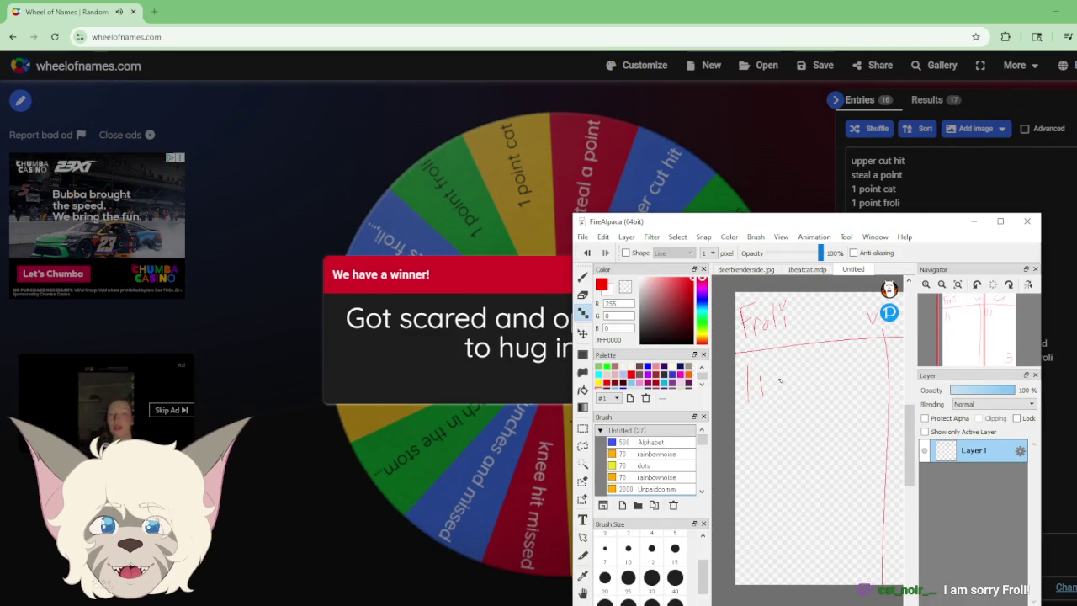
scroll(802, 381, right, 8)
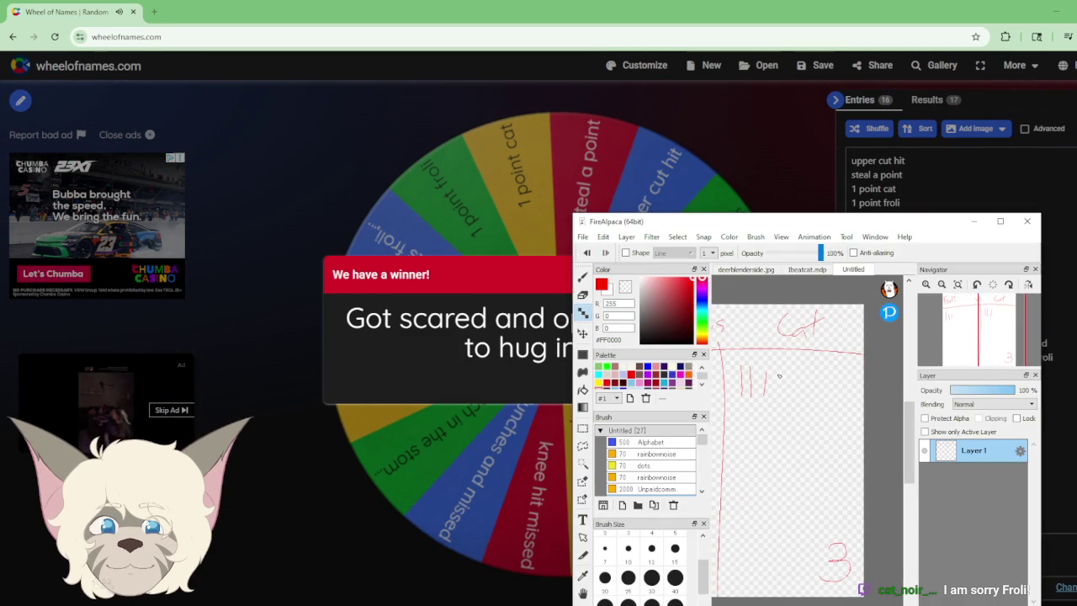
click(973, 221)
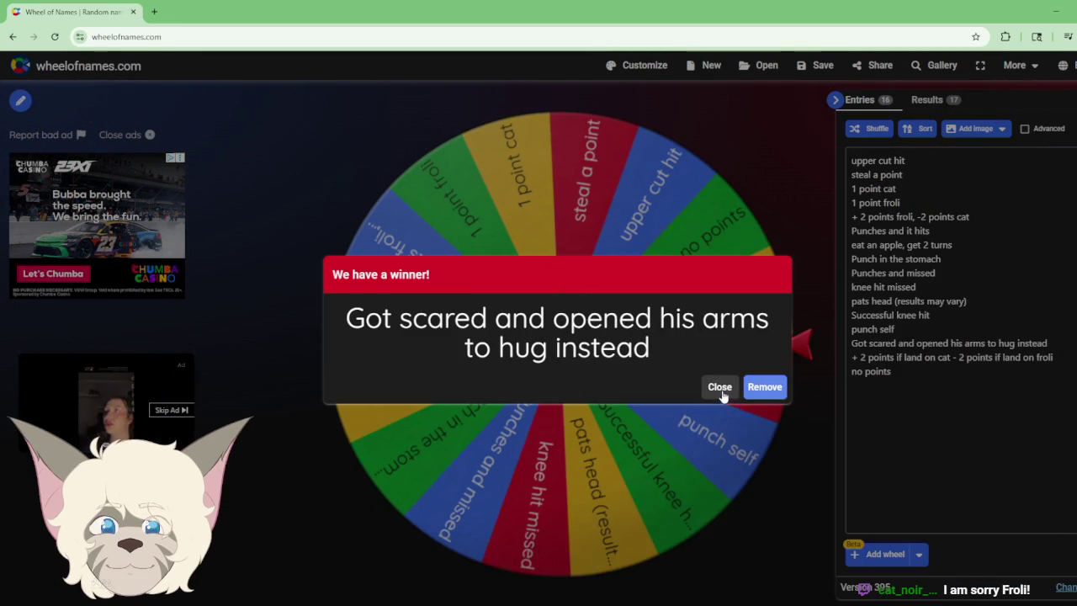
click(720, 390)
click(565, 349)
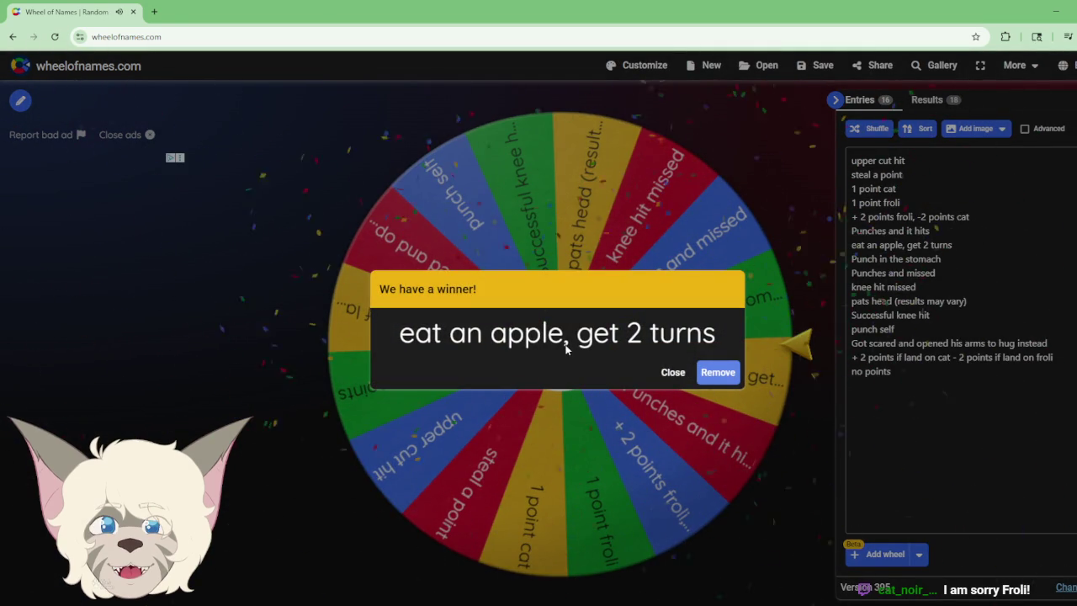
Step: Close each result and spin twice more, landing on Successful knee hit then Punches and it hits
click(673, 372)
click(559, 349)
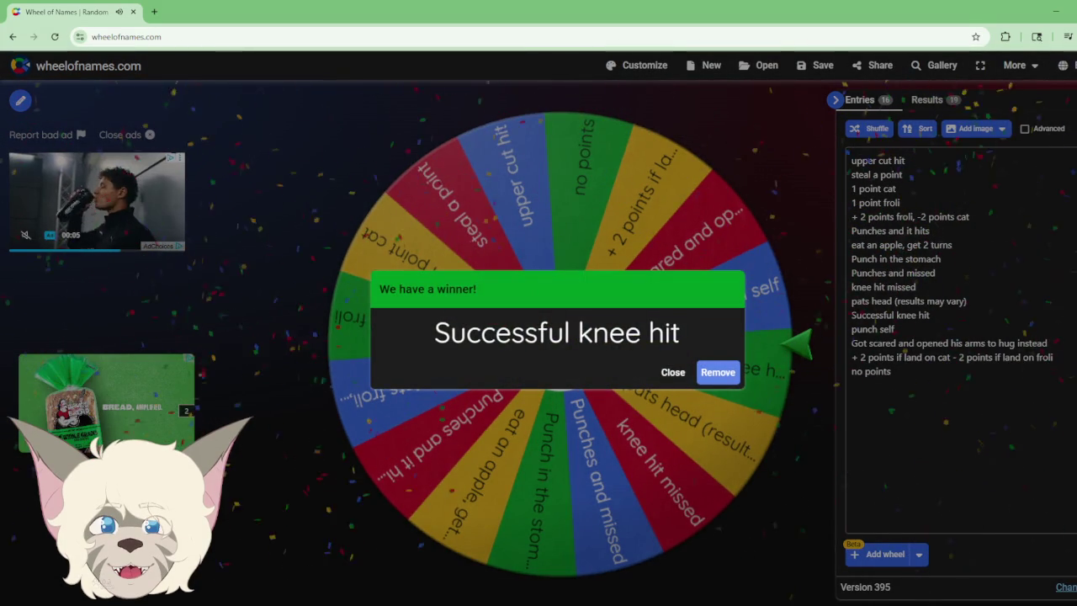
click(673, 373)
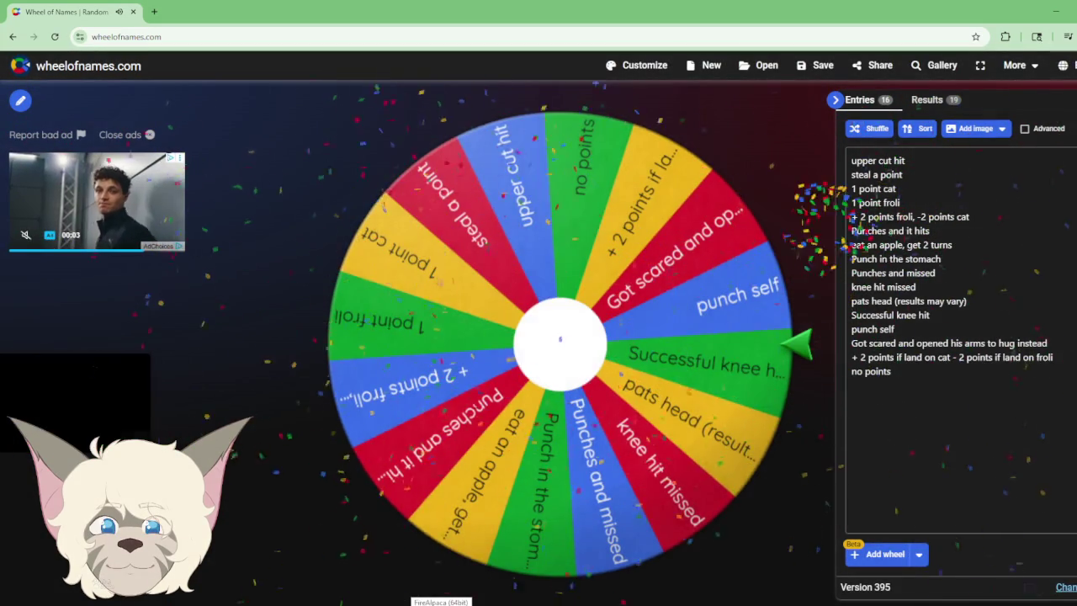
click(563, 359)
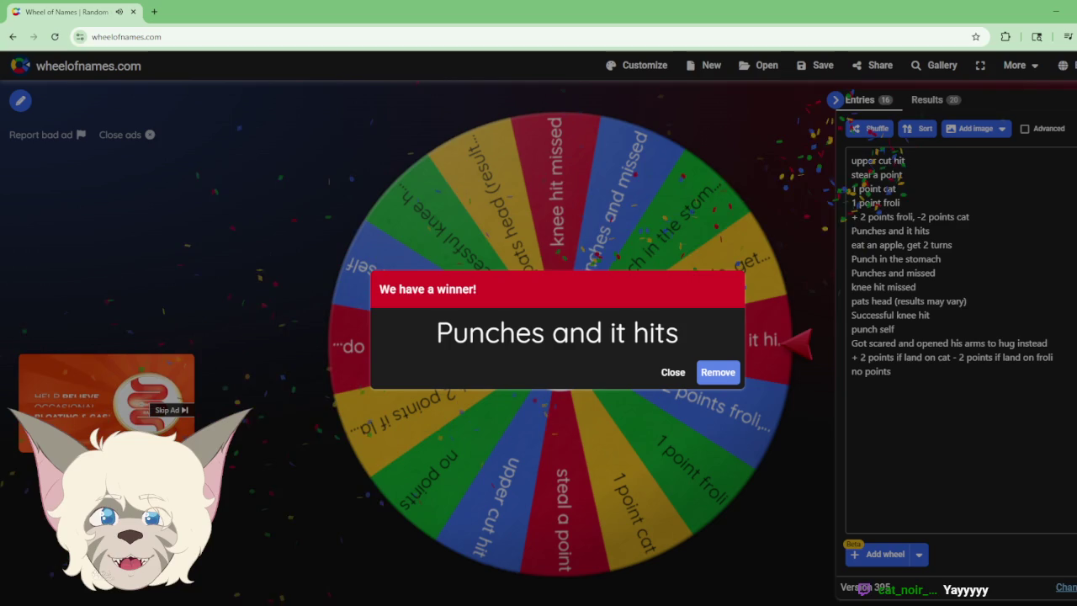
Step: Check the tally, close the Punches and it hits result, and spin to no points
key(alt+Tab)
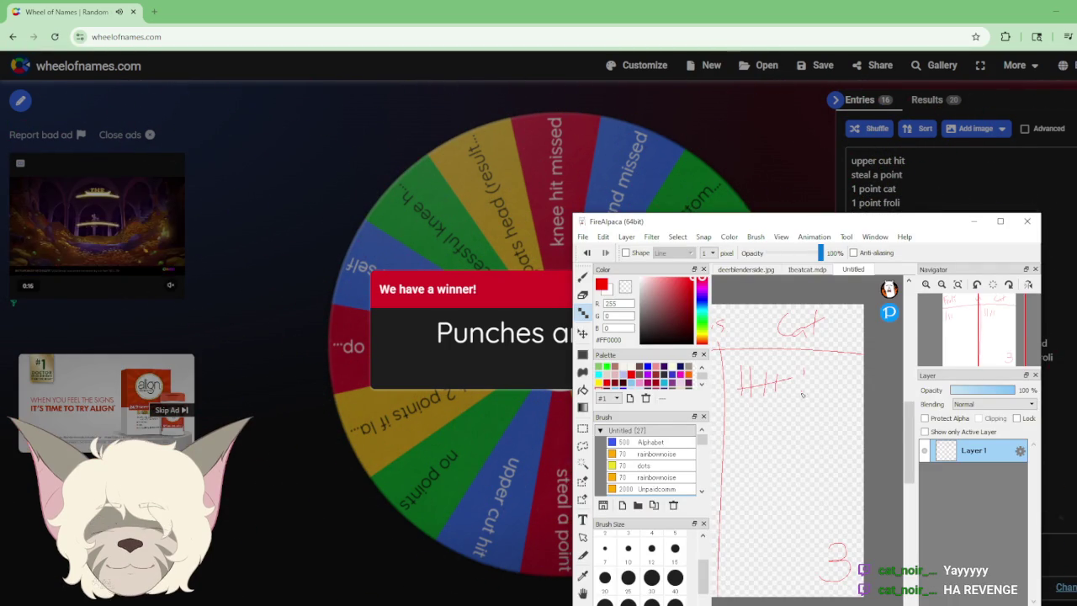
drag(975, 332, 980, 345)
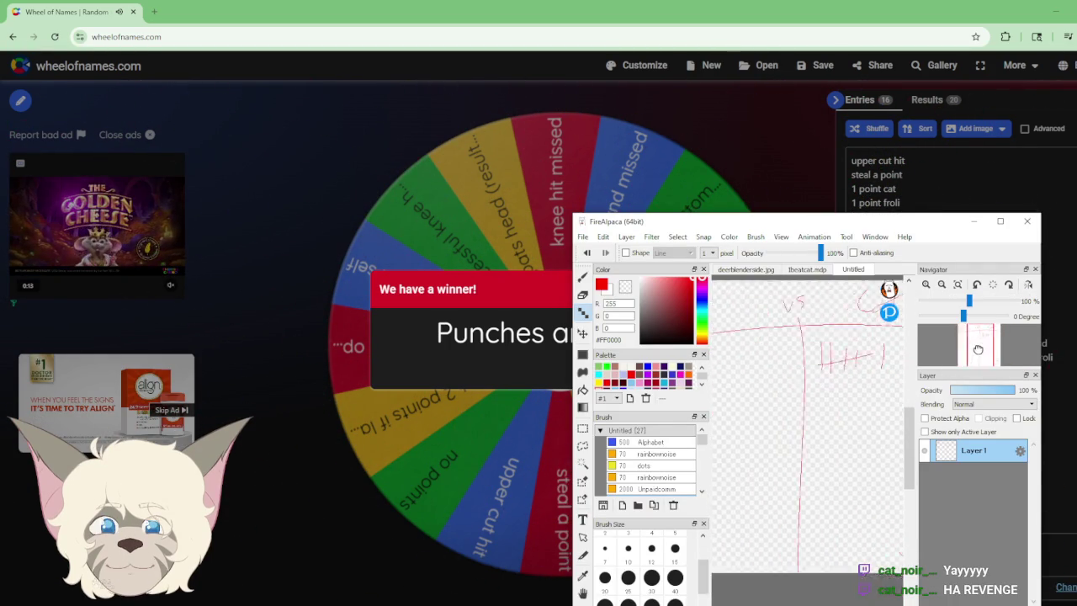
click(974, 221)
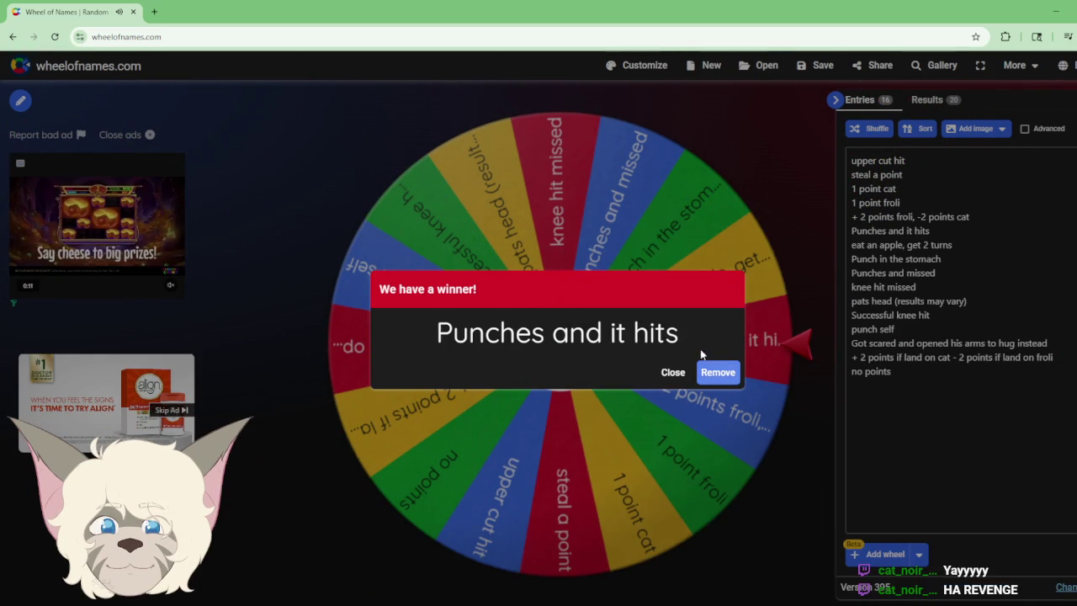
click(673, 378)
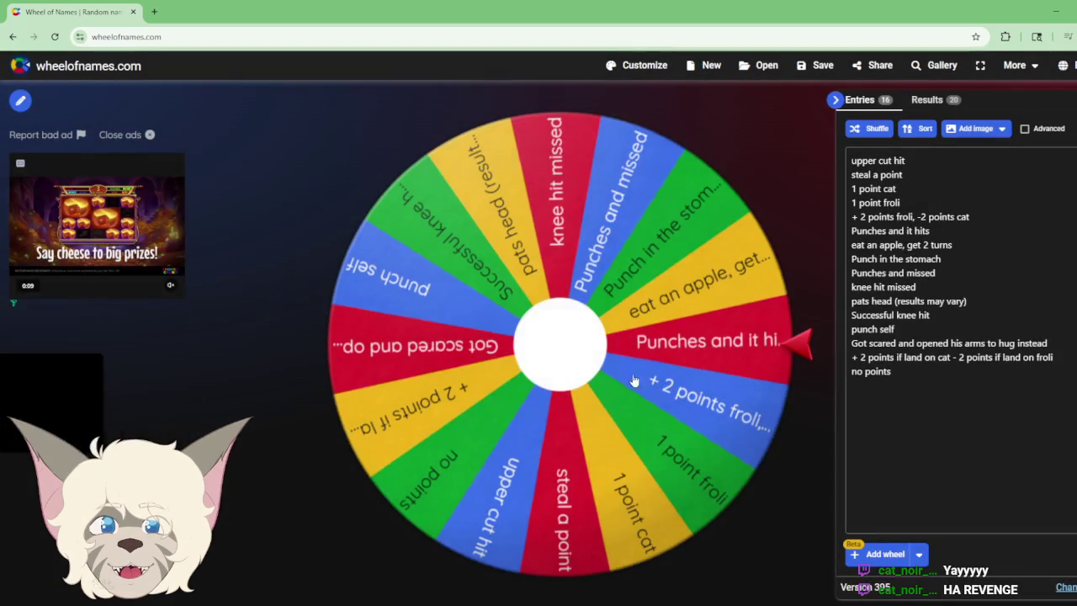
click(570, 355)
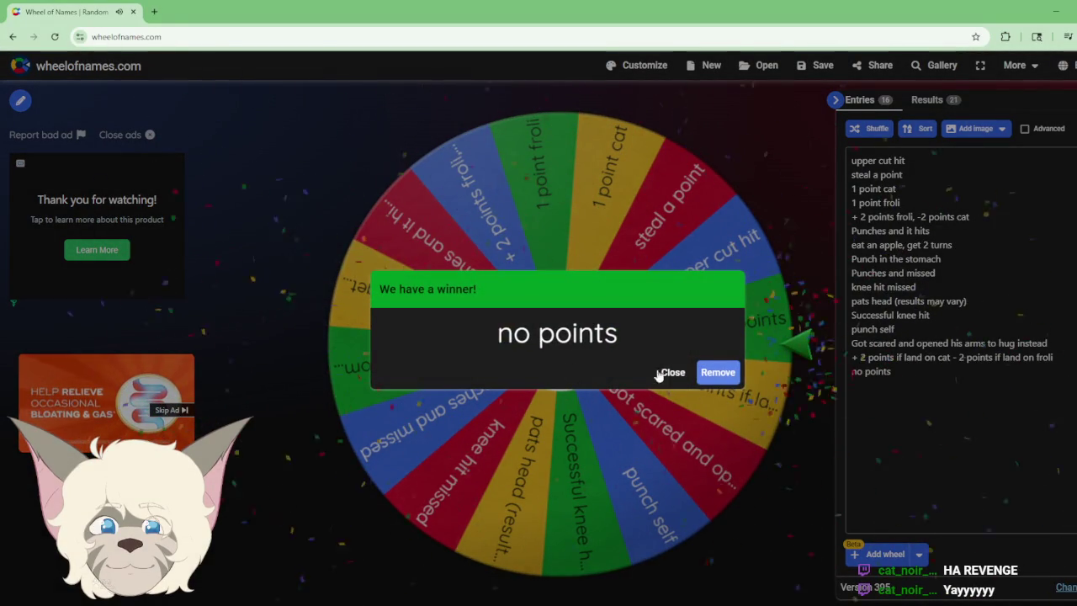
Step: Close no points, spin to pats head (results may vary), and bring the tally forward
click(664, 373)
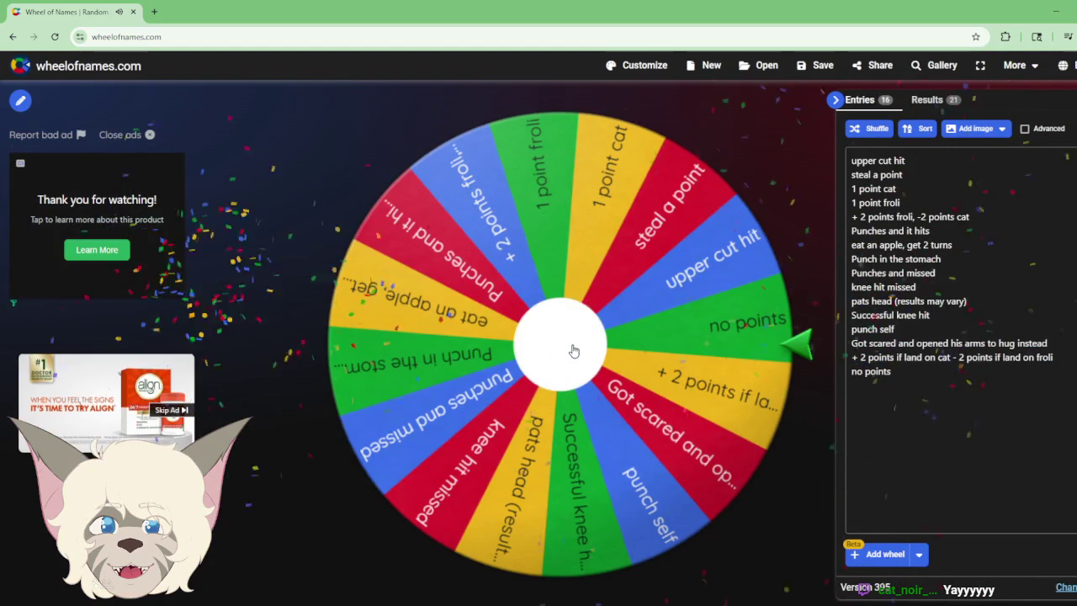
click(566, 351)
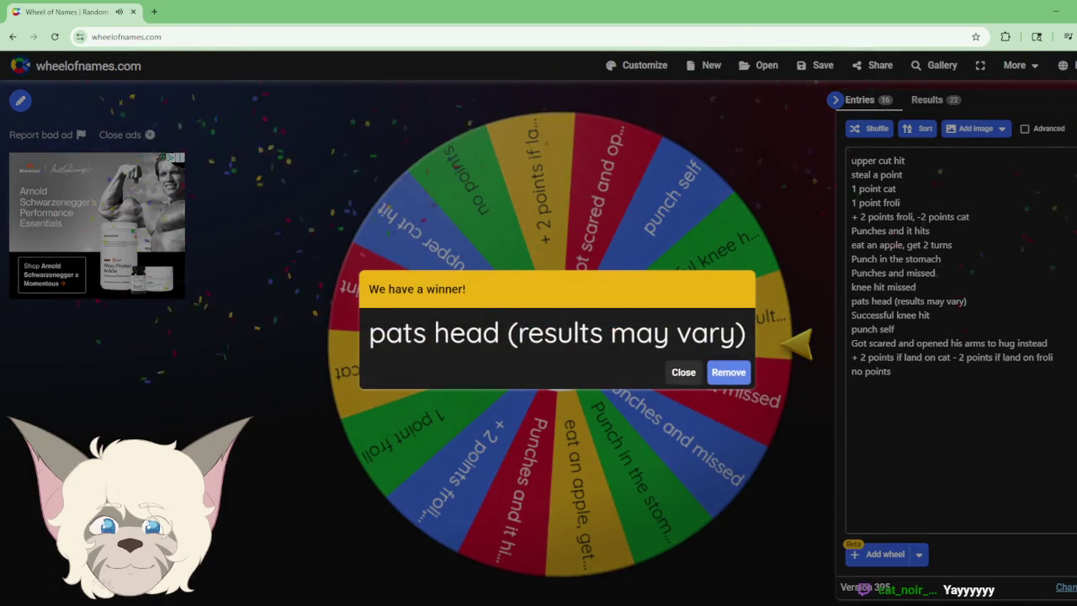
key(Escape)
click(441, 601)
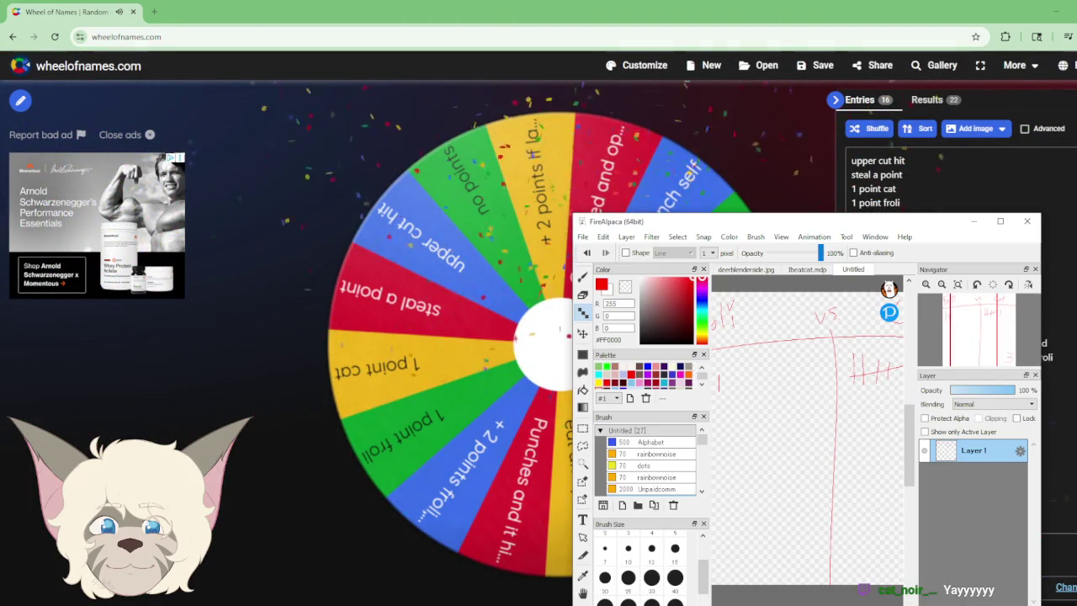
drag(912, 222, 88, 168)
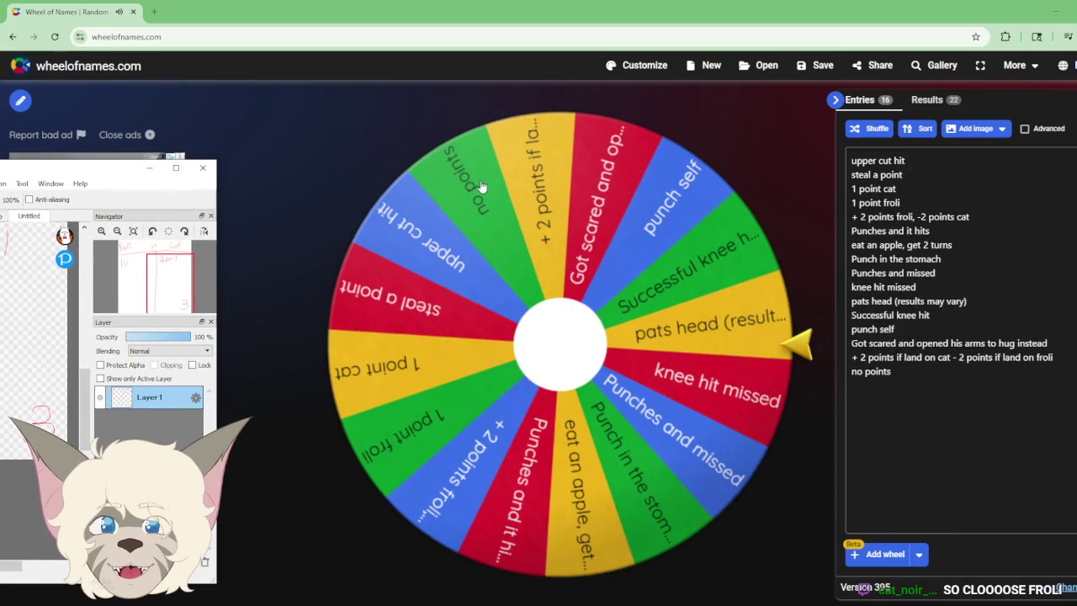
click(149, 168)
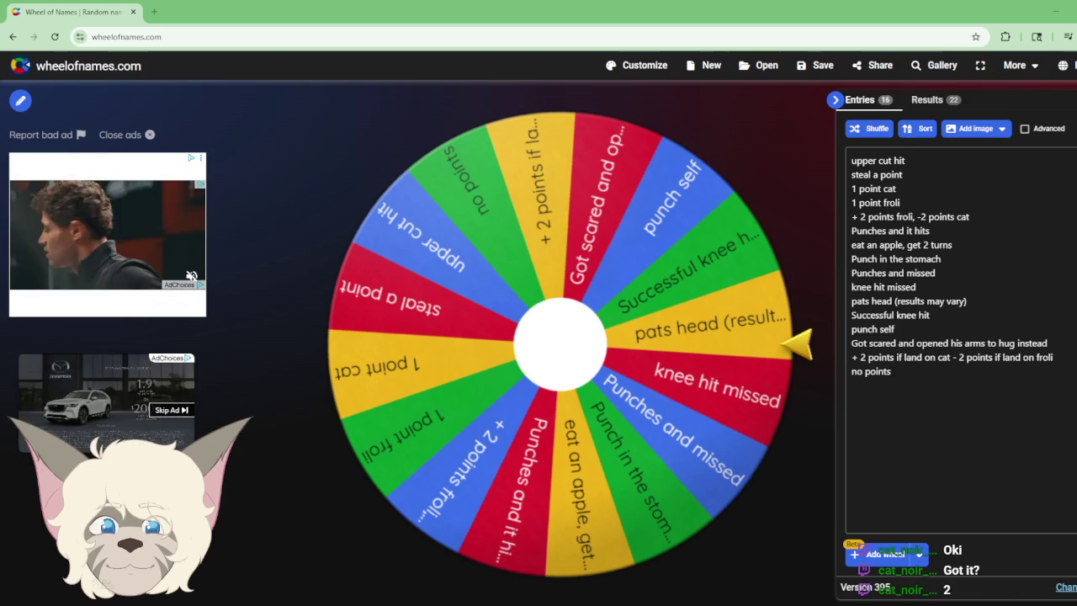
key(alt+Tab)
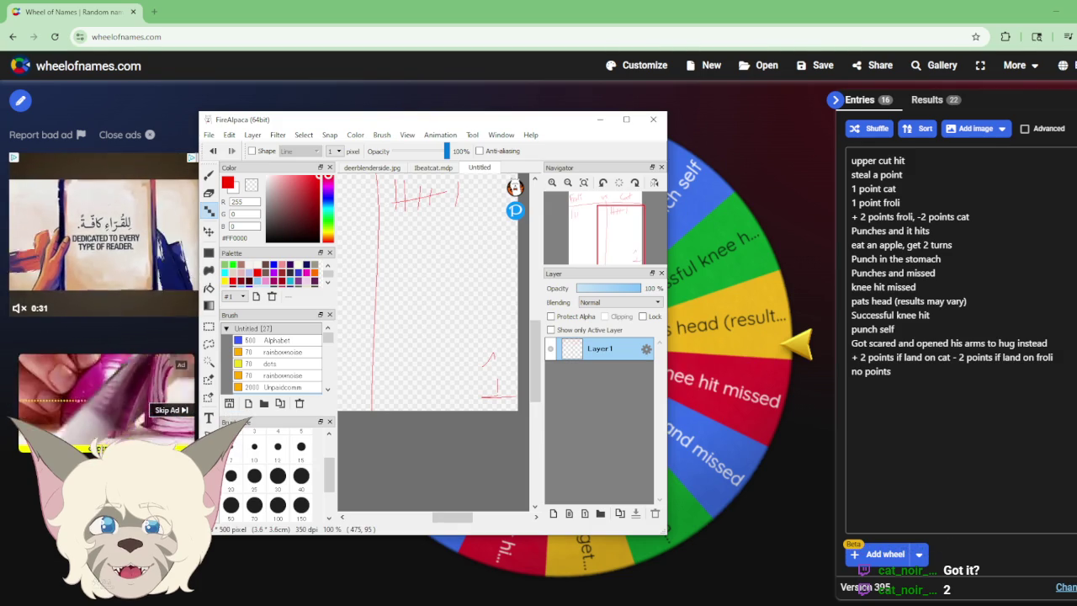
Step: Reset the canvas rotation, move FireAlpaca to the lower right, and spin to upper cut hit
click(599, 122)
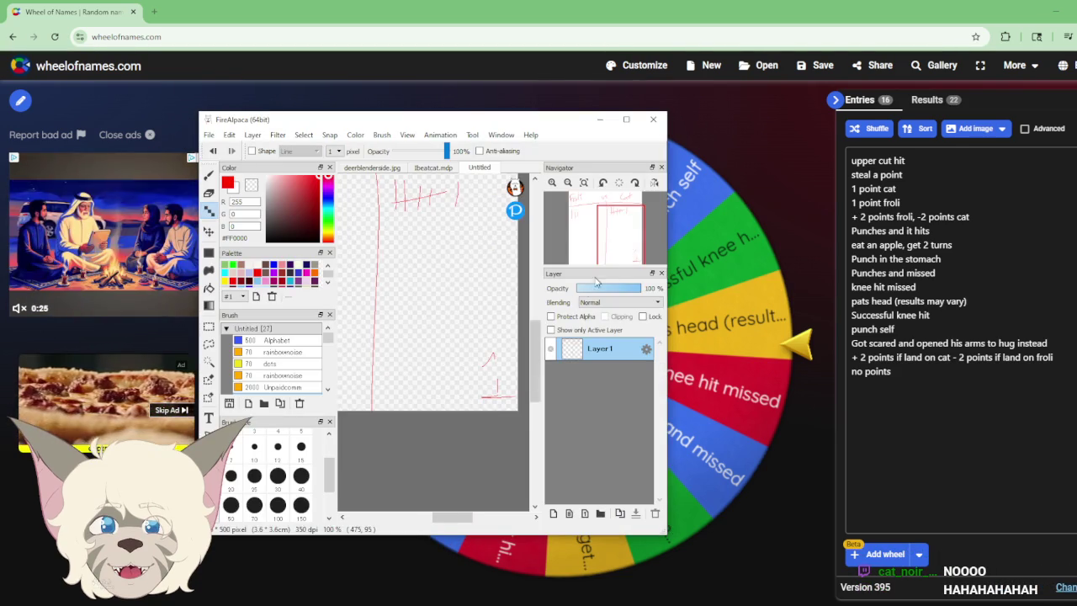
key(ctrl+0)
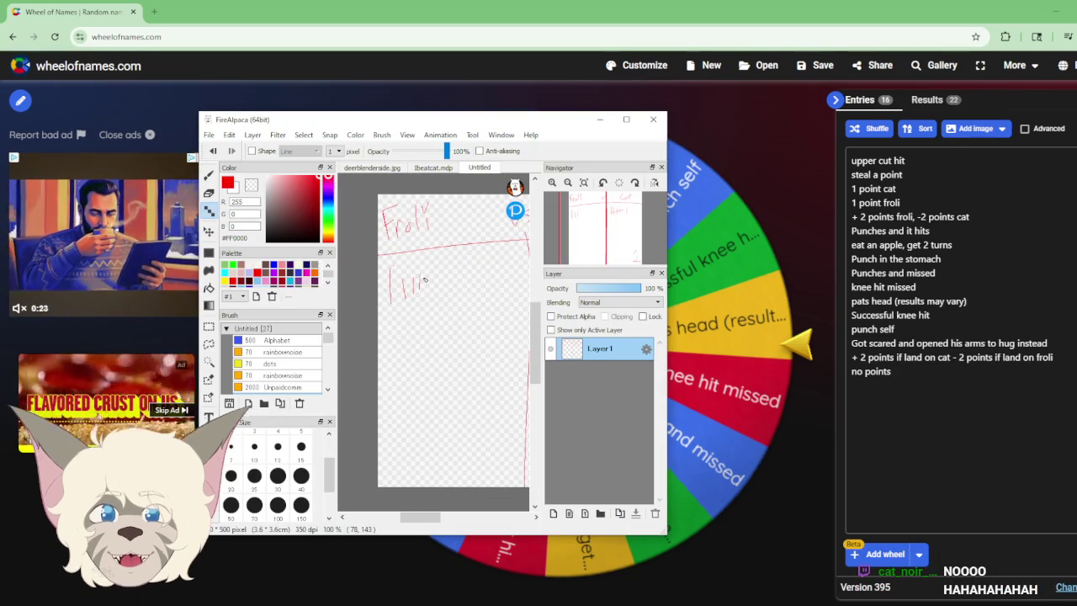
mouse_move(538, 130)
mouse_down()
mouse_move(967, 347)
mouse_move(975, 203)
mouse_up()
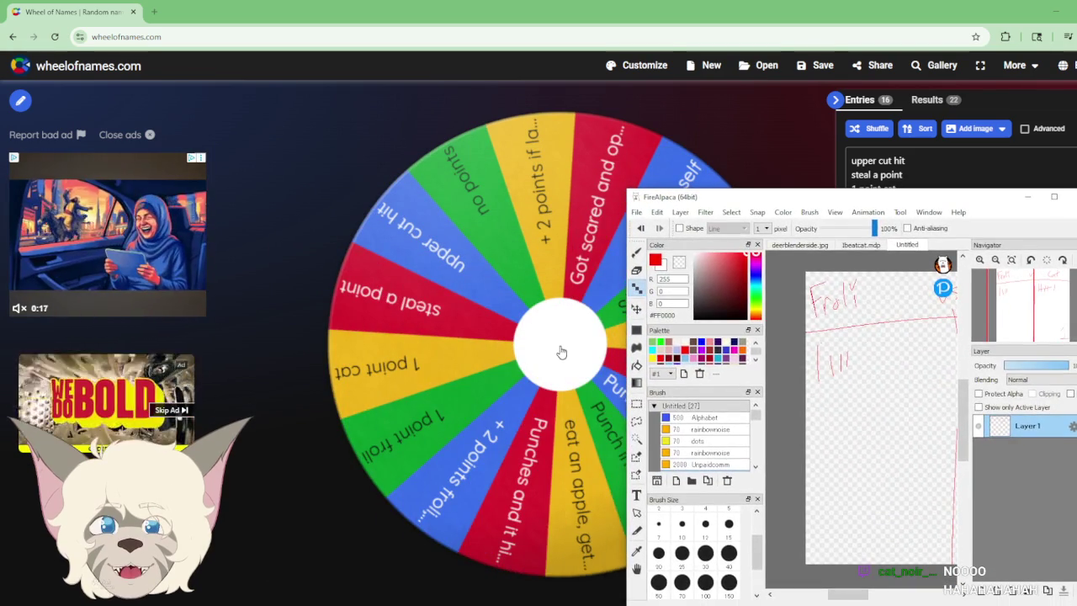
click(556, 355)
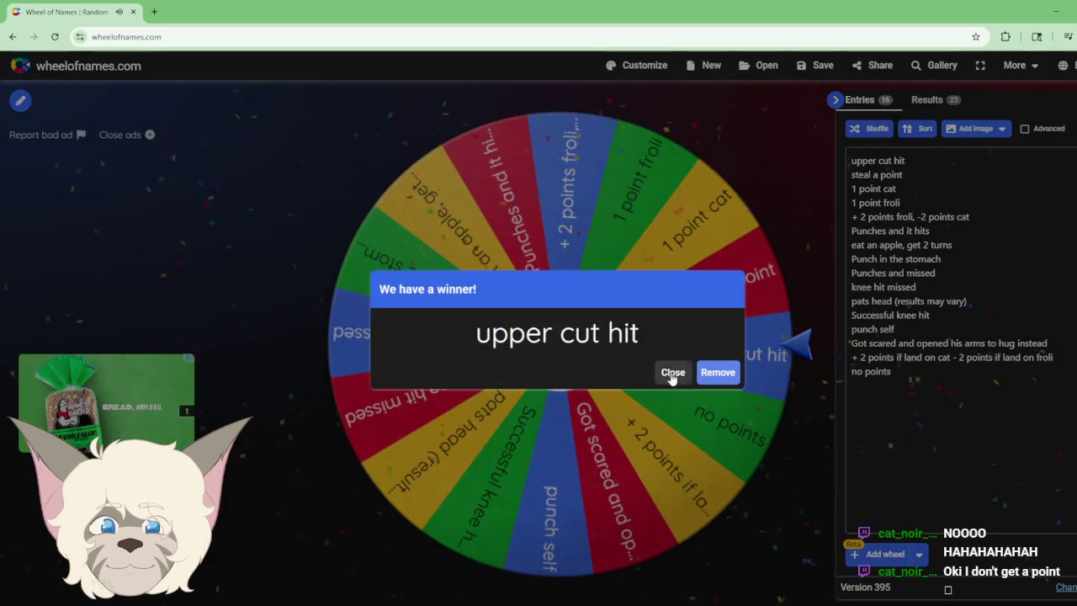
Step: Close the upper cut hit result, inspect the vs Cat tally marks, hide FireAlpaca, and spin
click(673, 372)
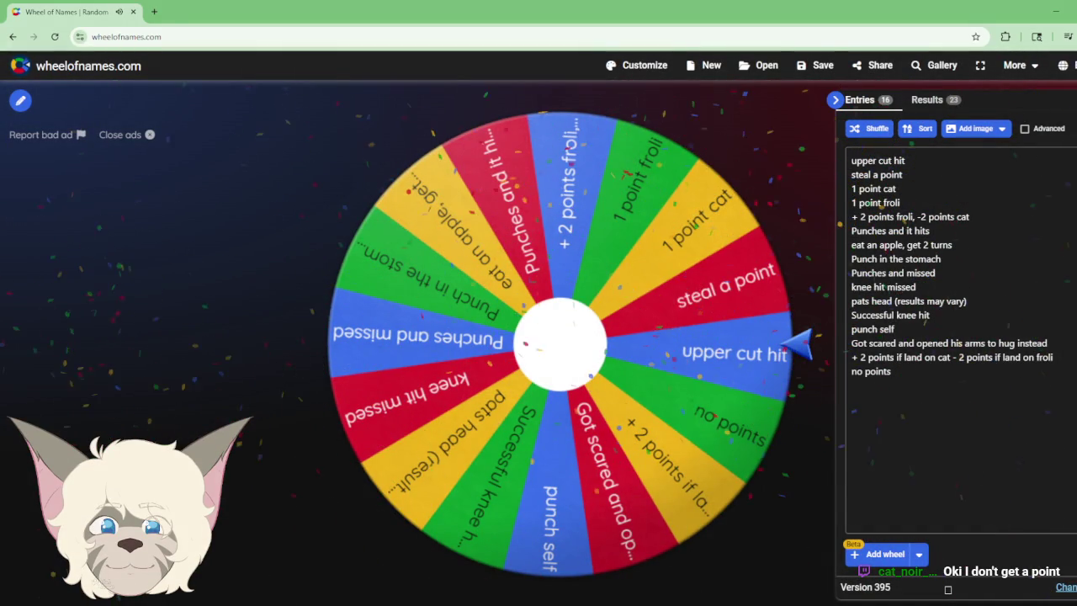
key(alt+Tab)
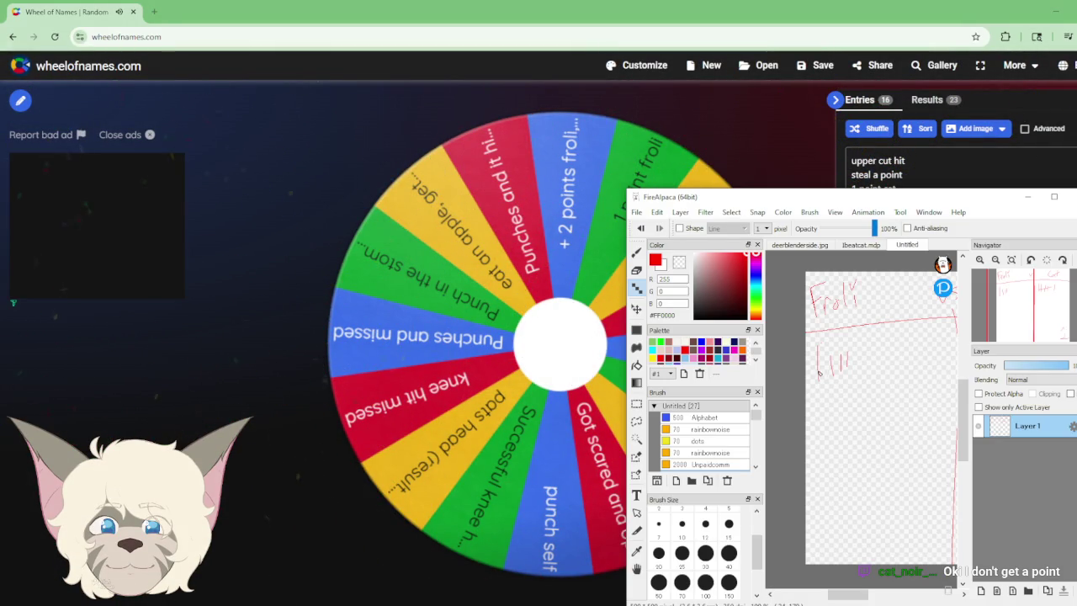
drag(1022, 316, 1041, 320)
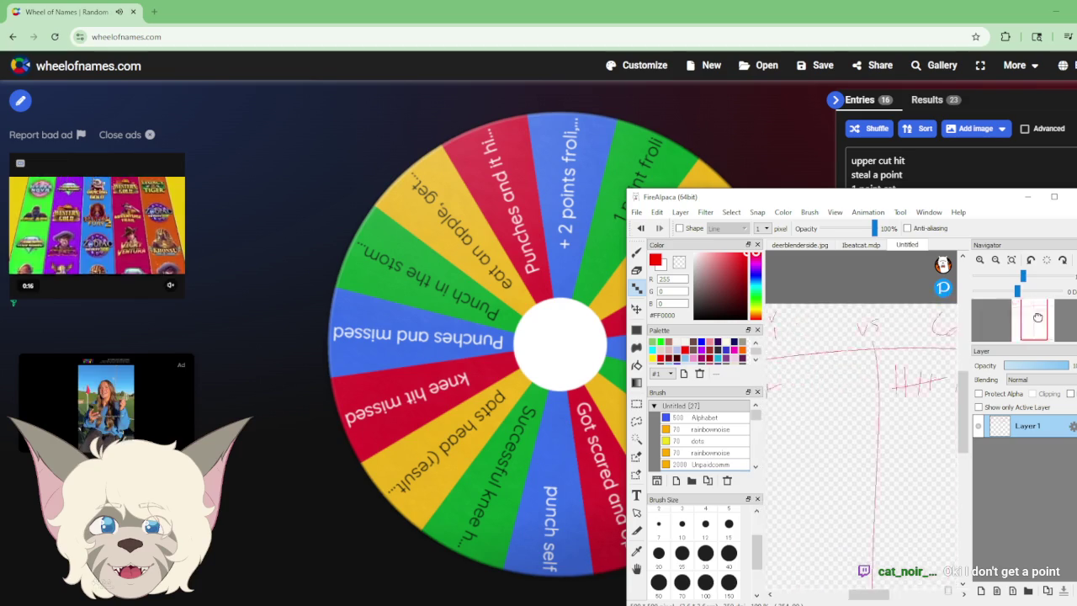
click(1027, 197)
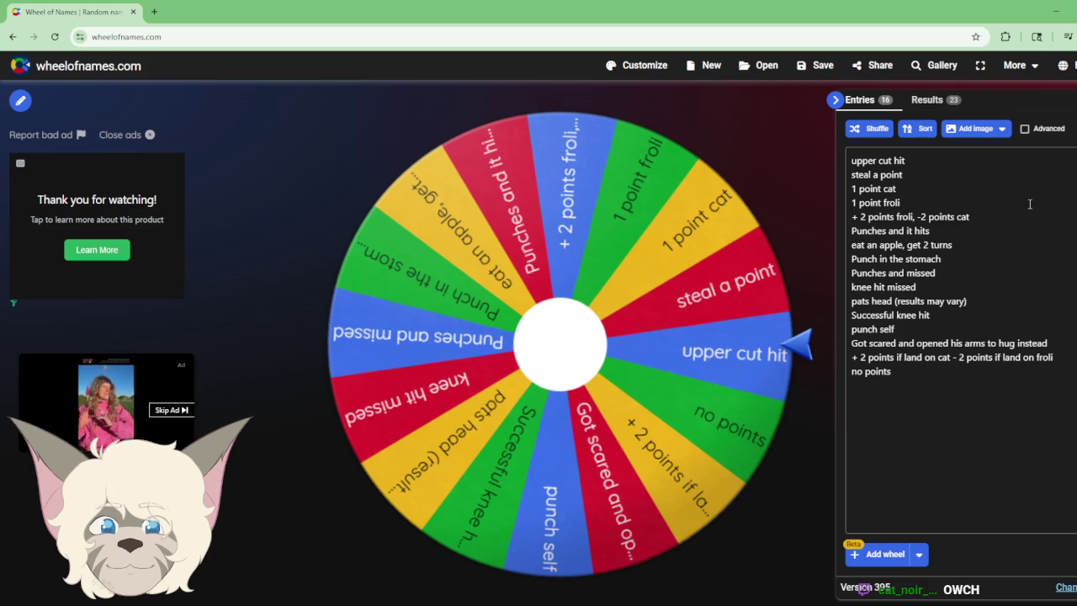
click(560, 362)
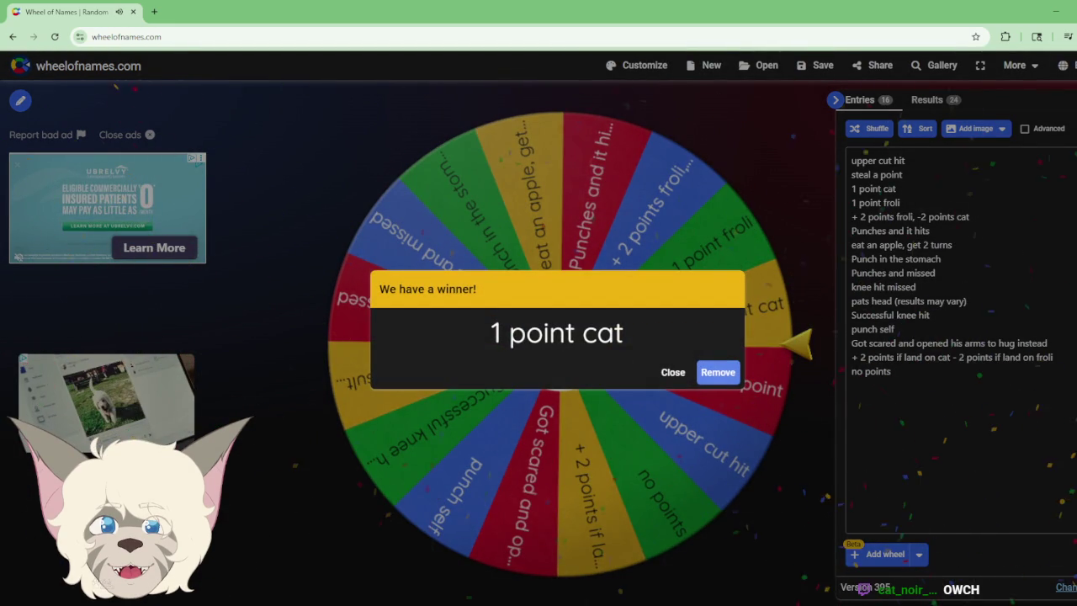
Step: Recheck the tally marks, hide FireAlpaca, and close the 1 point cat winner
key(alt+Tab)
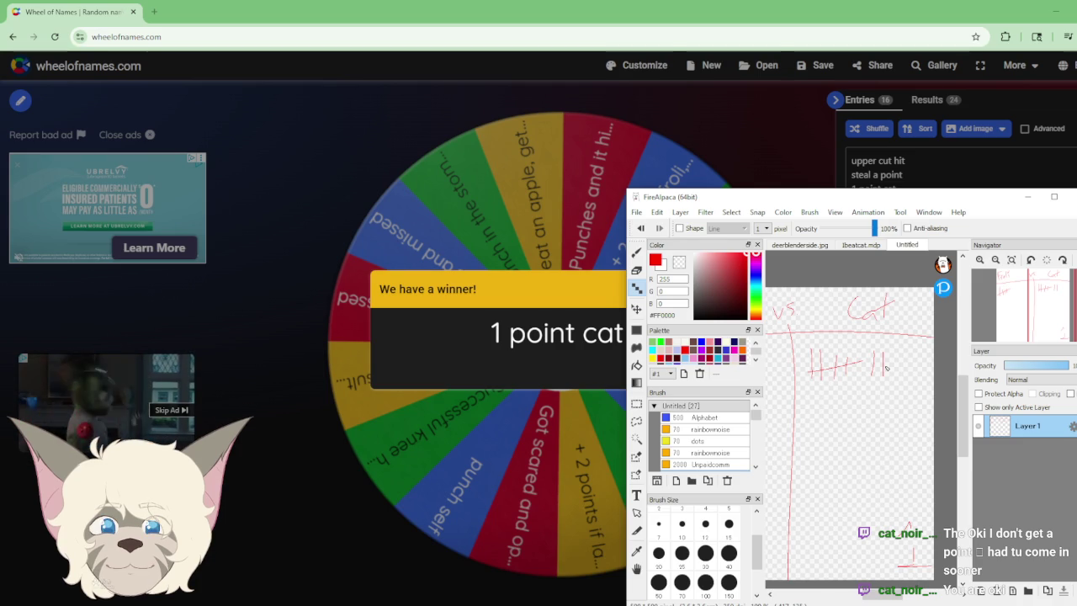
mouse_move(1041, 307)
mouse_down()
mouse_move(1044, 324)
mouse_move(1032, 325)
mouse_up()
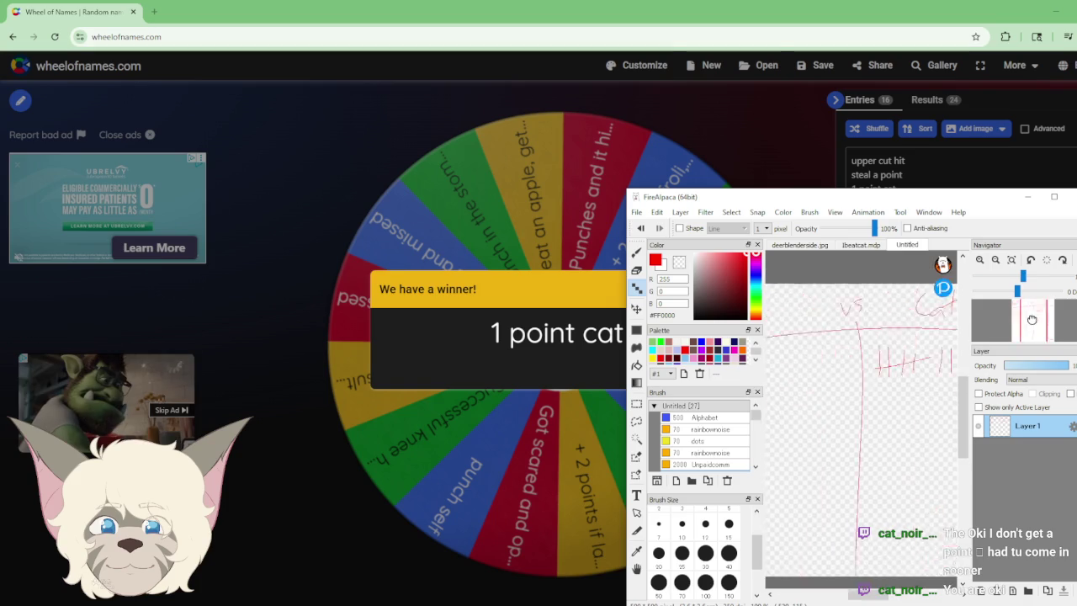
drag(1031, 325, 1031, 320)
click(1027, 196)
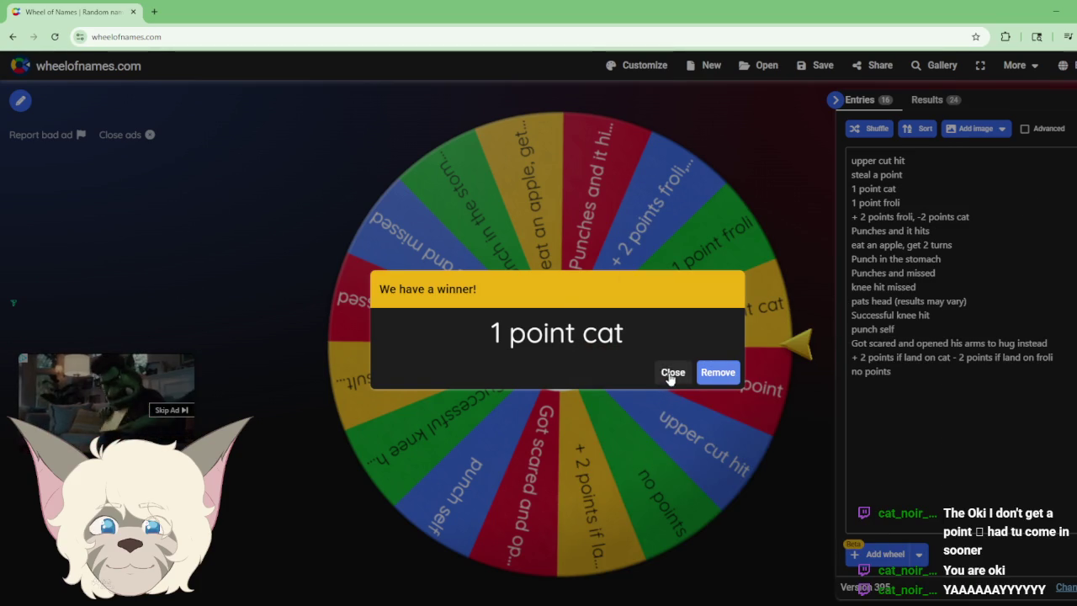
click(671, 374)
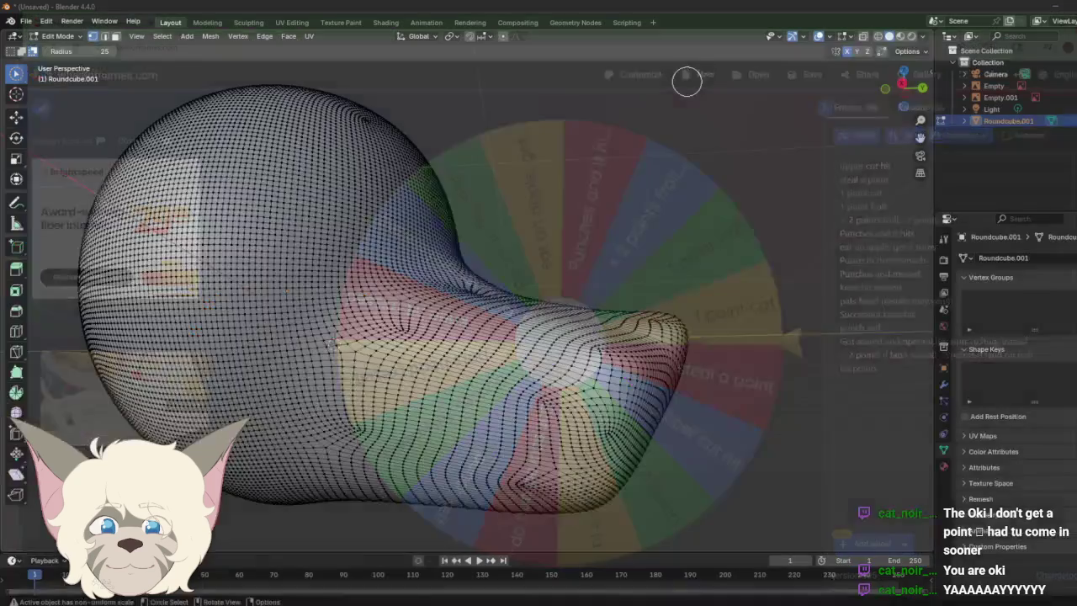
Step: Switch the deer head mesh to Object Mode and orbit to the side view over the sketch
mouse_move(901, 86)
mouse_down()
mouse_move(881, 91)
mouse_move(893, 84)
mouse_up()
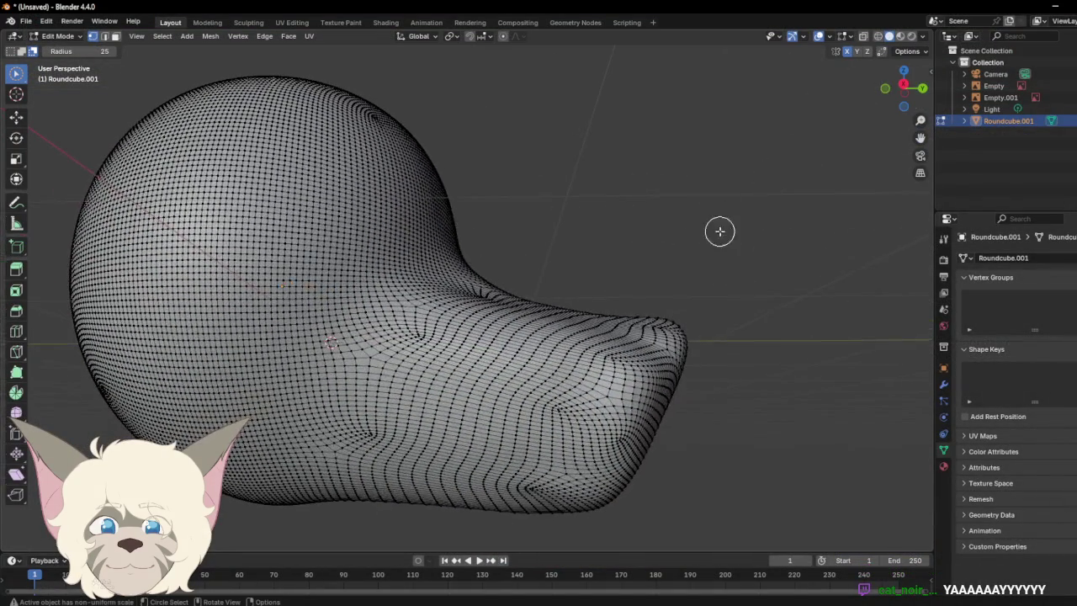
click(53, 38)
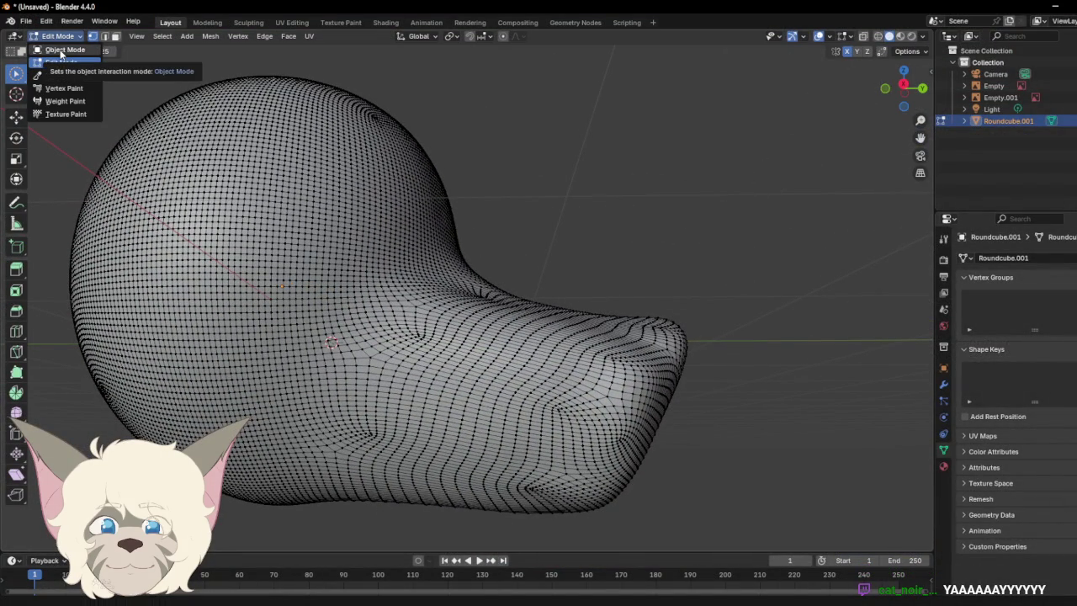
click(78, 63)
scroll(572, 202, down, 3)
click(53, 36)
click(68, 53)
scroll(195, 169, down, 2)
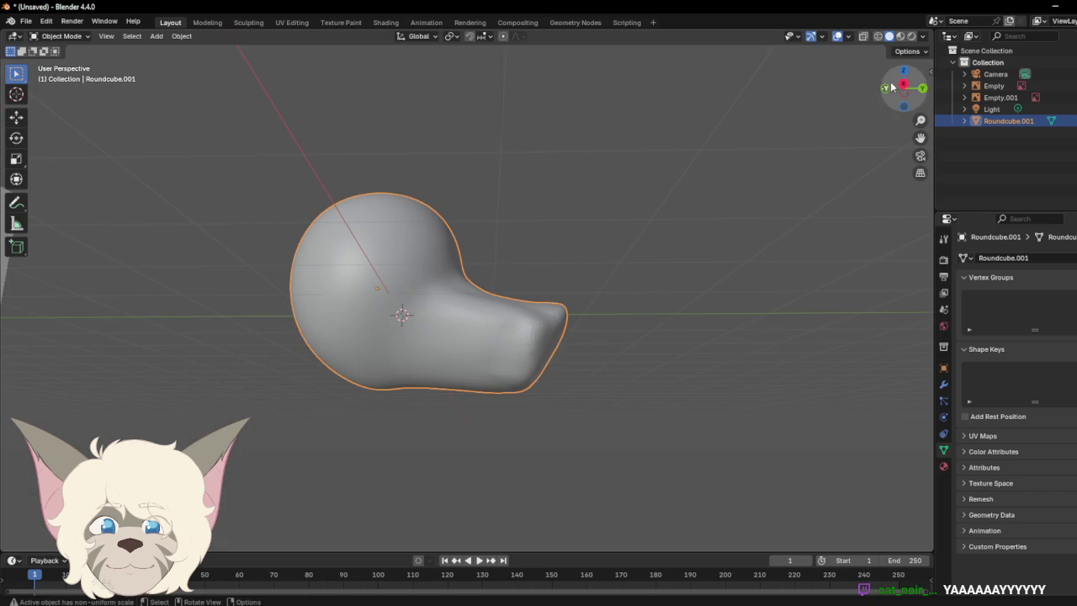
mouse_move(892, 87)
mouse_down()
mouse_move(908, 87)
mouse_move(90, 12)
mouse_up()
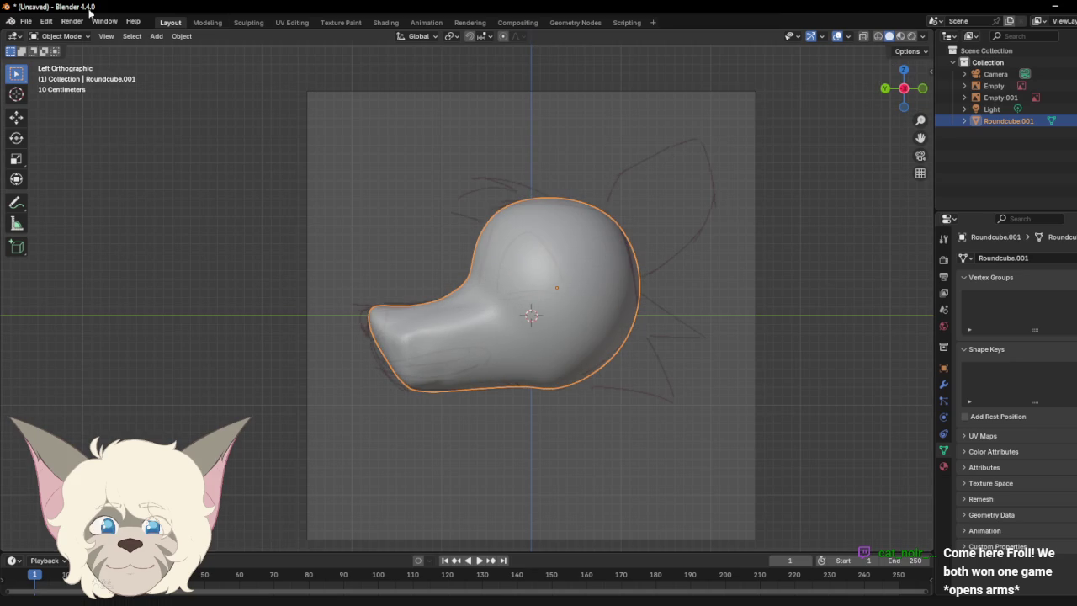
Step: Bring up the Save file browser from the File menu, proposing Untitled.blend in Documents
click(26, 21)
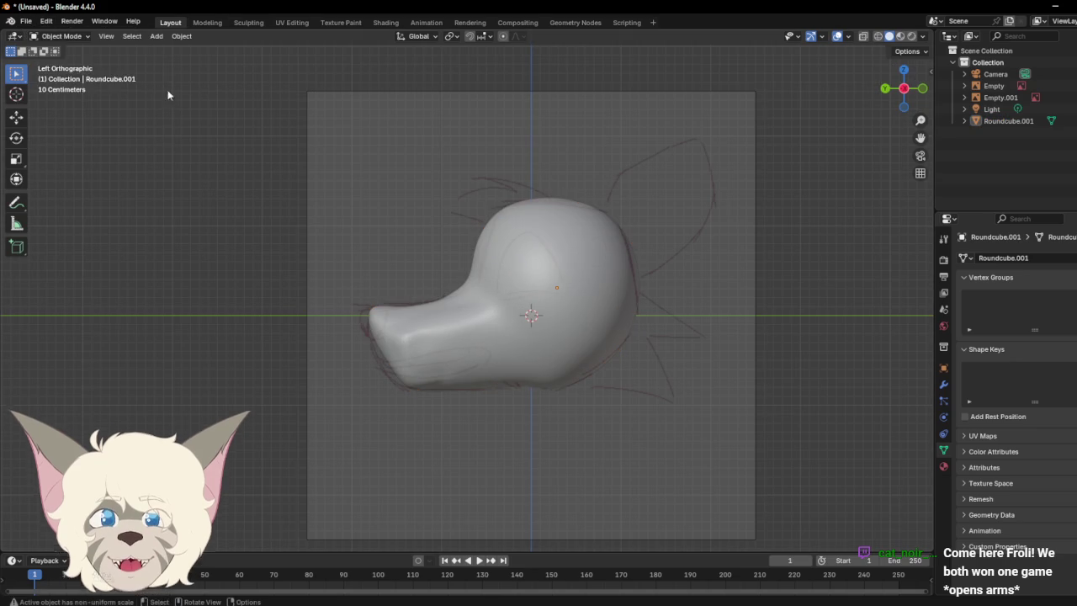
click(157, 35)
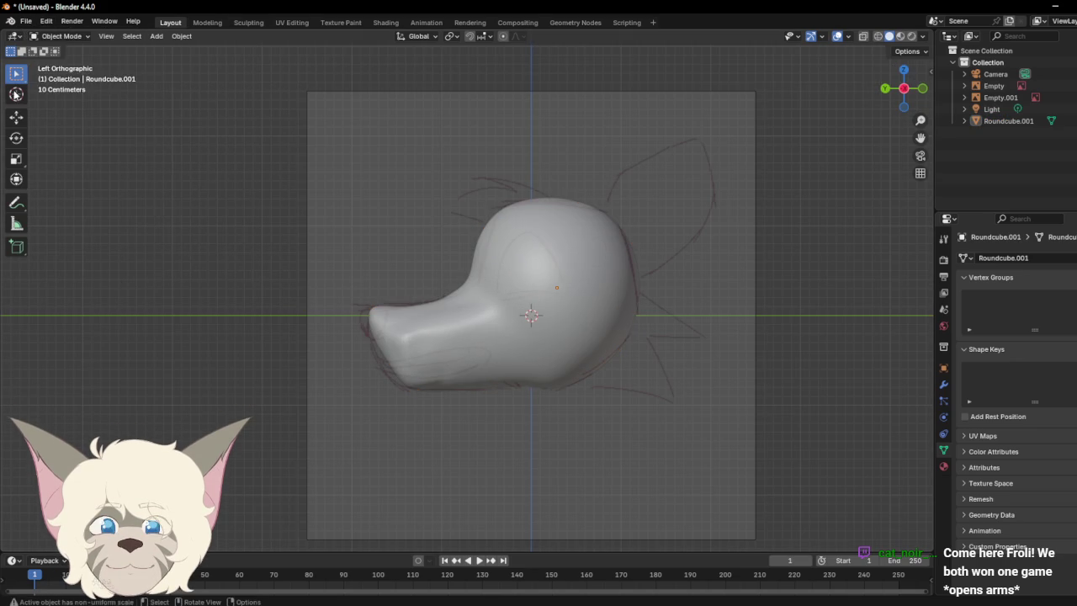
click(27, 22)
click(48, 99)
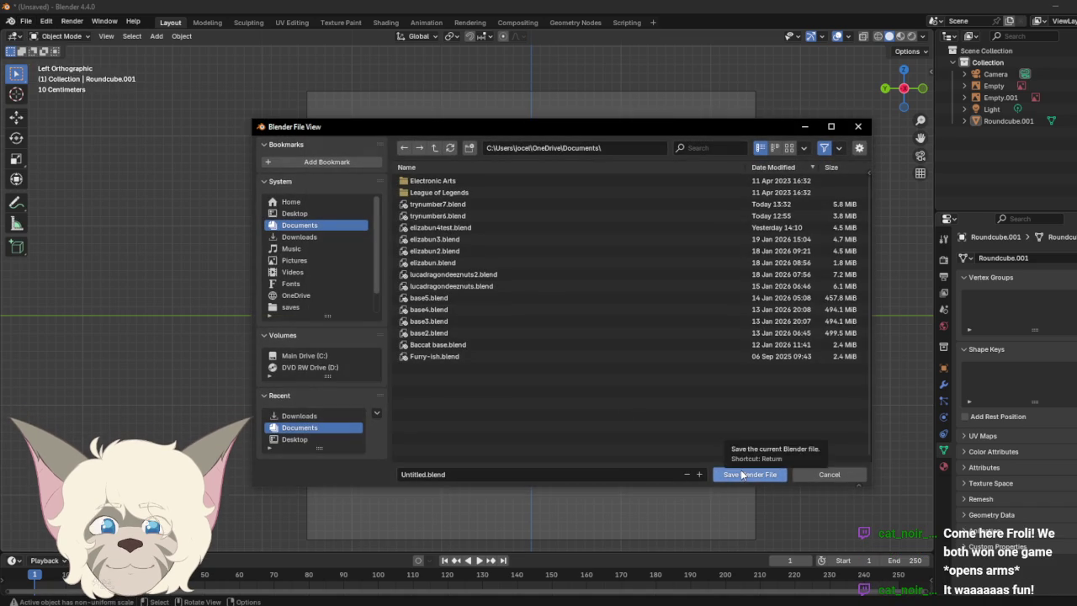
Step: Replace the Untitled file name with deerblender and save as deerblender.blend in Documents
click(462, 475)
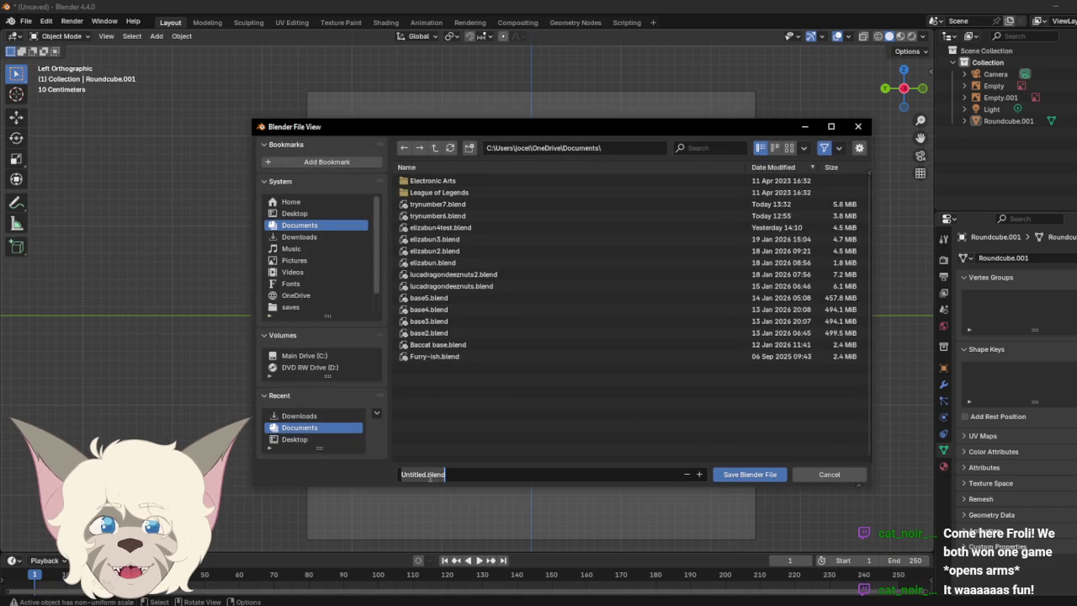
click(425, 474)
key(BackSpace)
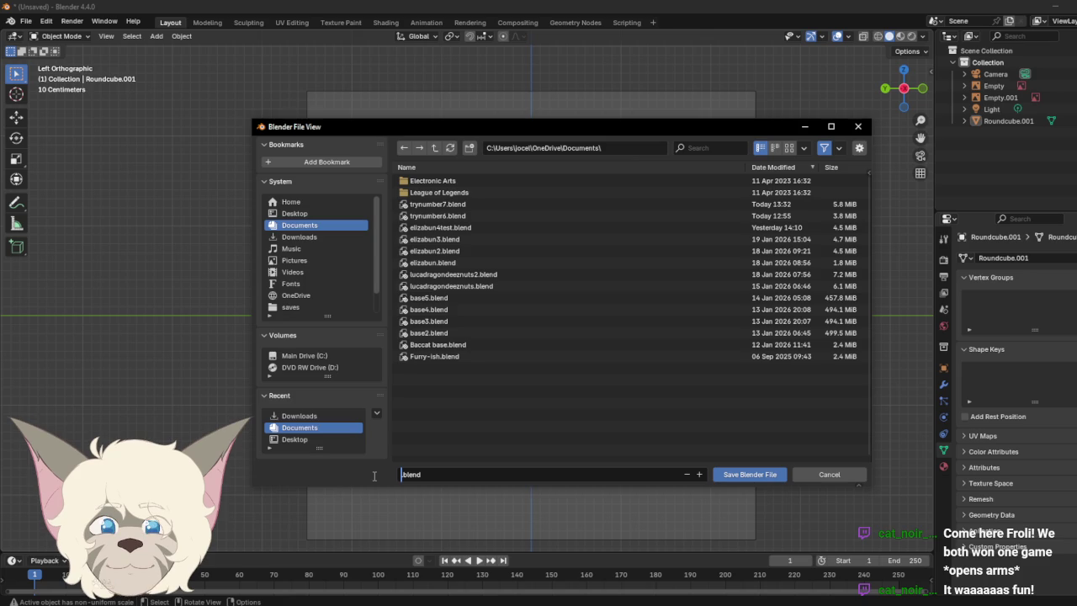
text(dee)
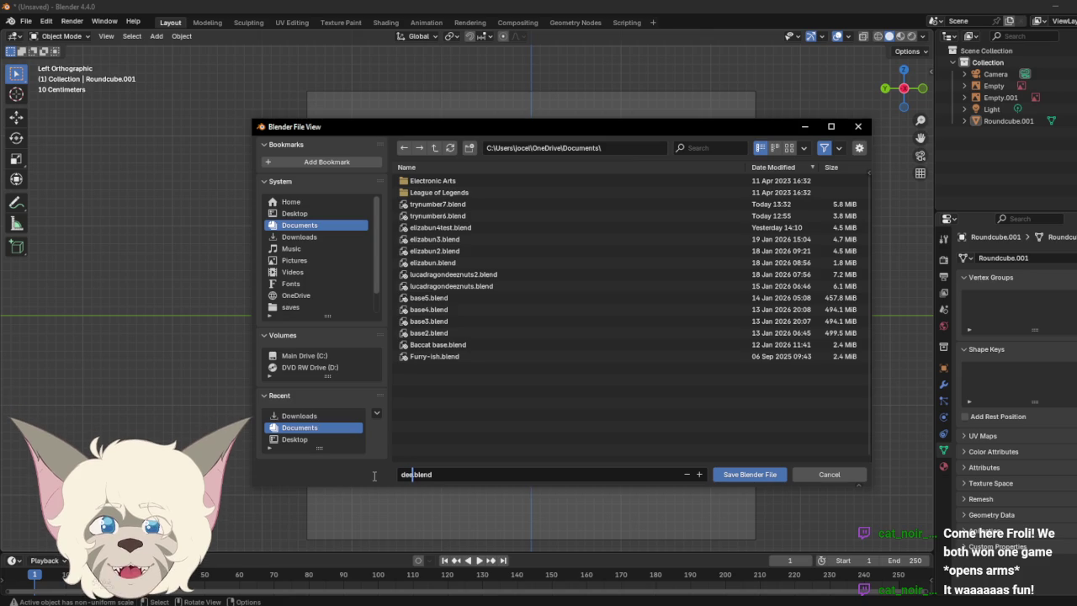
text(i)
text(n)
text(r)
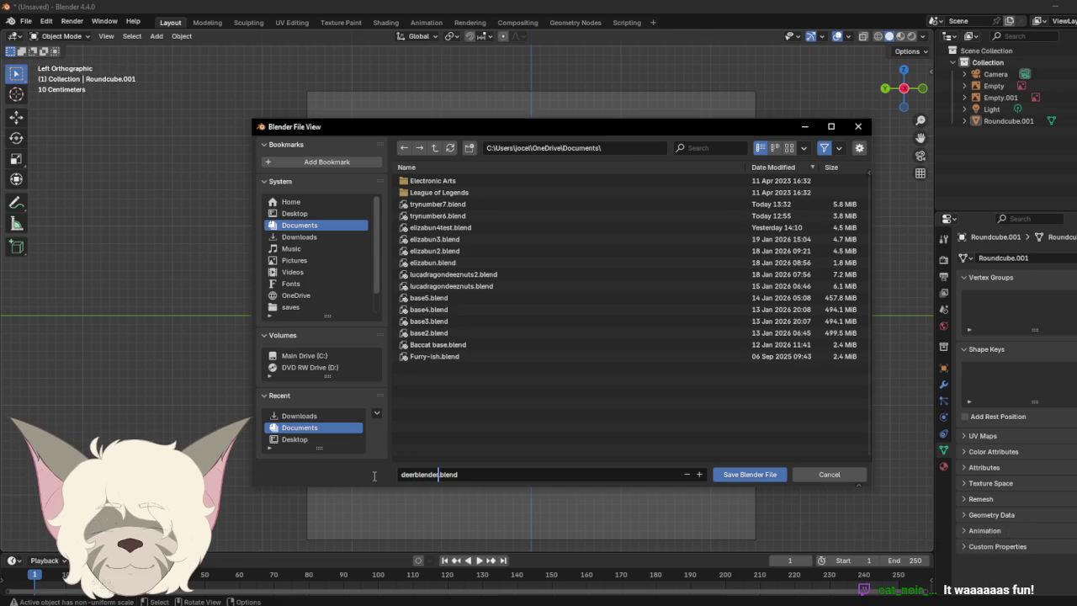
click(753, 475)
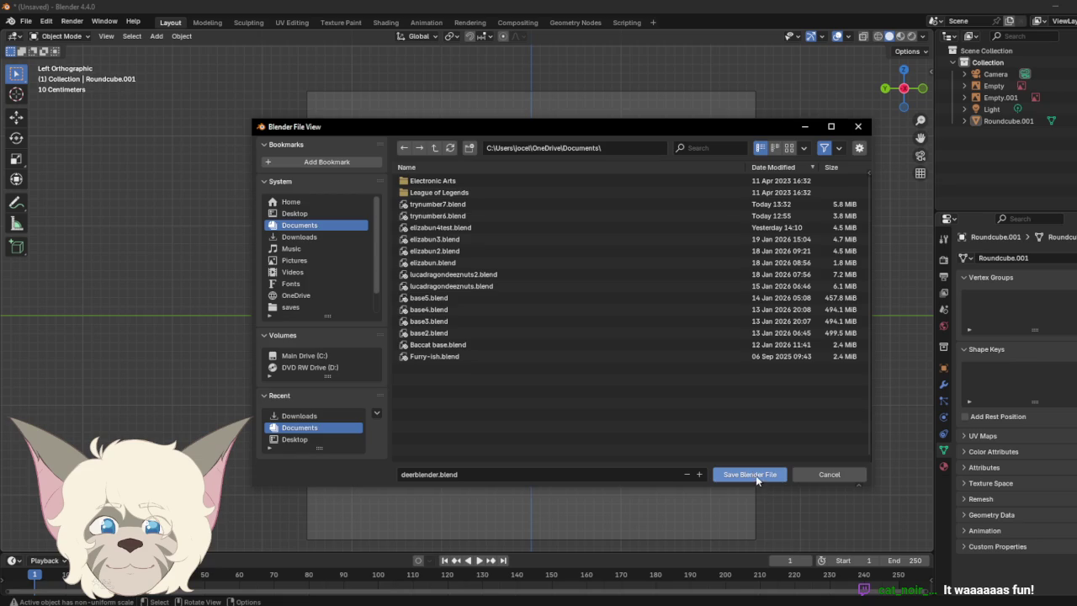
click(756, 476)
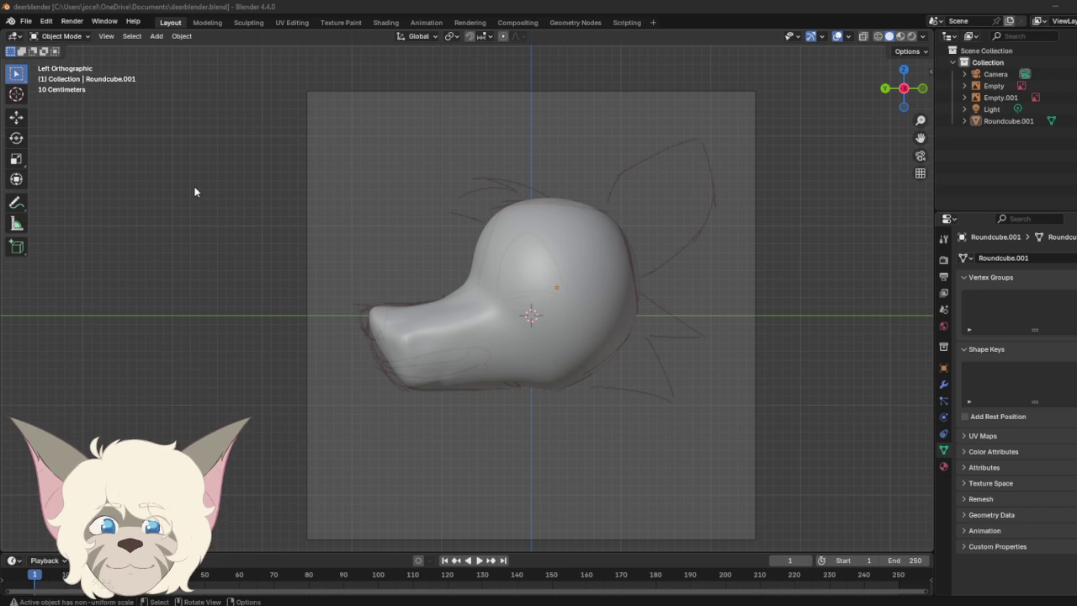
Step: Add a cube, undo it, then add a plane mesh instead
click(154, 38)
mouse_move(173, 50)
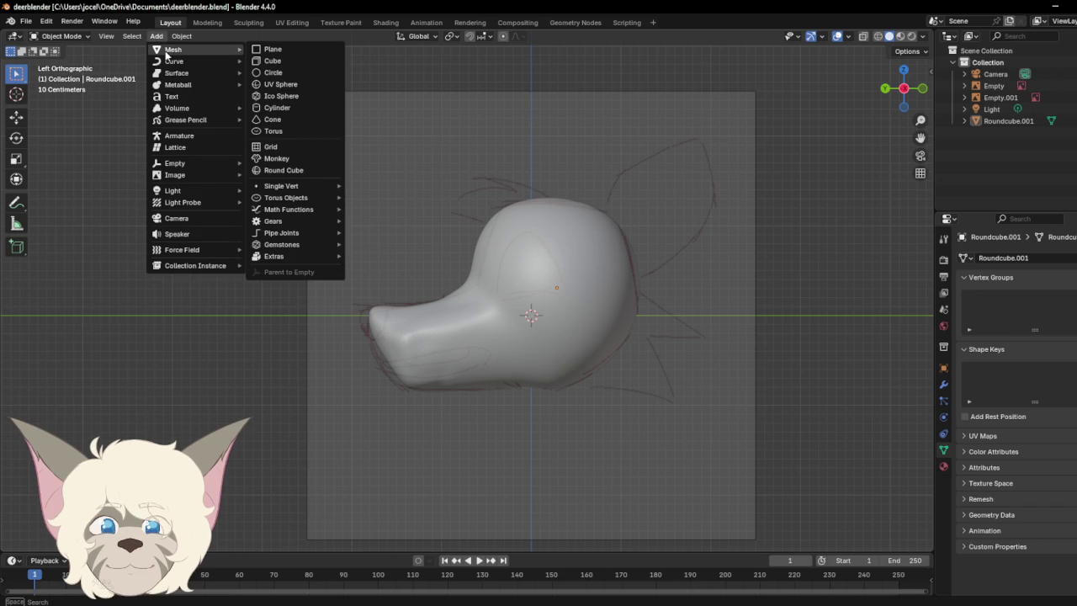
click(286, 61)
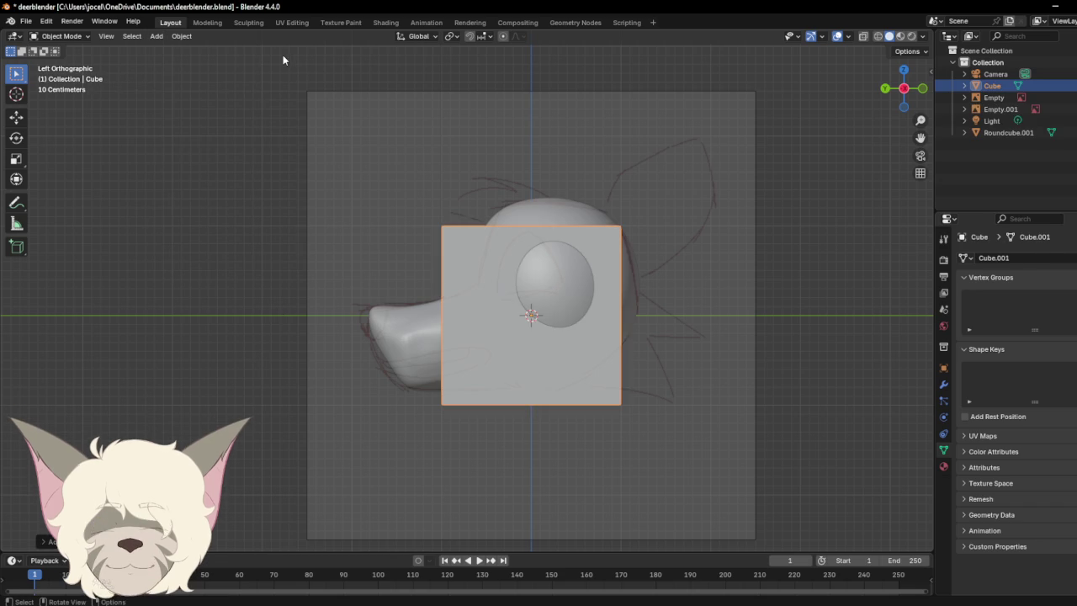
key(ctrl+z)
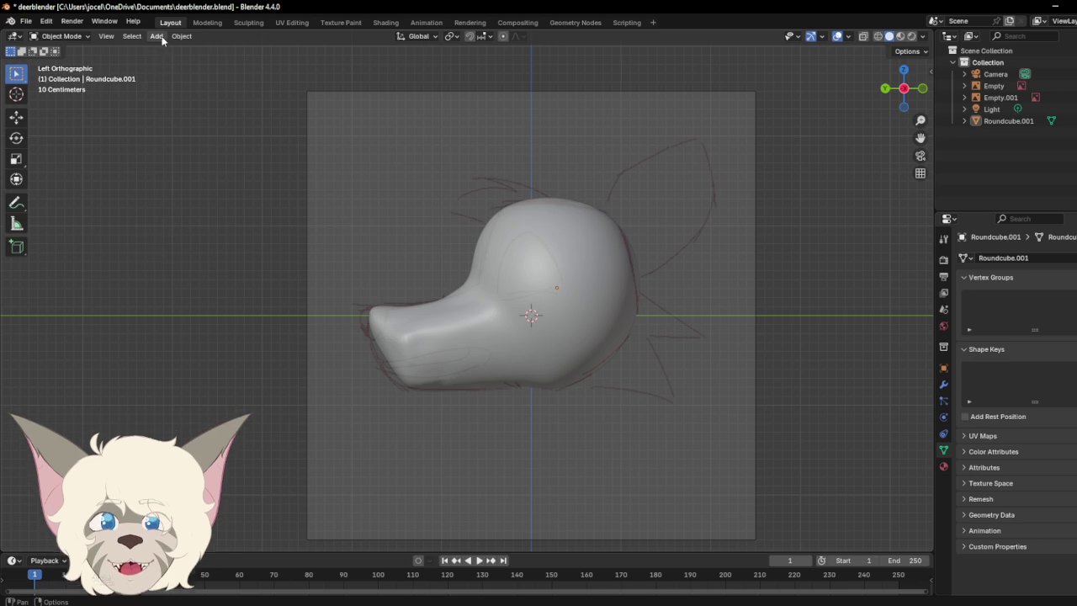
click(159, 37)
click(286, 50)
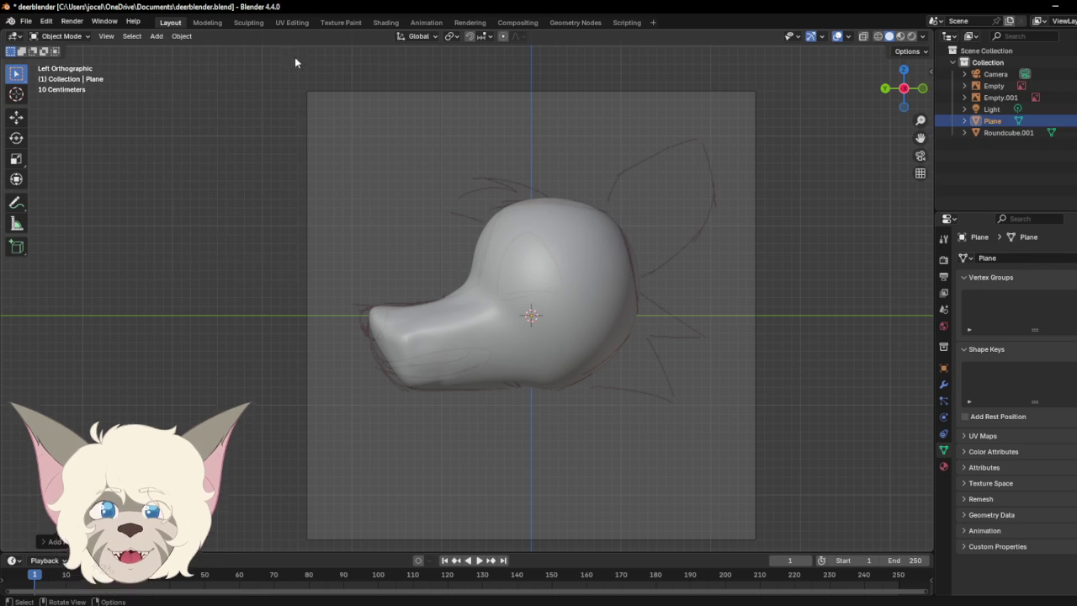
Step: Orbit around the head, select the mouth flap plane, and delete it from the scene
click(904, 88)
click(1000, 98)
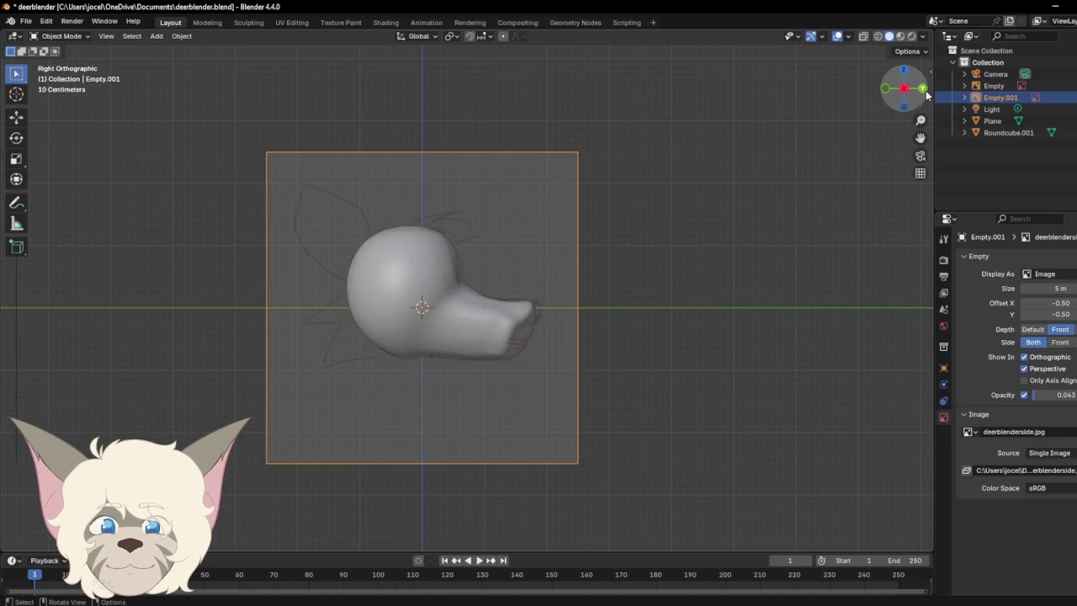
drag(908, 96, 904, 101)
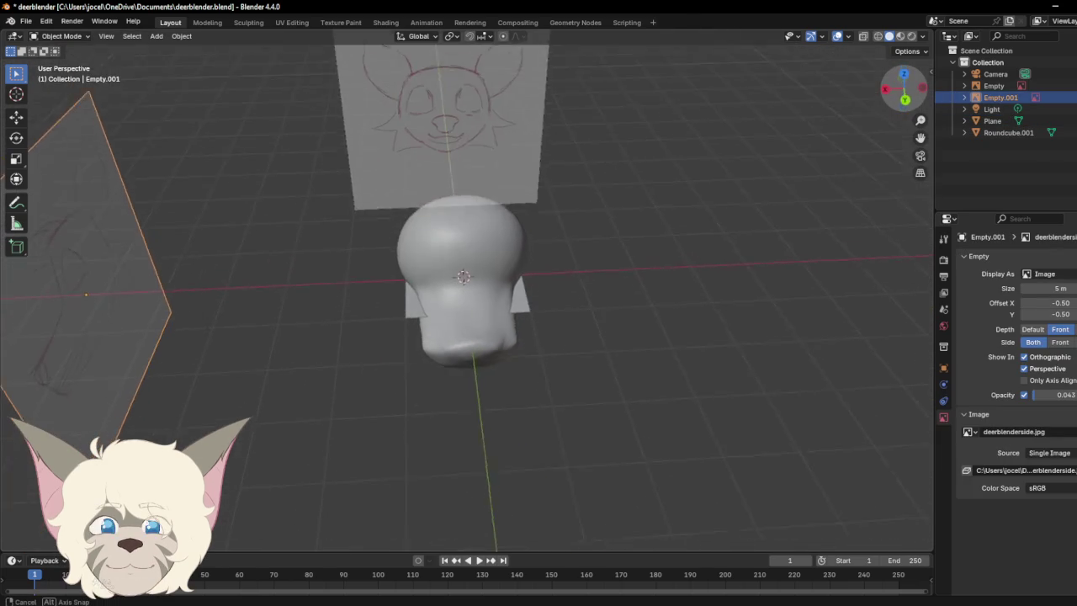
click(411, 308)
right_click(414, 299)
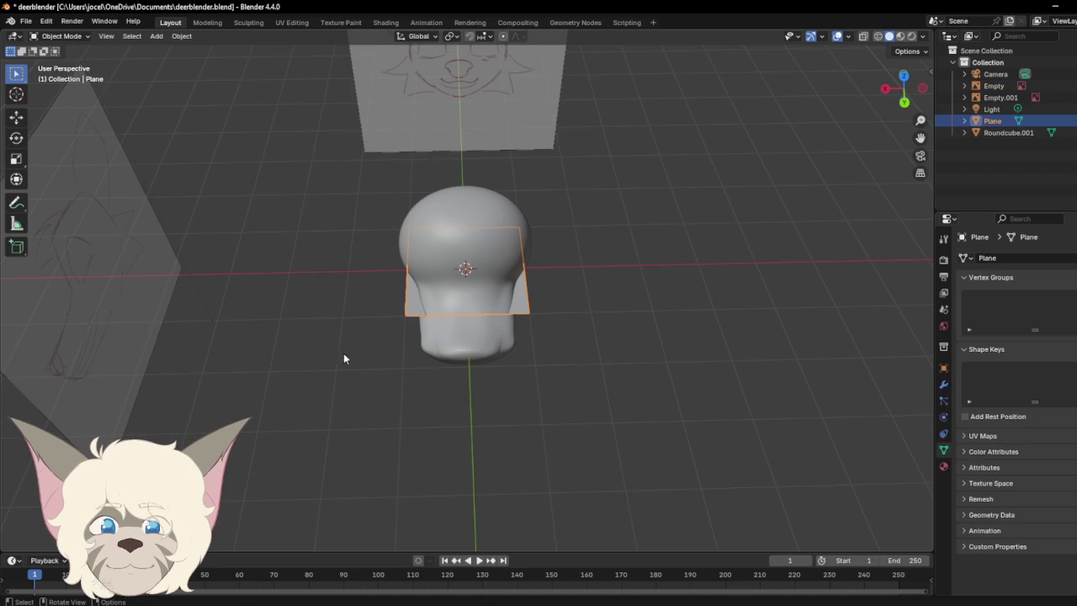
click(413, 305)
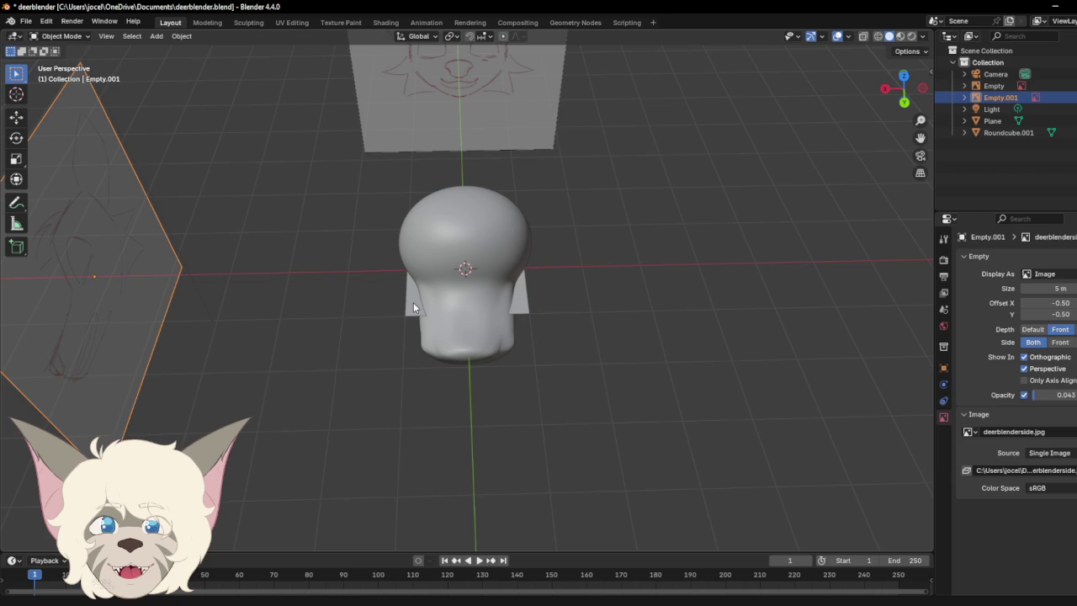
click(413, 307)
key(Delete)
key(super)
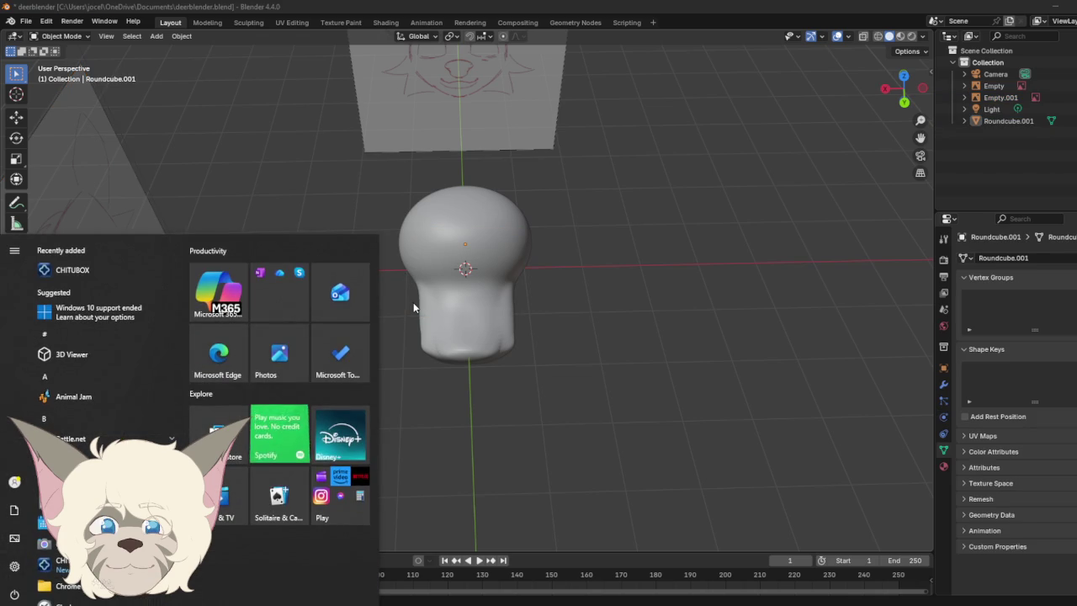
Step: Add a Plane, tilt its rotation, then reselect it and open its object menu
click(411, 299)
click(156, 36)
mouse_move(173, 50)
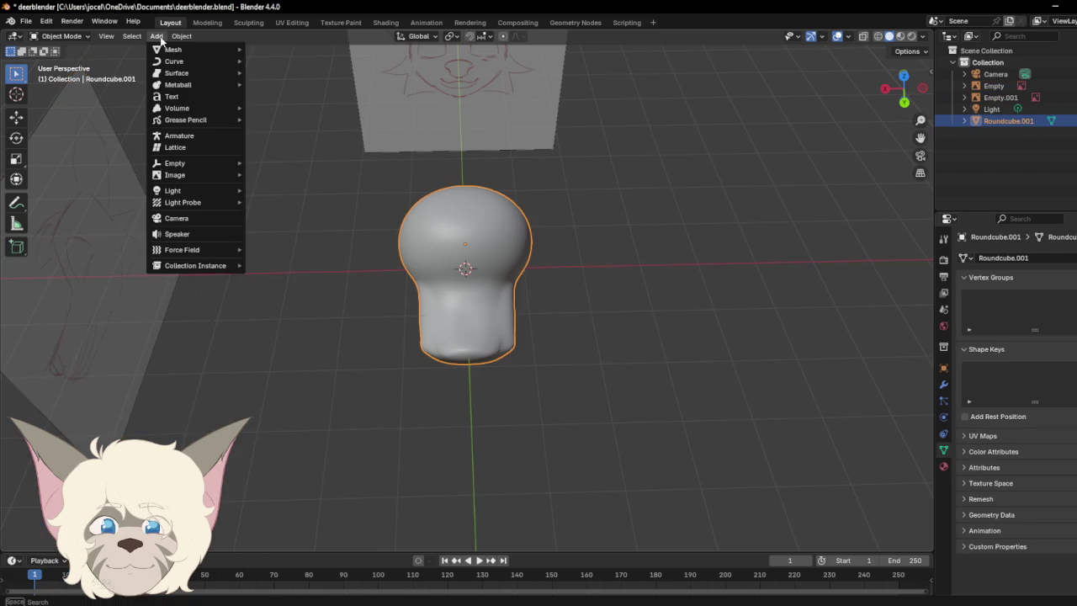
click(269, 49)
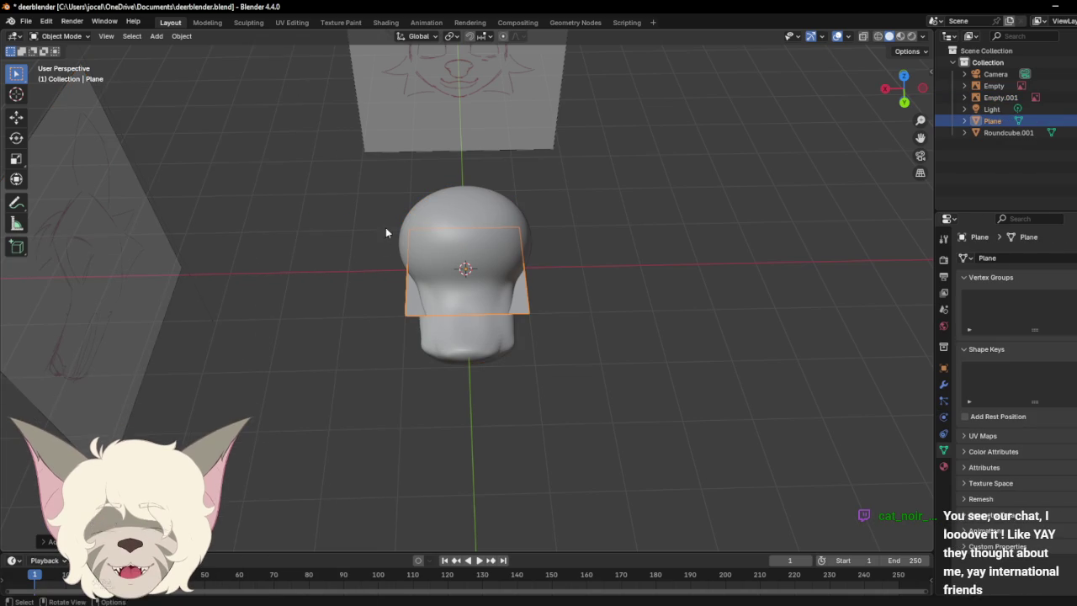
click(51, 541)
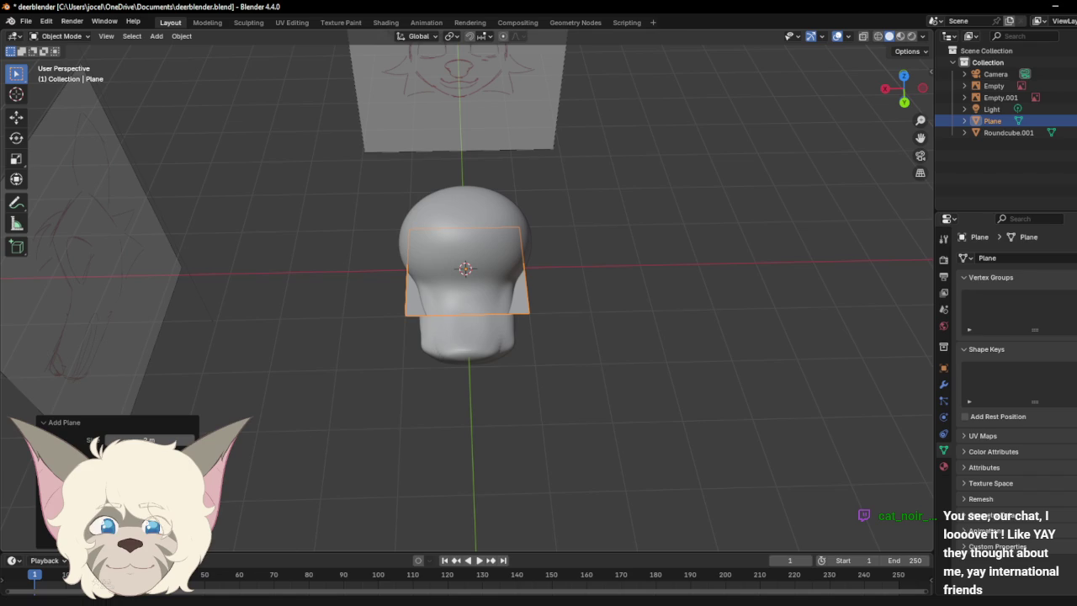
drag(126, 513, 168, 513)
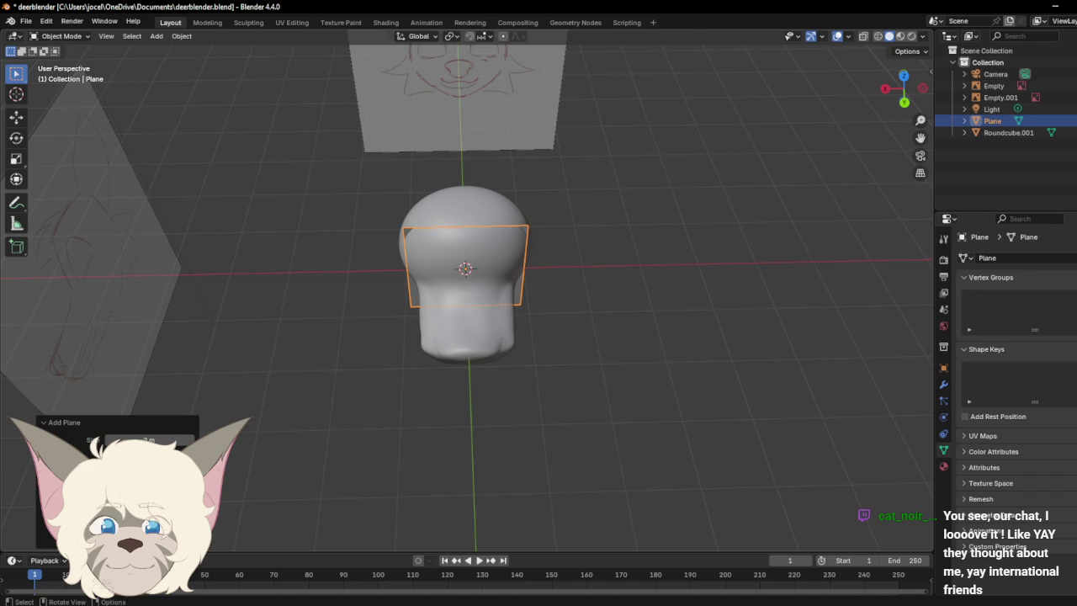
click(355, 334)
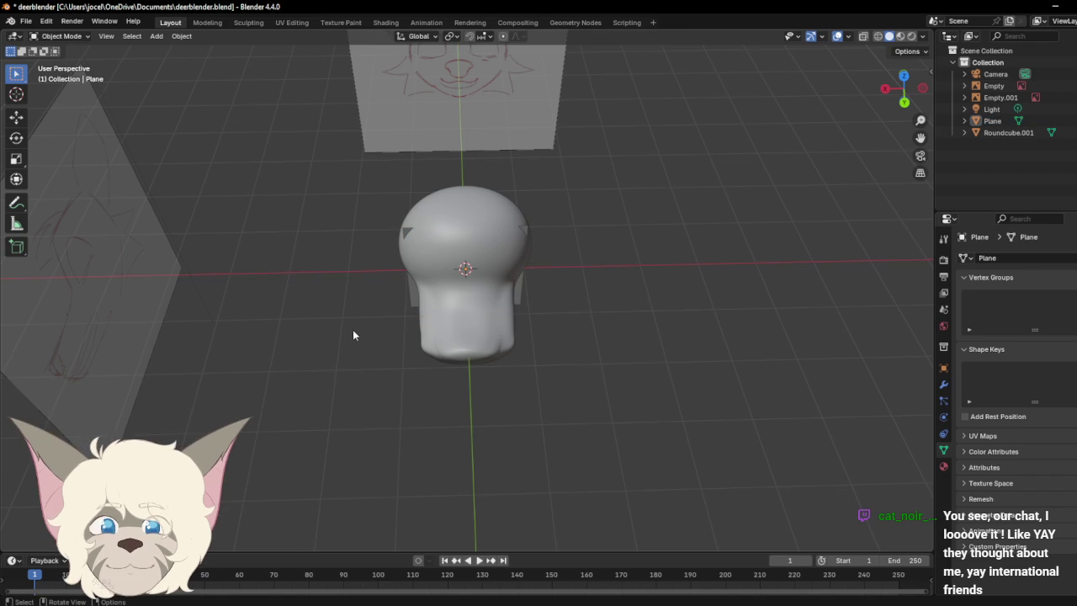
scroll(345, 335, up, 2)
click(392, 290)
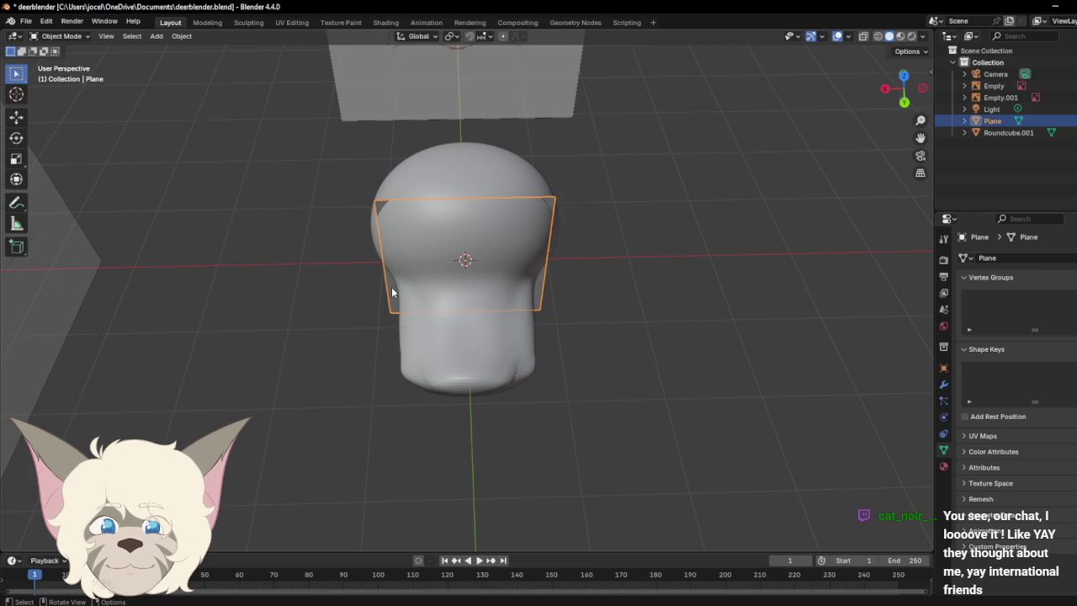
right_click(392, 290)
Step: Browse the Tool, Render, Output and View Layer properties tabs
click(942, 240)
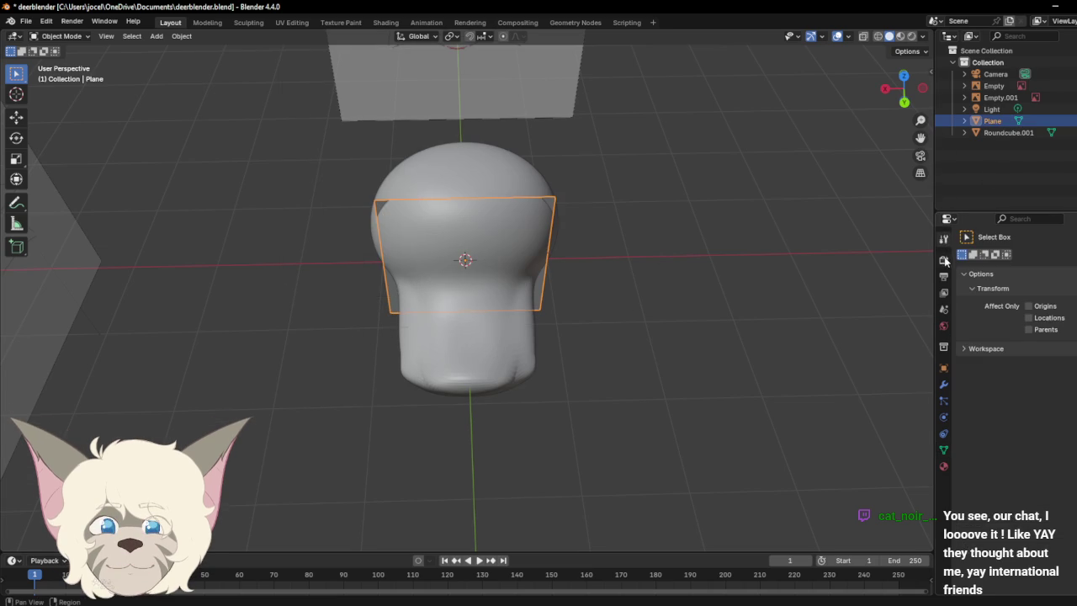
click(943, 260)
click(943, 276)
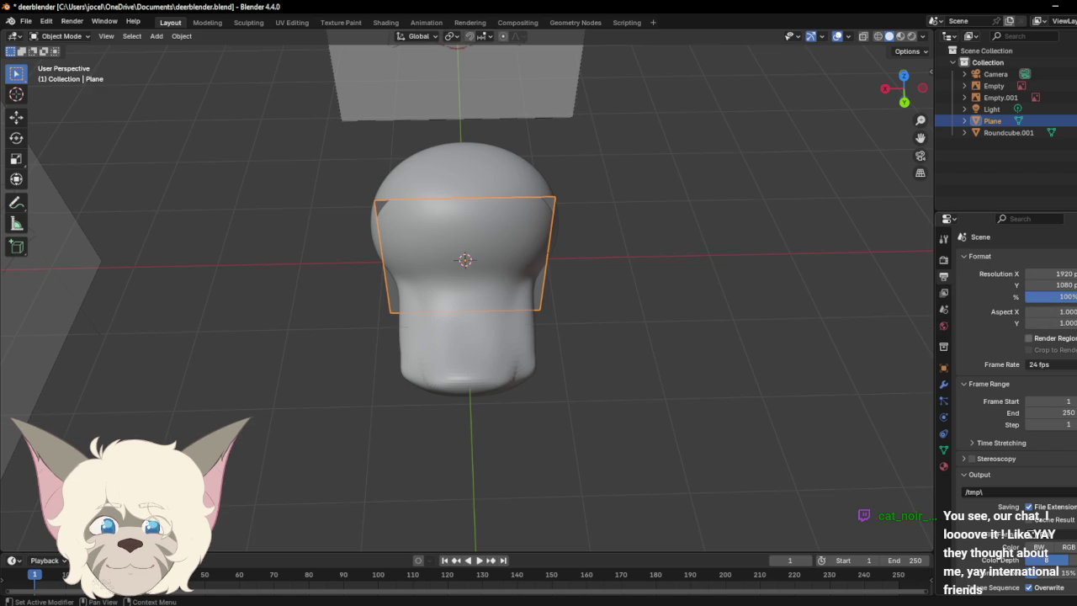
scroll(1002, 378, down, 1)
scroll(1001, 387, down, 2)
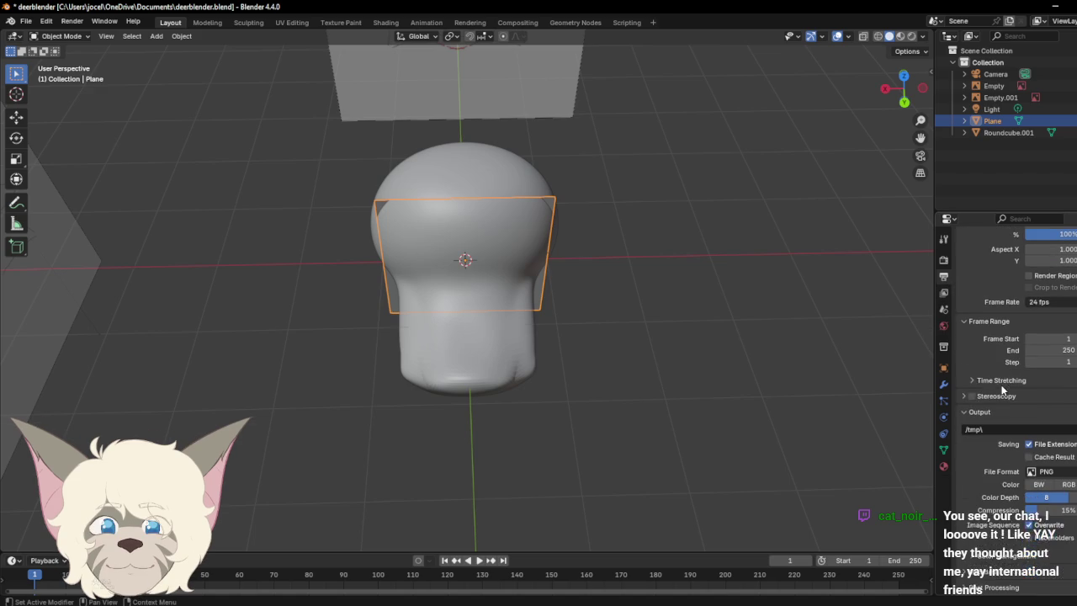
click(943, 293)
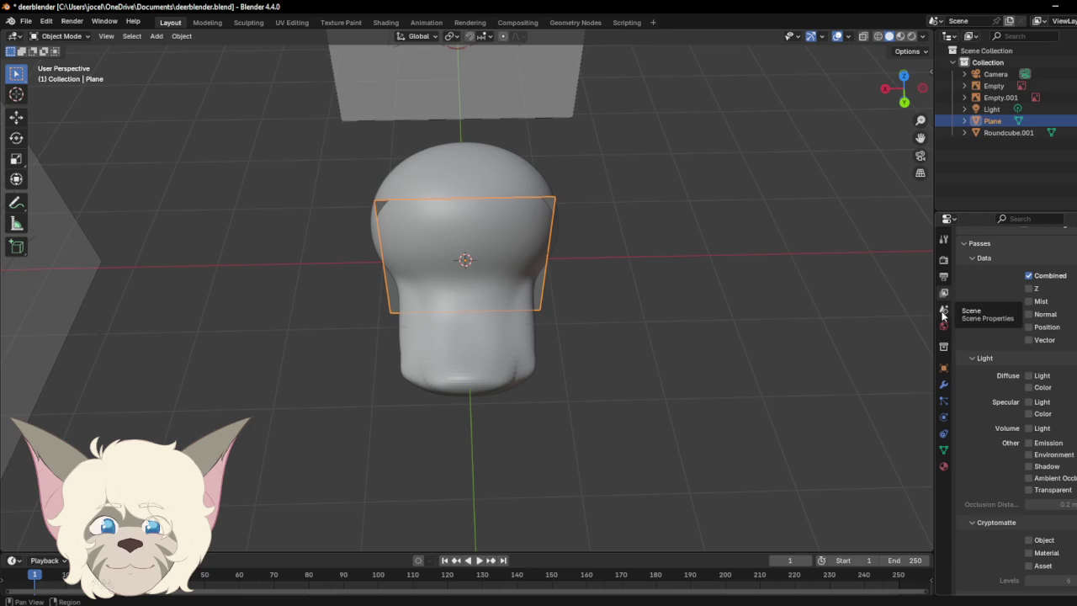
Step: Undo the new Plane and bring up the Add Mesh list in Right Orthographic view
click(704, 265)
key(ctrl+z)
key(ctrl+z)
key(ctrl+z)
key(ctrl+z)
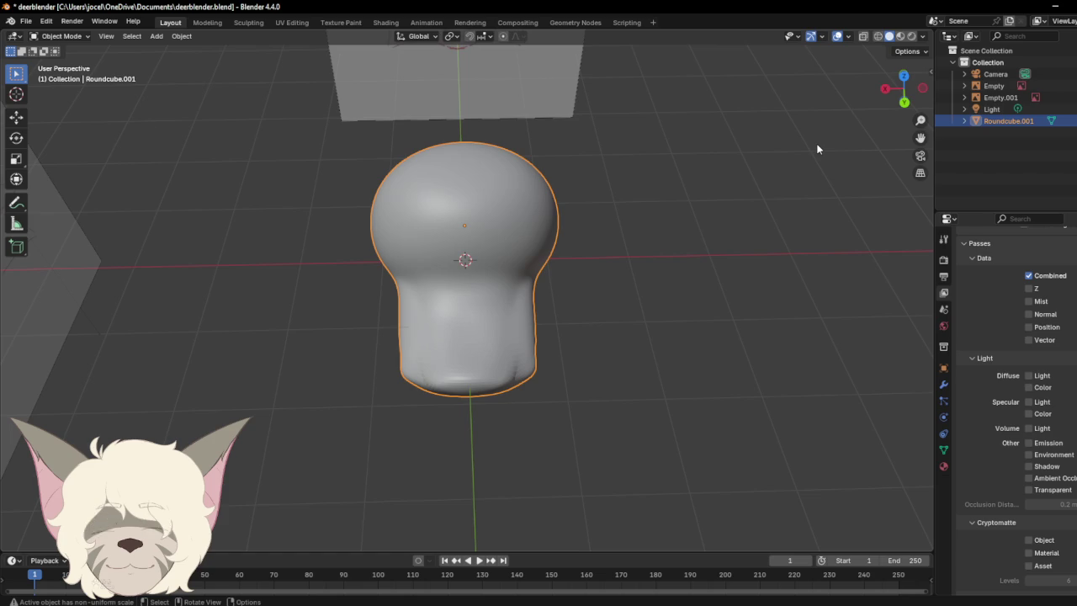
click(203, 149)
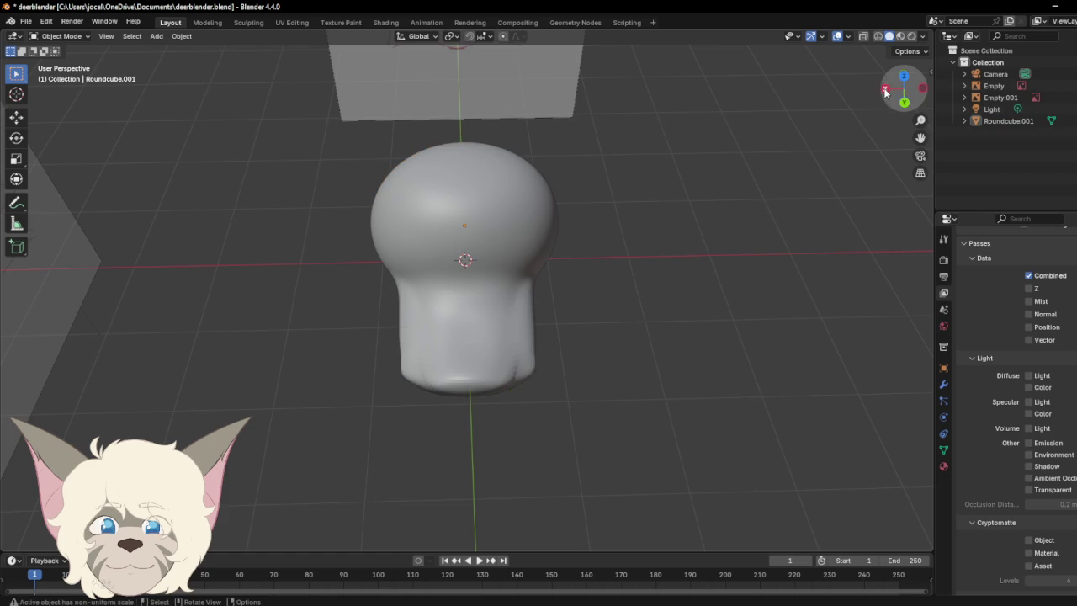
click(884, 89)
click(157, 36)
mouse_move(172, 50)
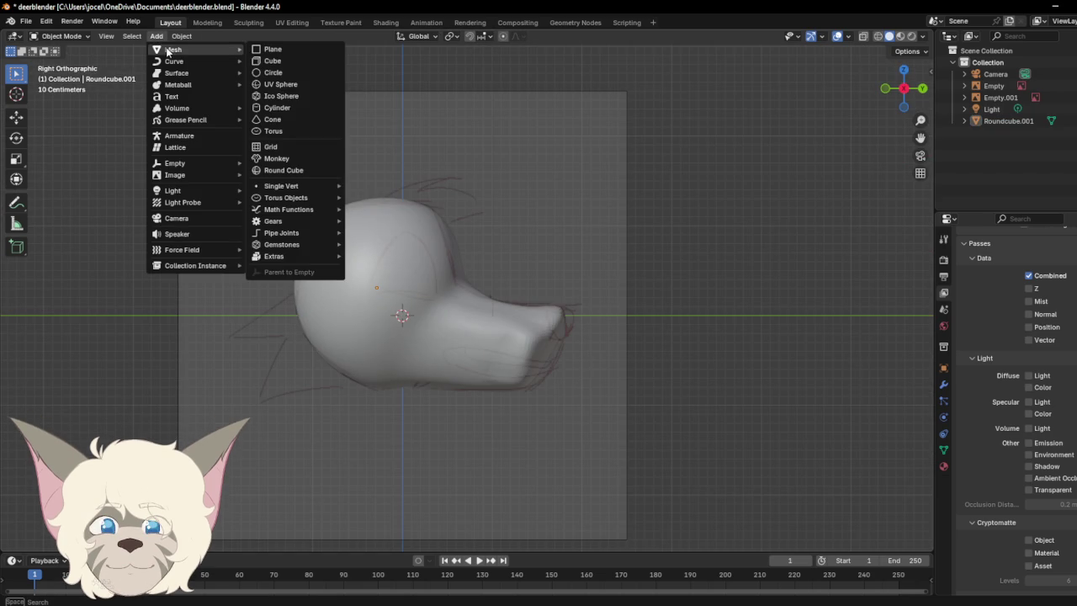
click(269, 52)
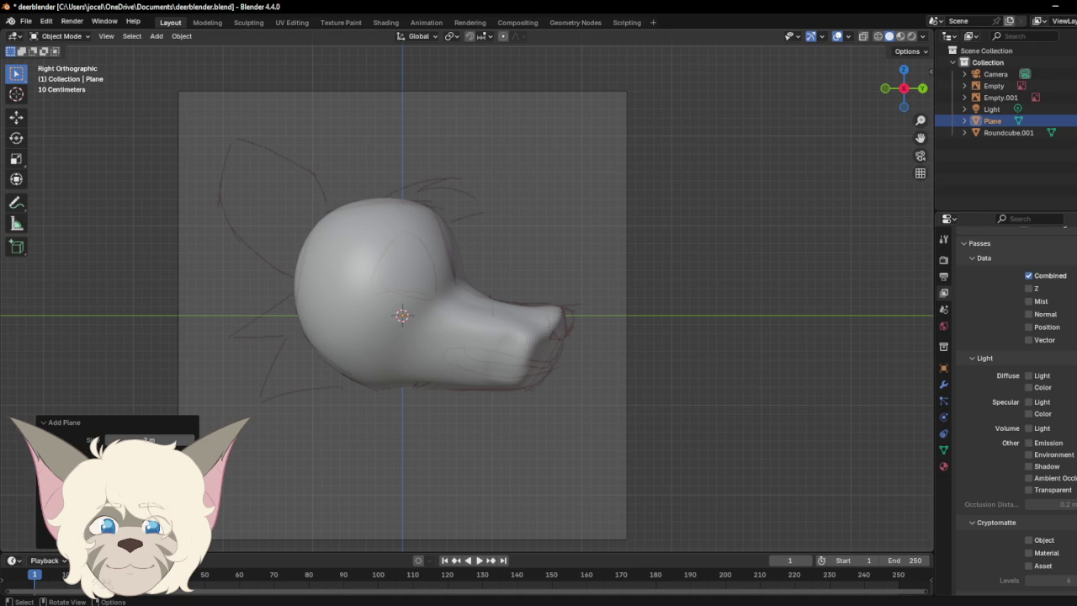
drag(901, 89, 336, 357)
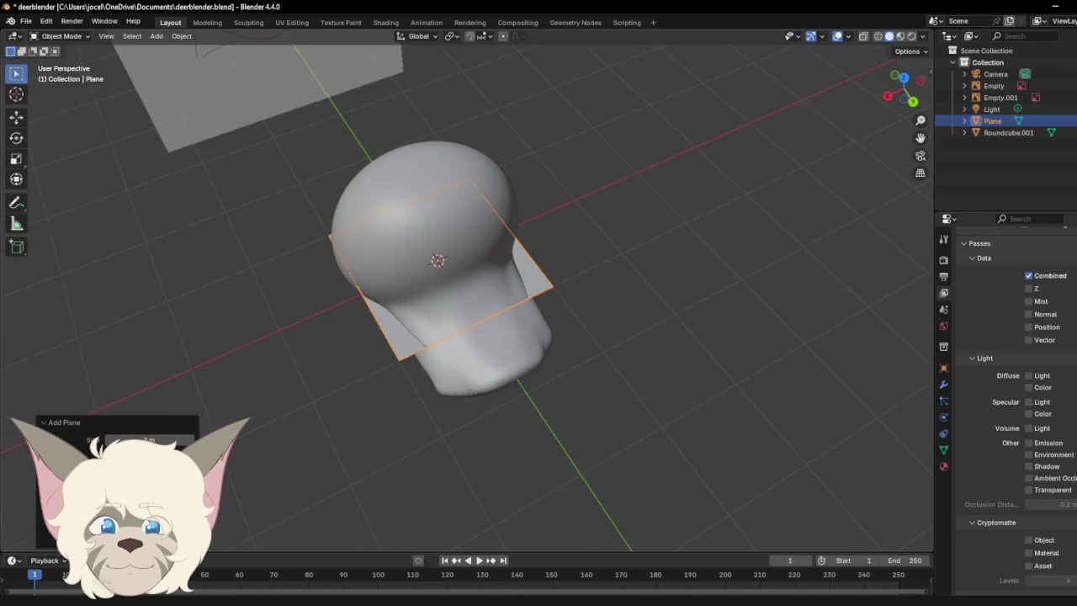
key(r)
key(x)
key(9)
key(0)
key(Return)
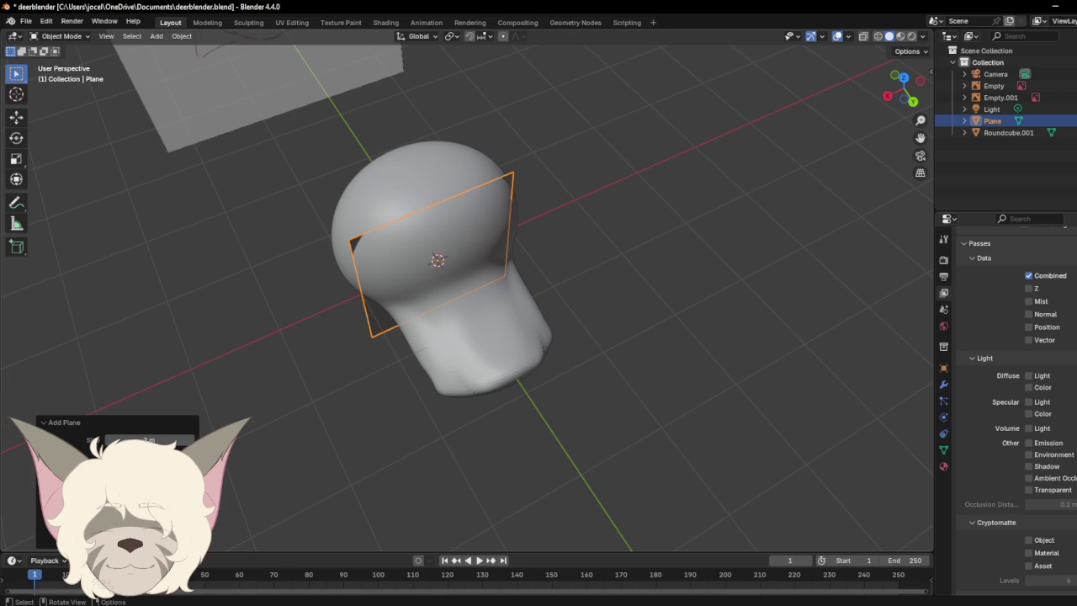
click(303, 509)
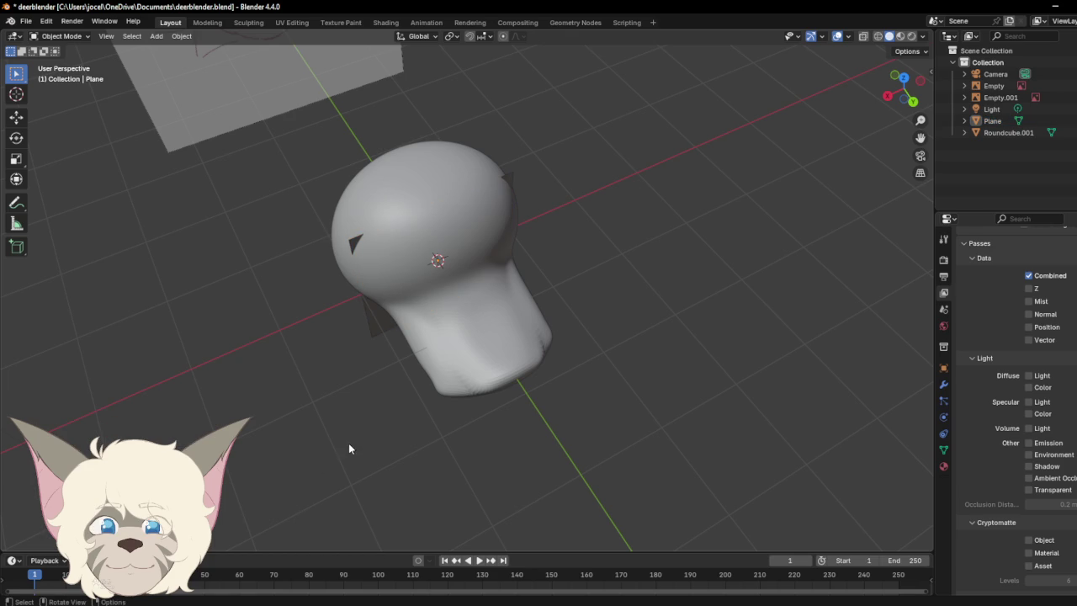
drag(924, 74, 895, 88)
click(368, 321)
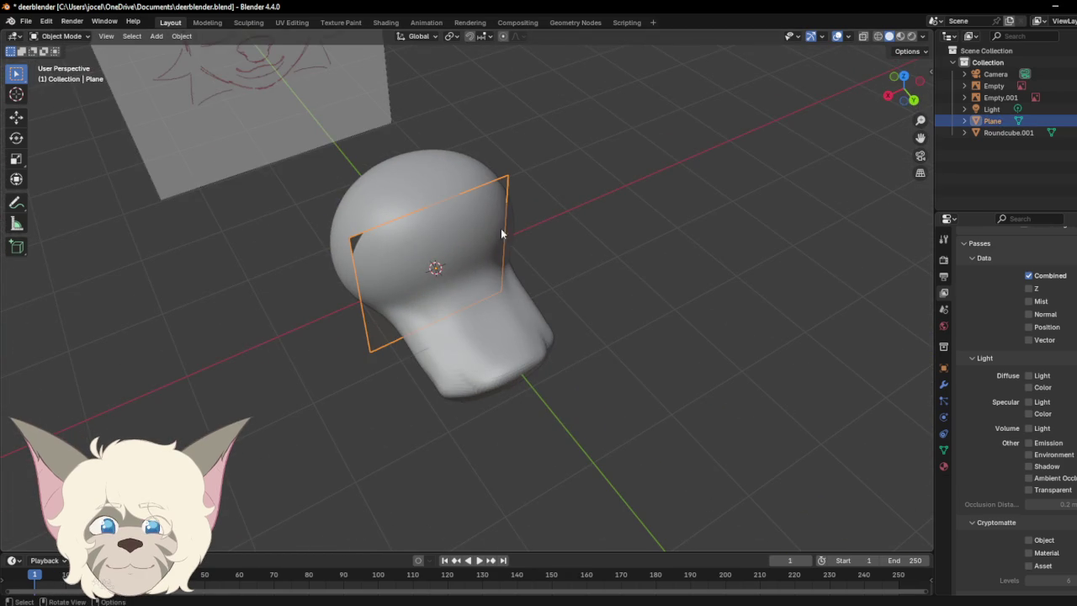
click(16, 138)
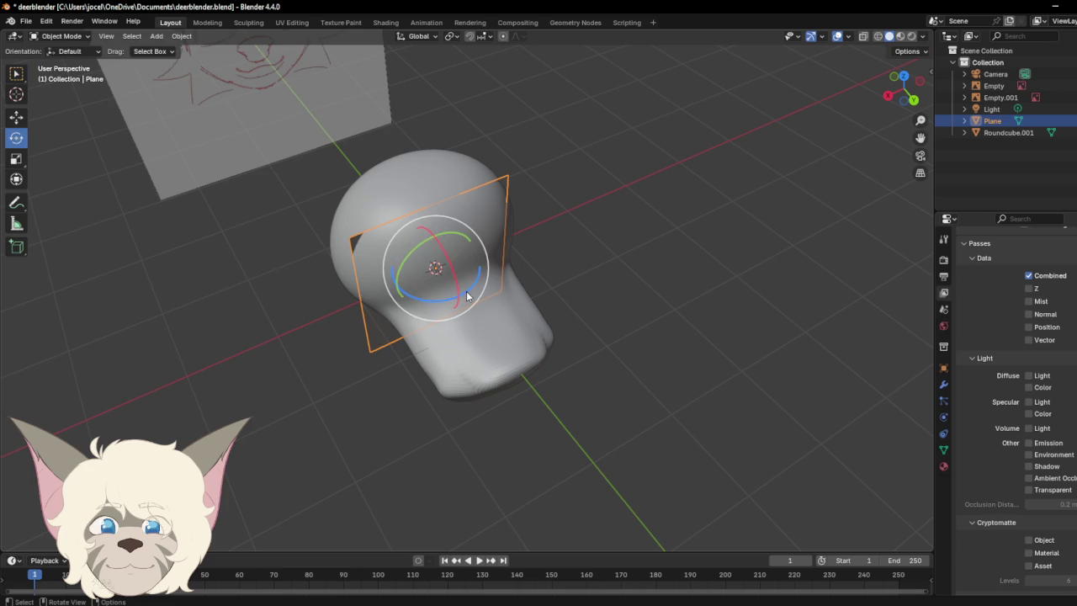
drag(466, 295, 378, 304)
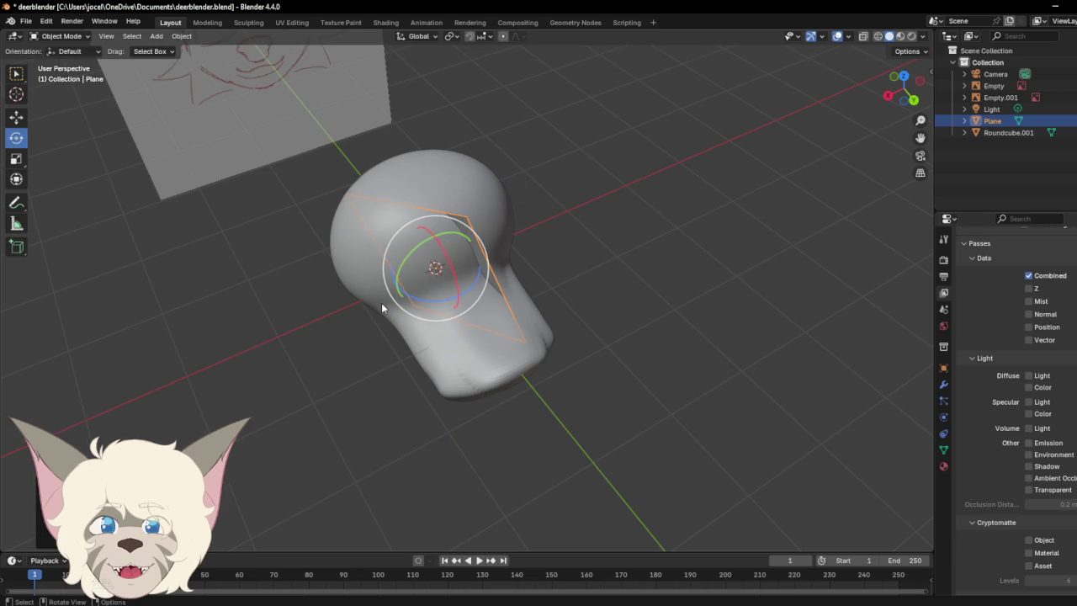
key(ctrl+z)
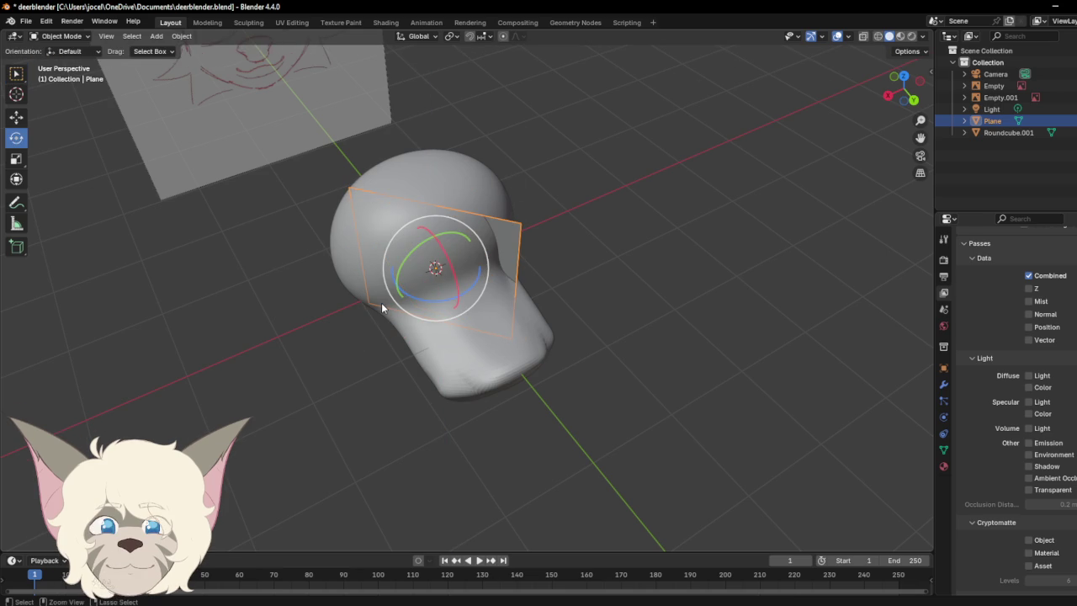
key(ctrl+z)
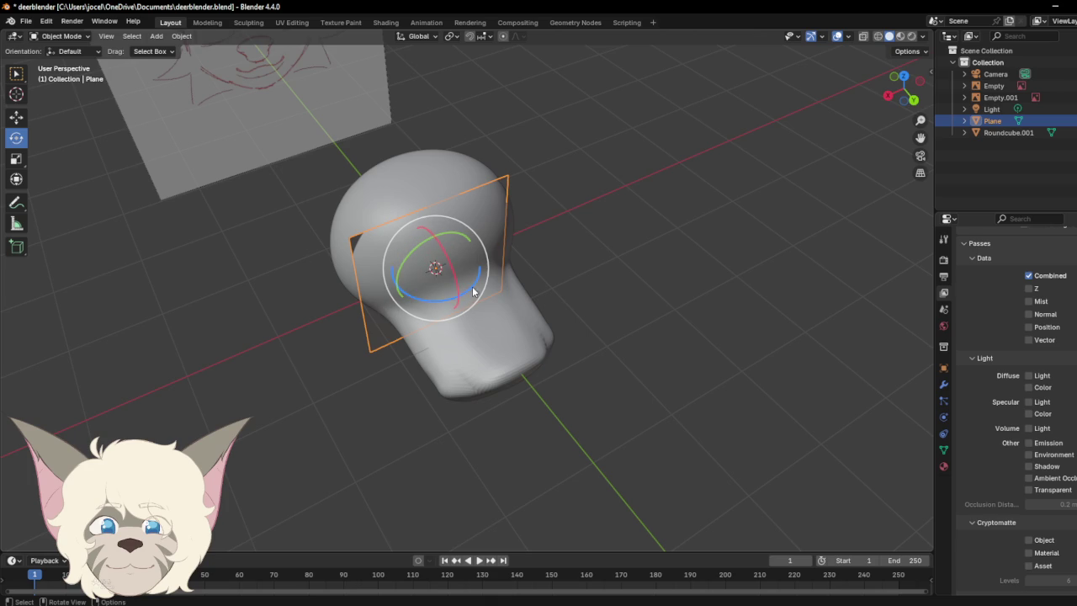
click(476, 280)
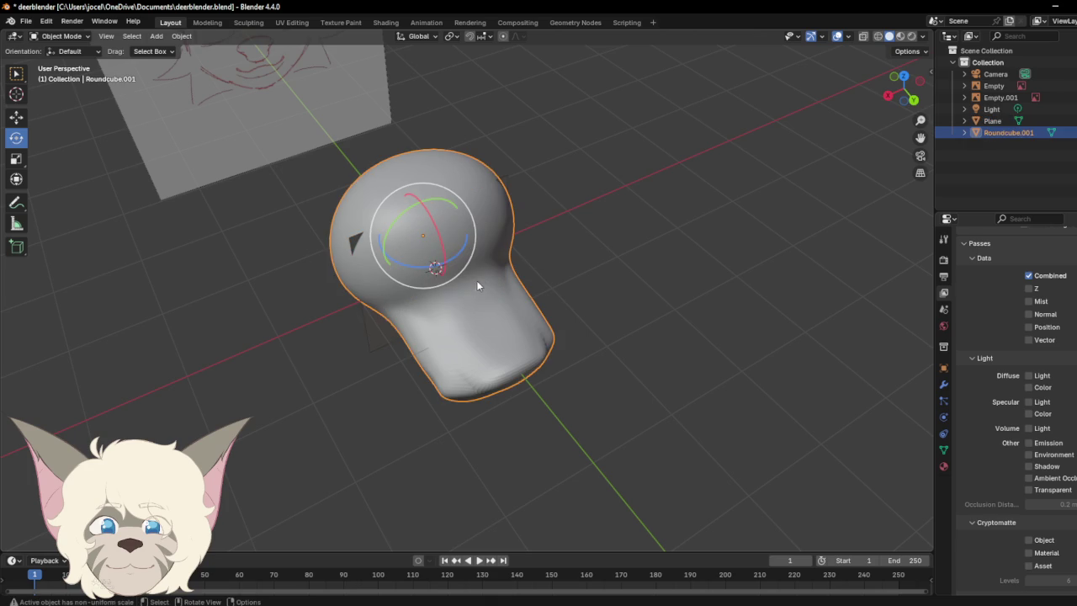
click(332, 375)
click(371, 336)
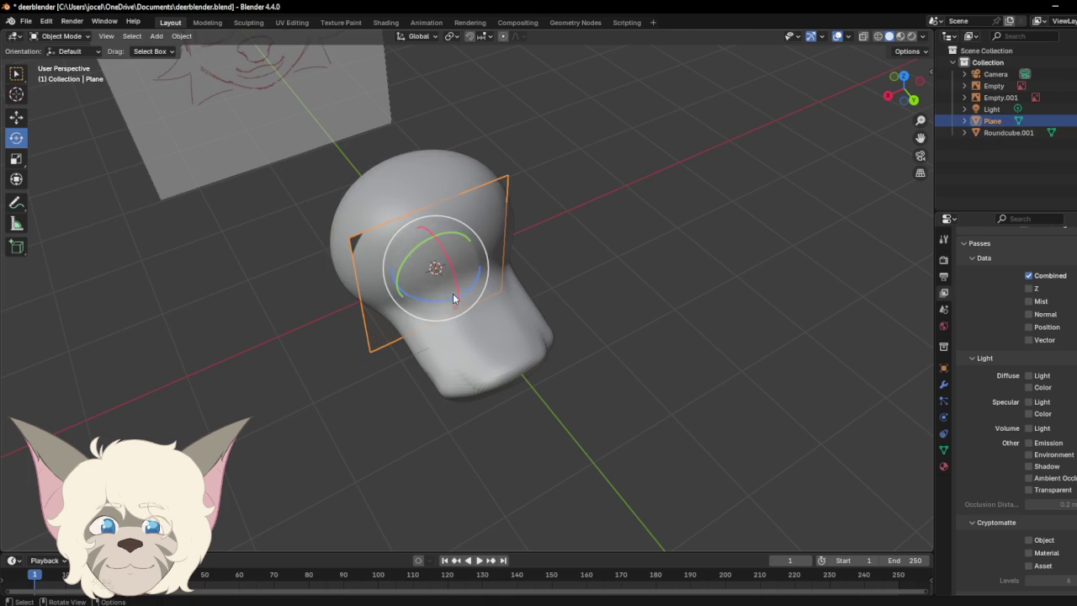
click(448, 299)
click(368, 336)
click(16, 117)
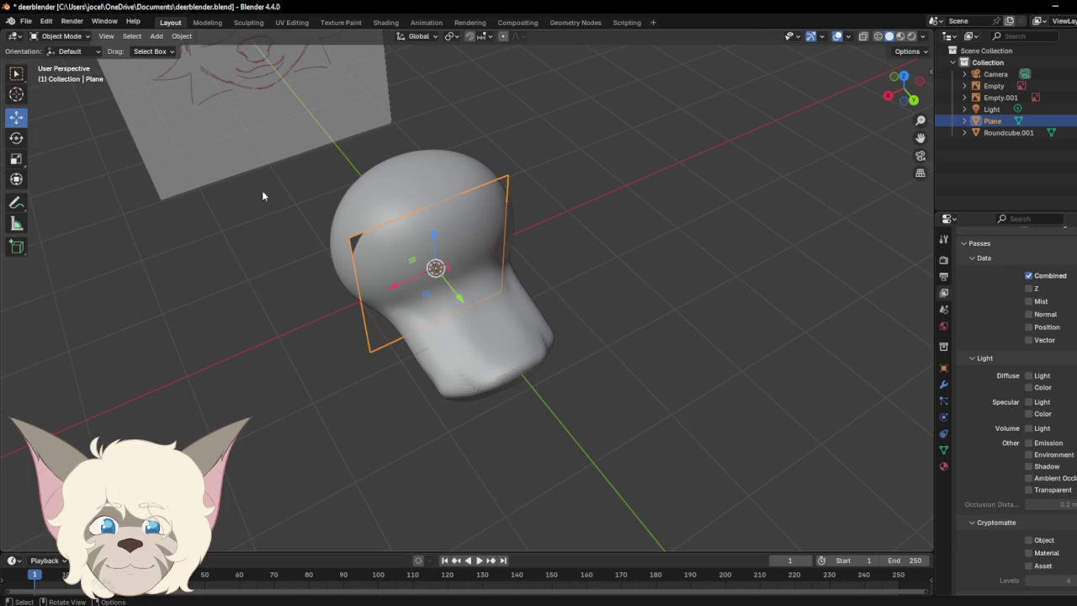
mouse_move(400, 284)
mouse_down()
mouse_move(214, 356)
mouse_move(257, 412)
mouse_up()
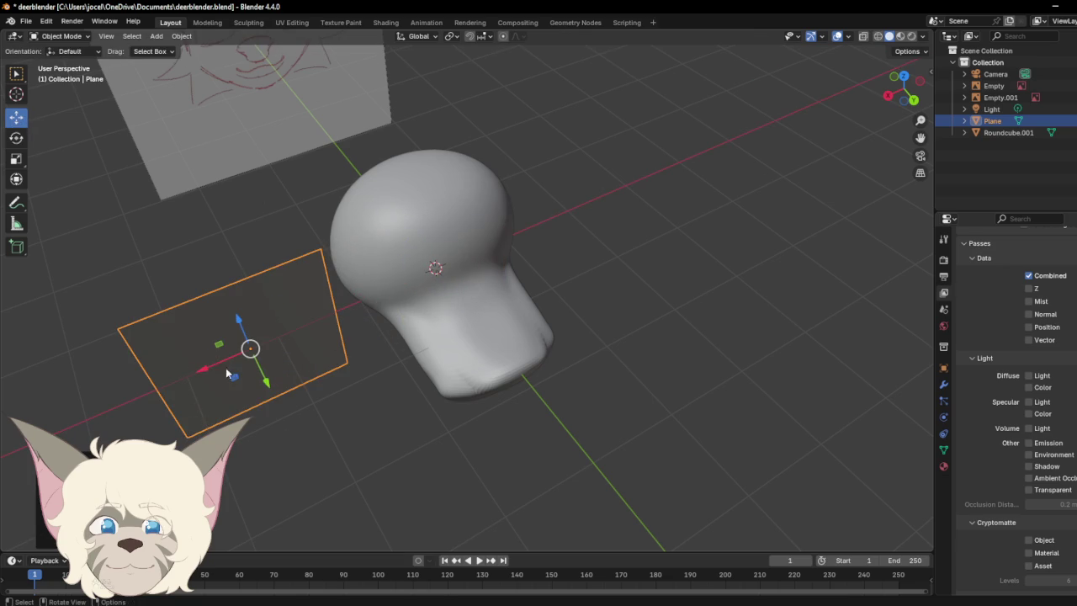
click(16, 138)
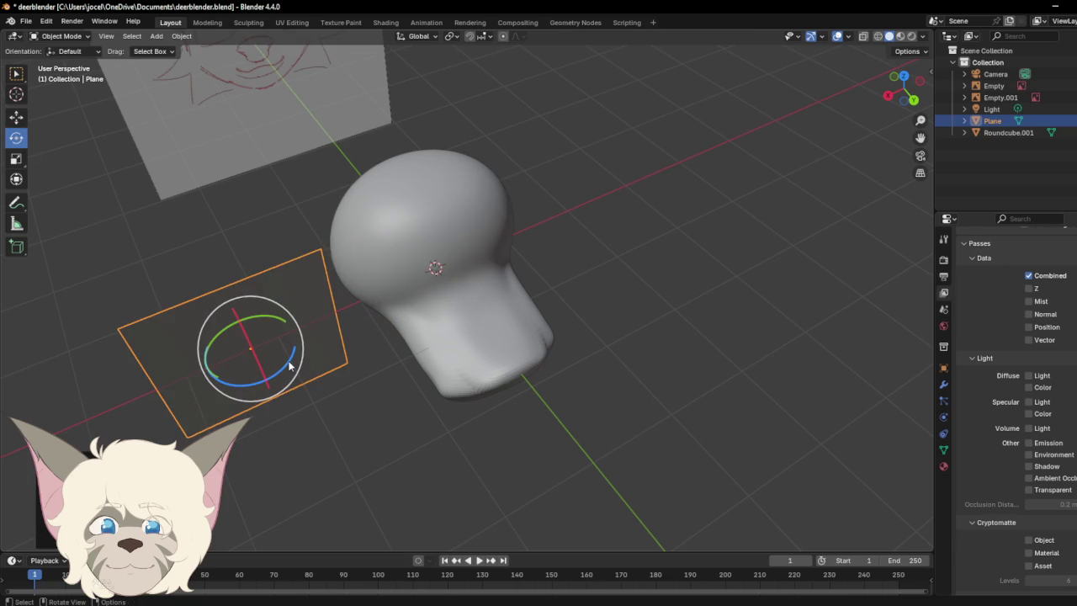
mouse_move(248, 383)
mouse_down()
mouse_move(113, 343)
mouse_move(65, 305)
mouse_up()
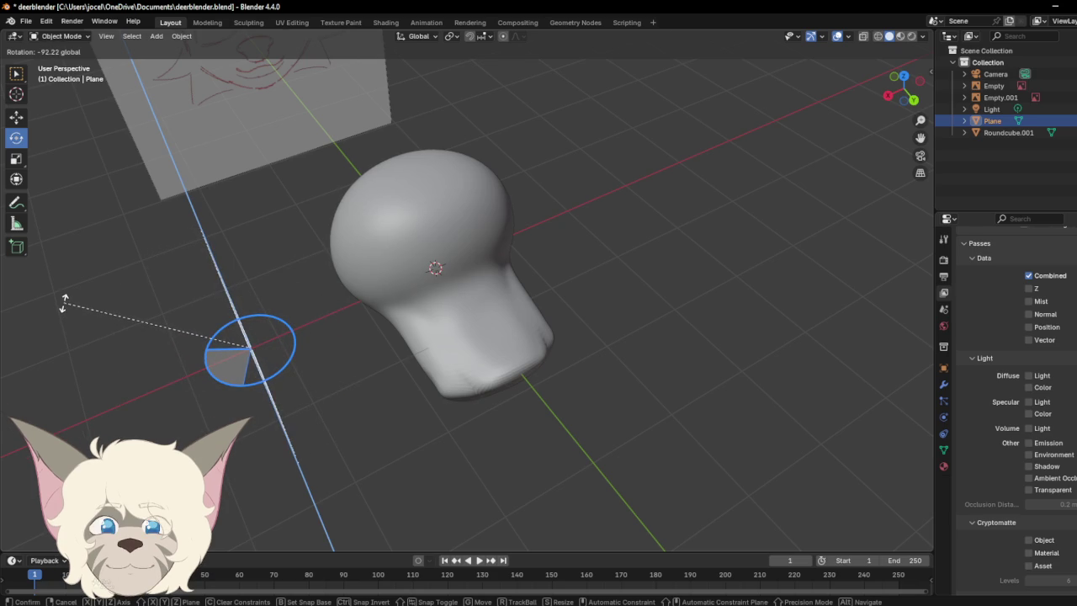
drag(66, 305, 64, 303)
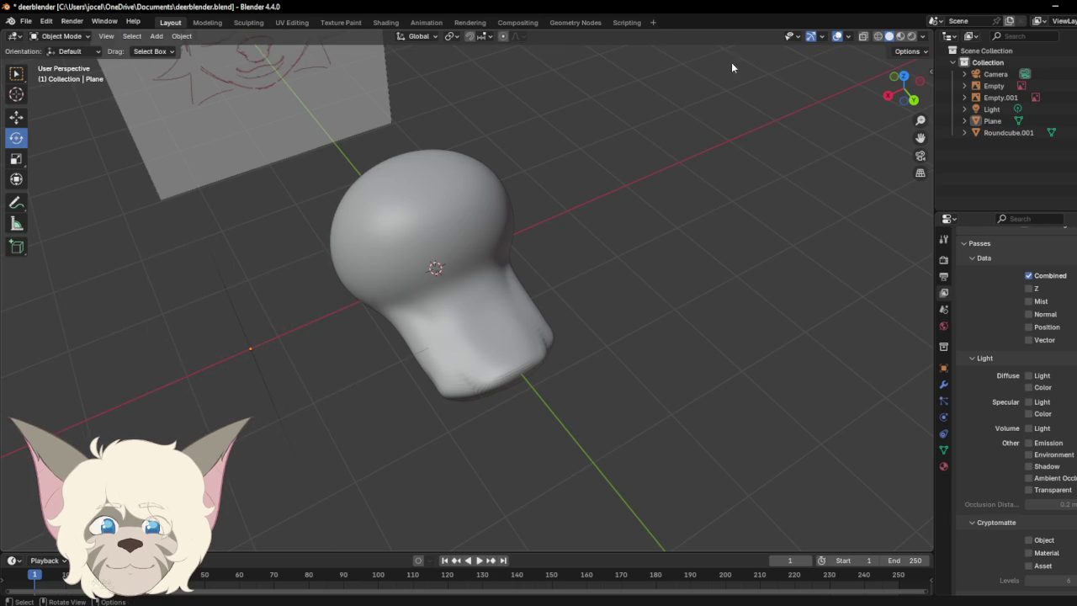
click(919, 82)
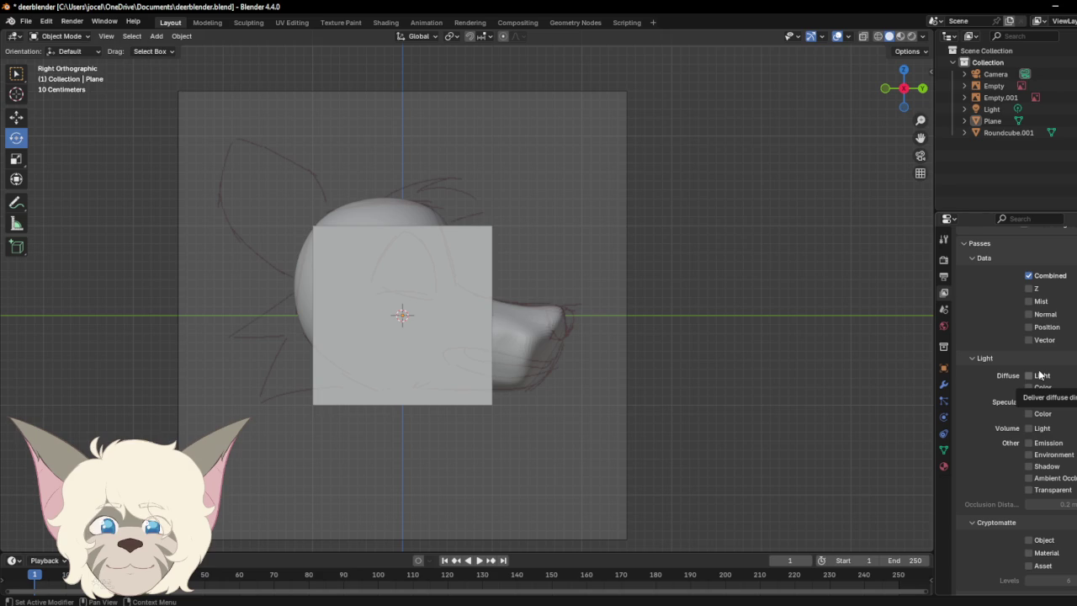
Step: Apply a level-2 Subdivision Surface modifier to the Plane and enter Edit Mode
click(944, 386)
click(433, 243)
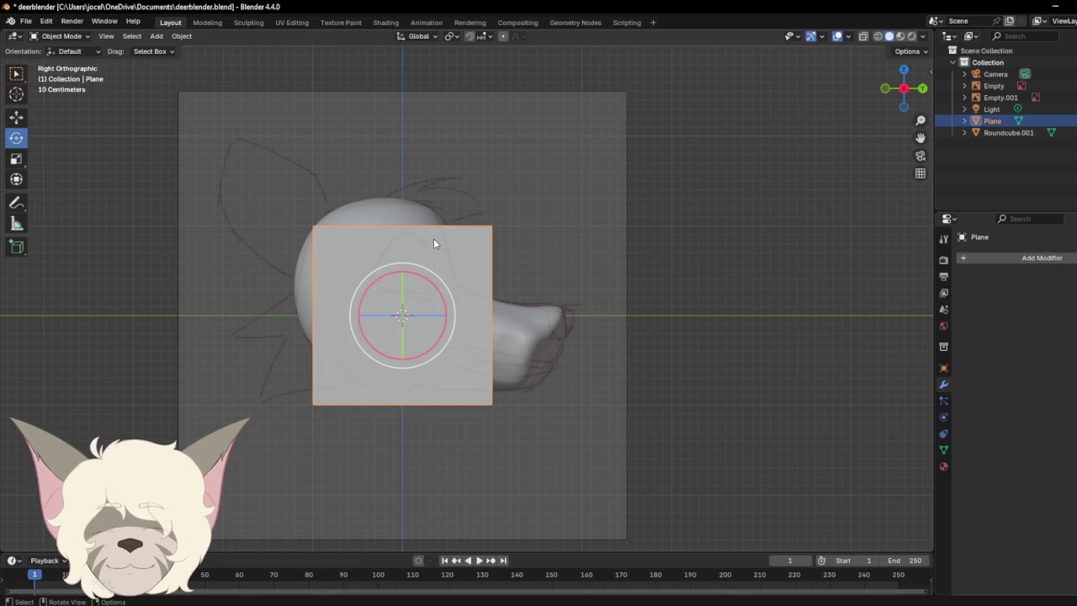
click(1003, 254)
click(985, 254)
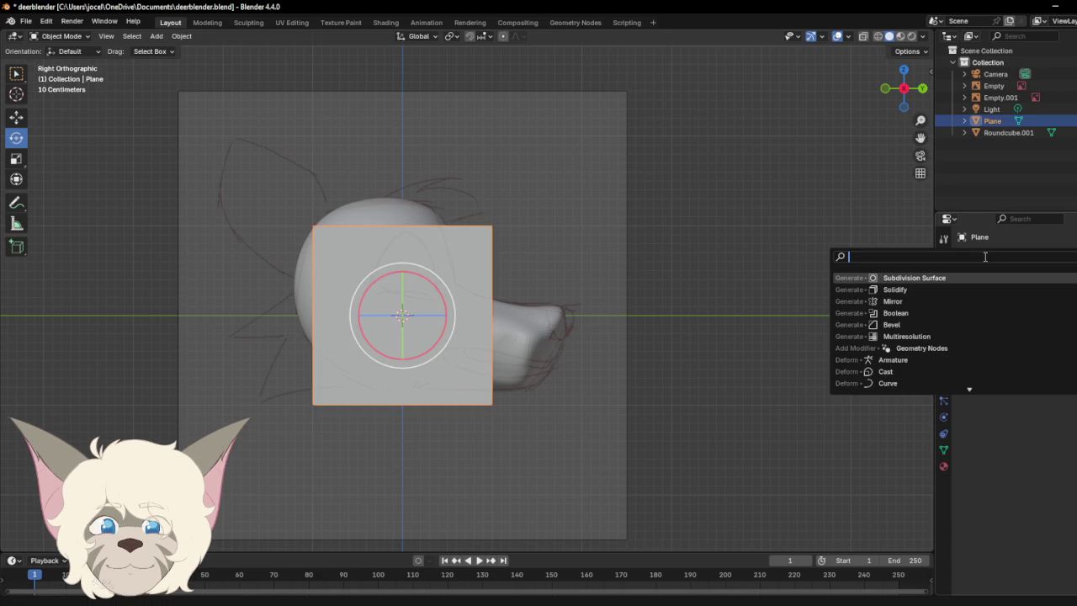
click(914, 278)
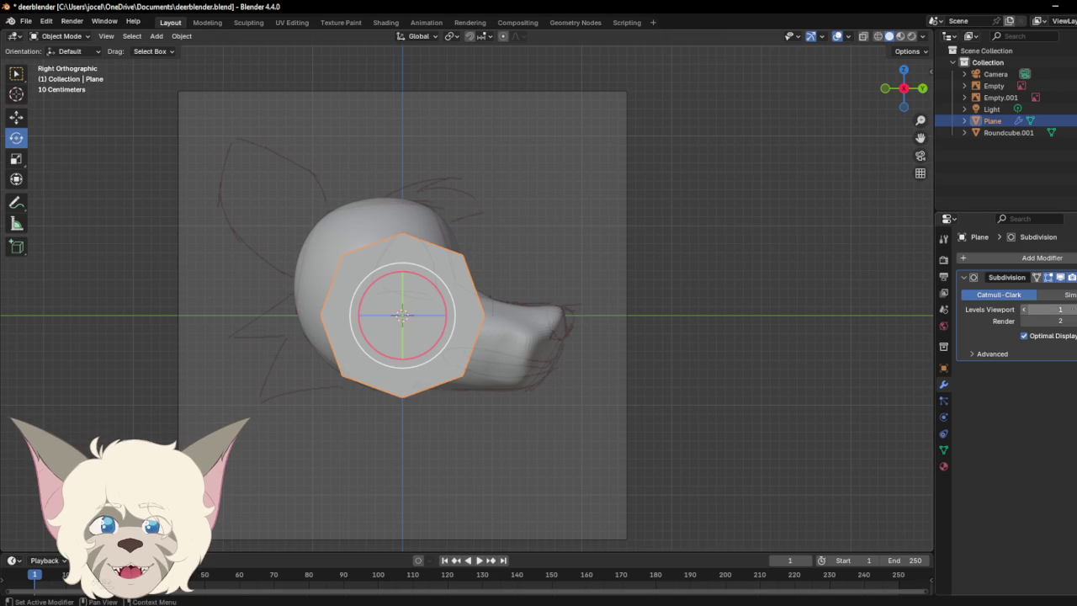
drag(1023, 310, 1043, 309)
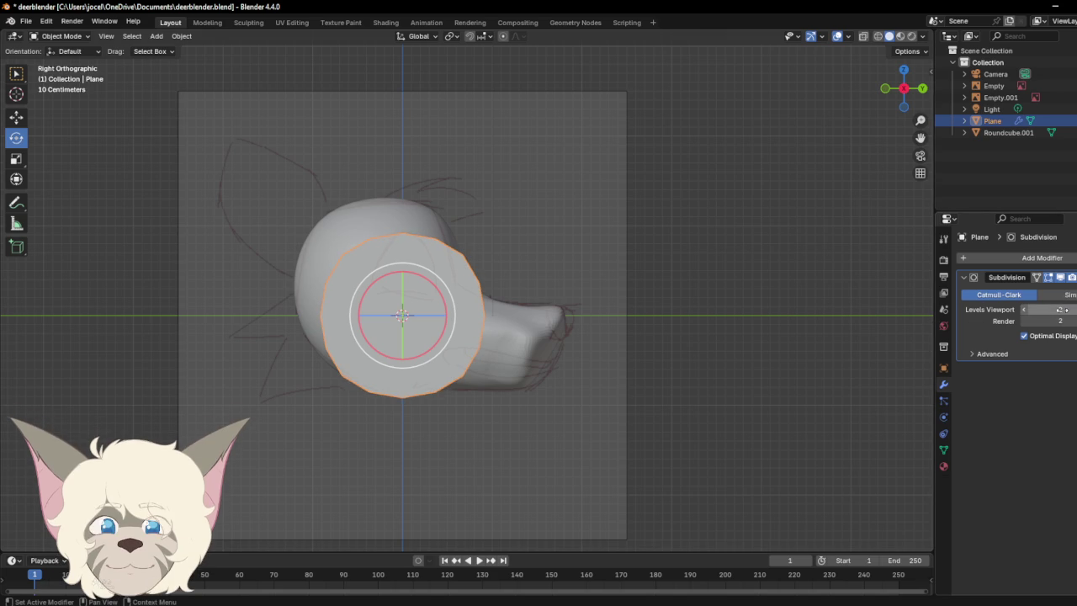
click(1070, 278)
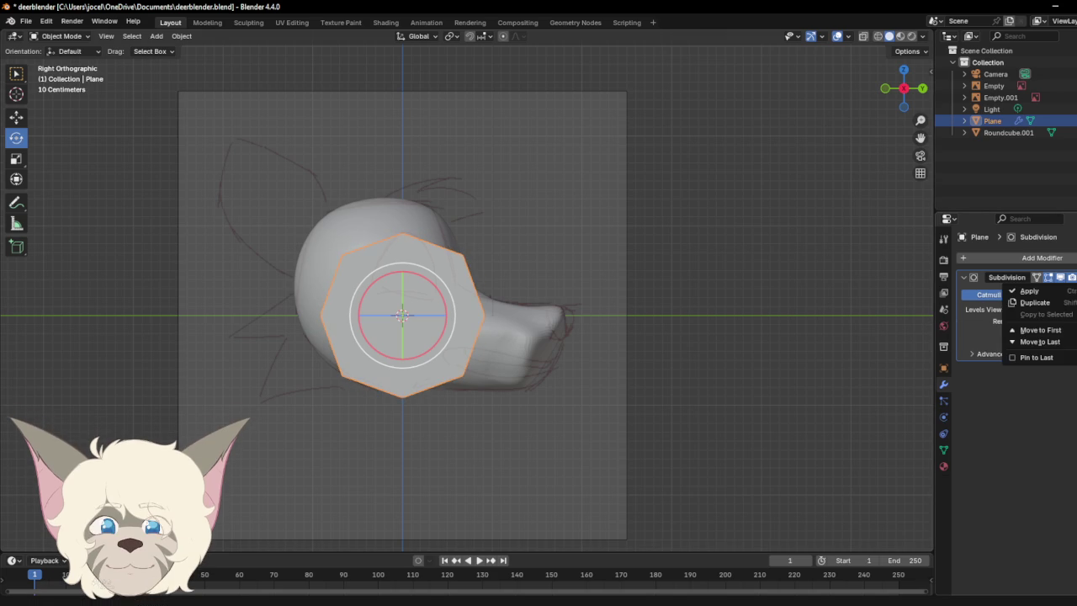
click(1013, 292)
click(59, 36)
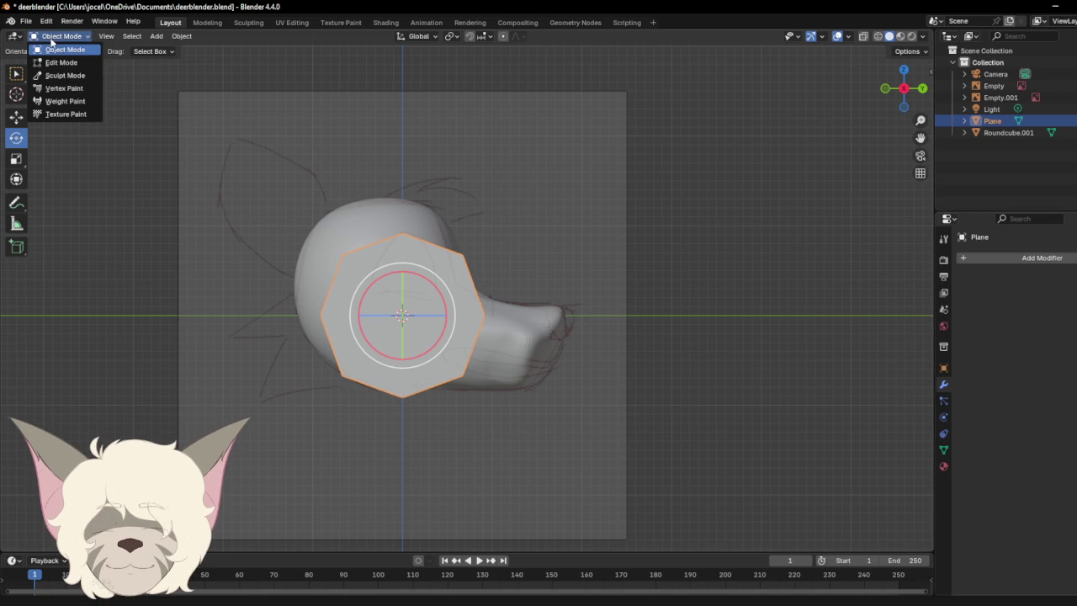
click(67, 64)
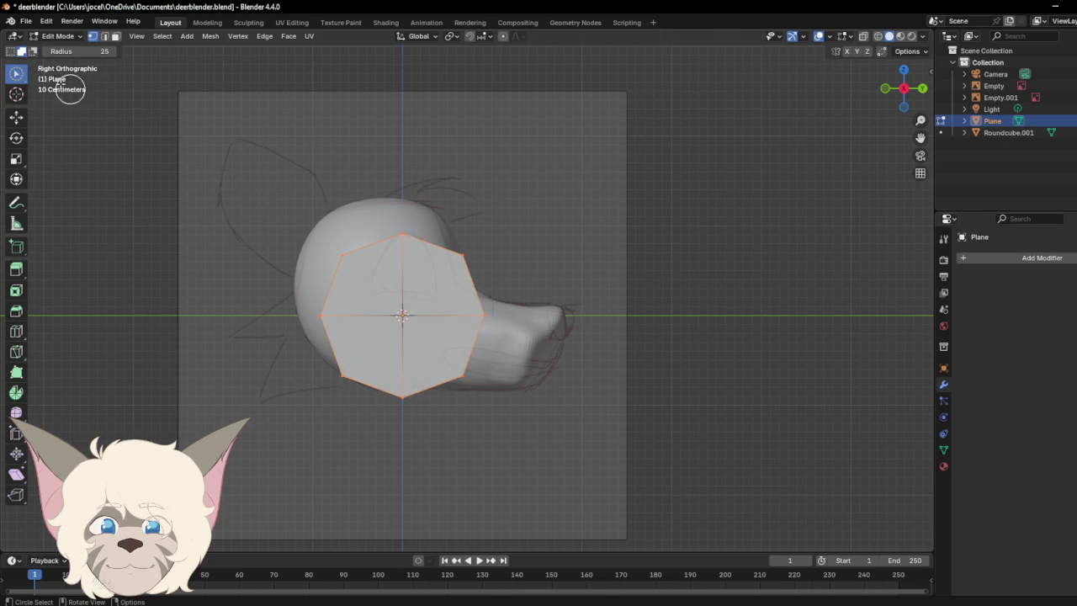
Step: Dissolve the Plane's centre vertex so it becomes a single eight-sided face
click(407, 319)
right_click(408, 319)
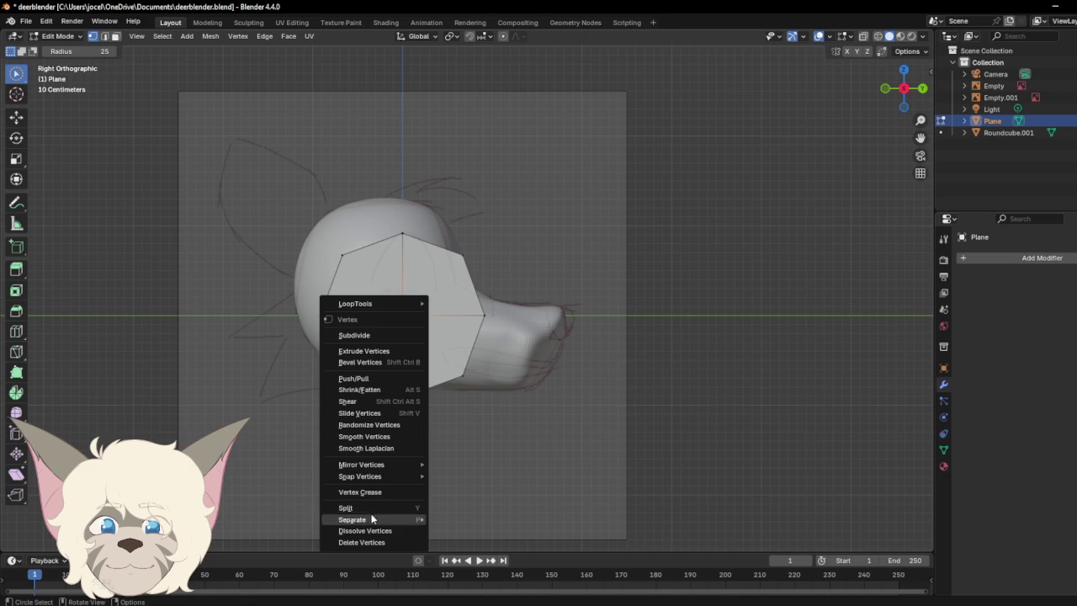
click(374, 531)
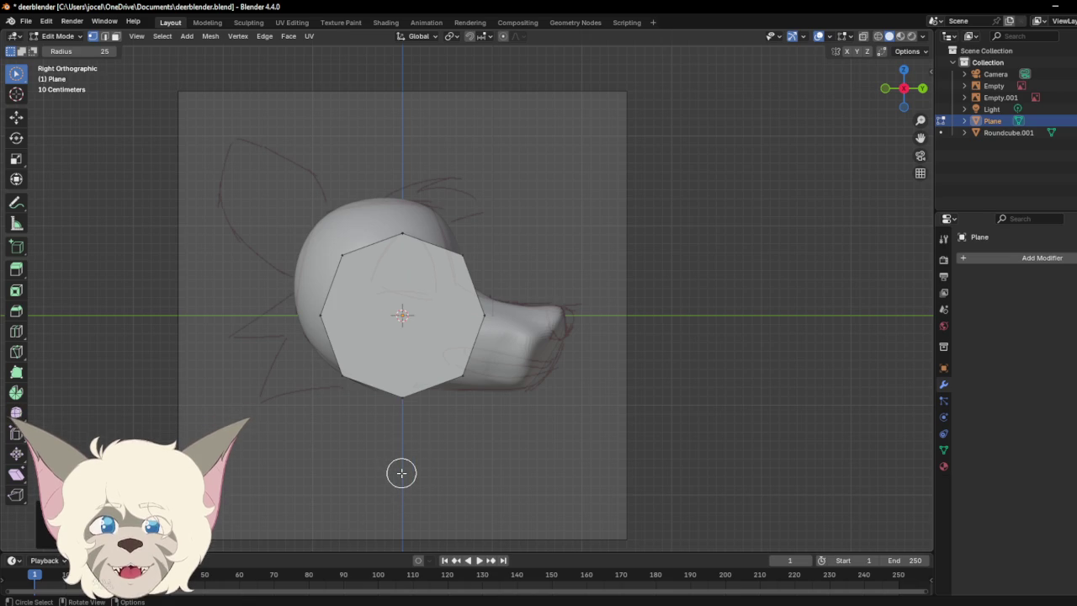
scroll(443, 405, up, 3)
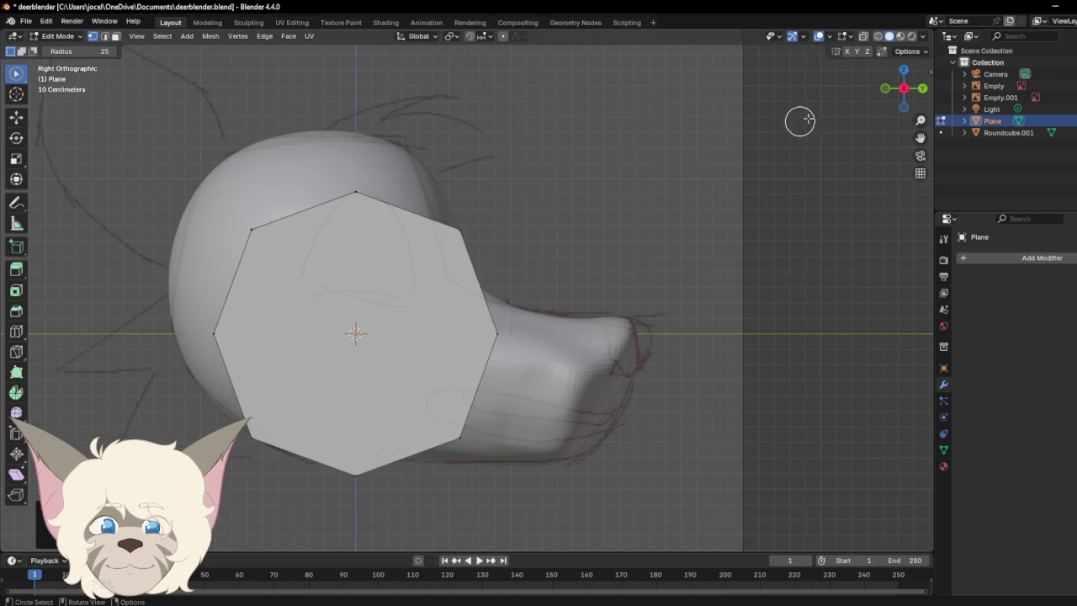
Step: Briefly select Roundcube.001 in Object Mode, then reselect the Plane and re-enter Edit Mode
click(990, 133)
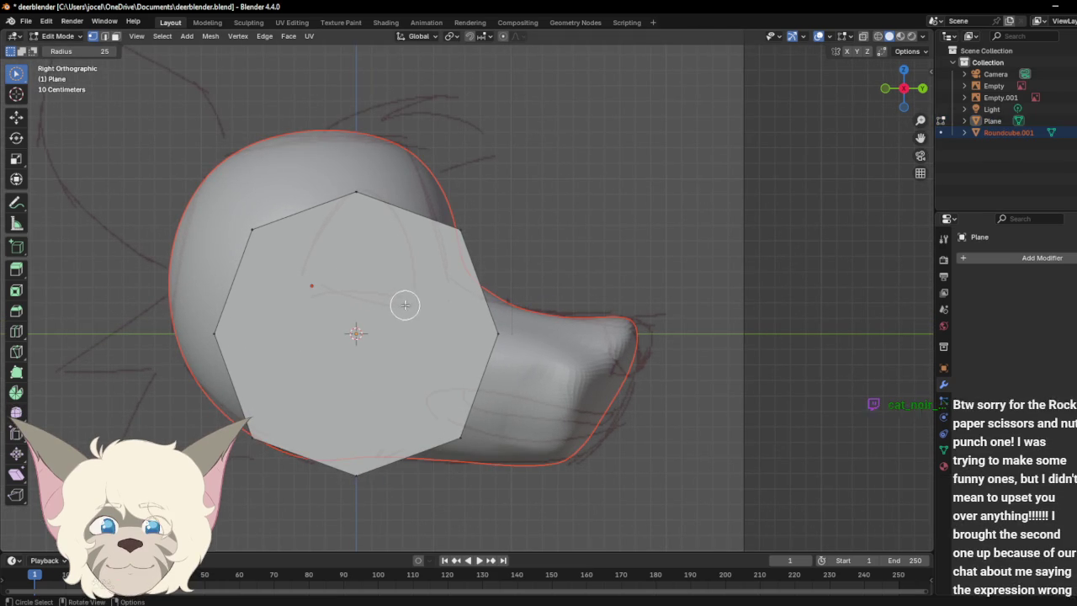
click(58, 36)
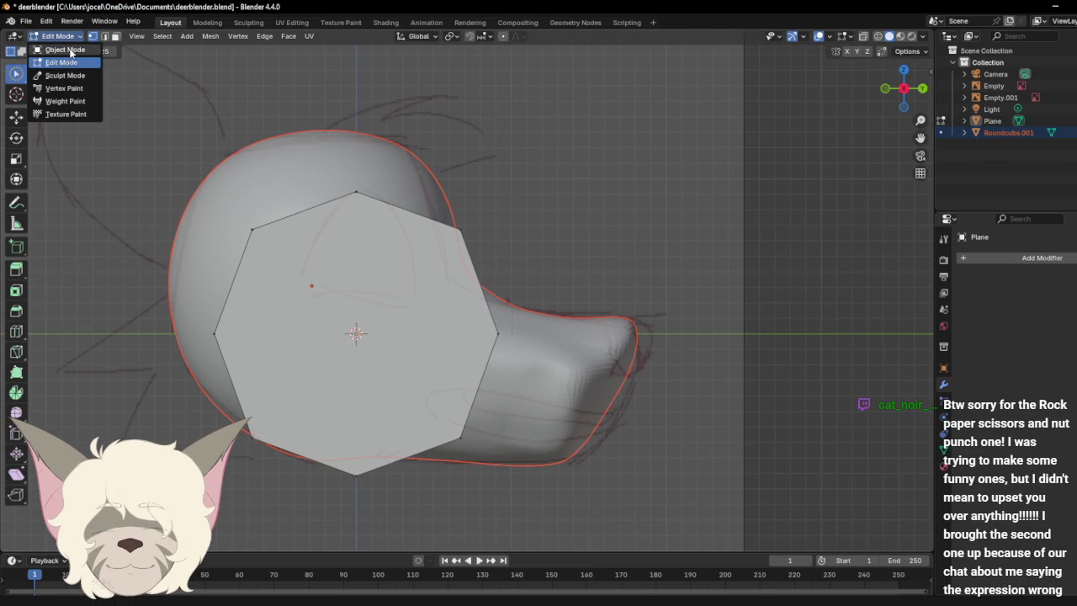
click(67, 51)
click(389, 347)
click(58, 36)
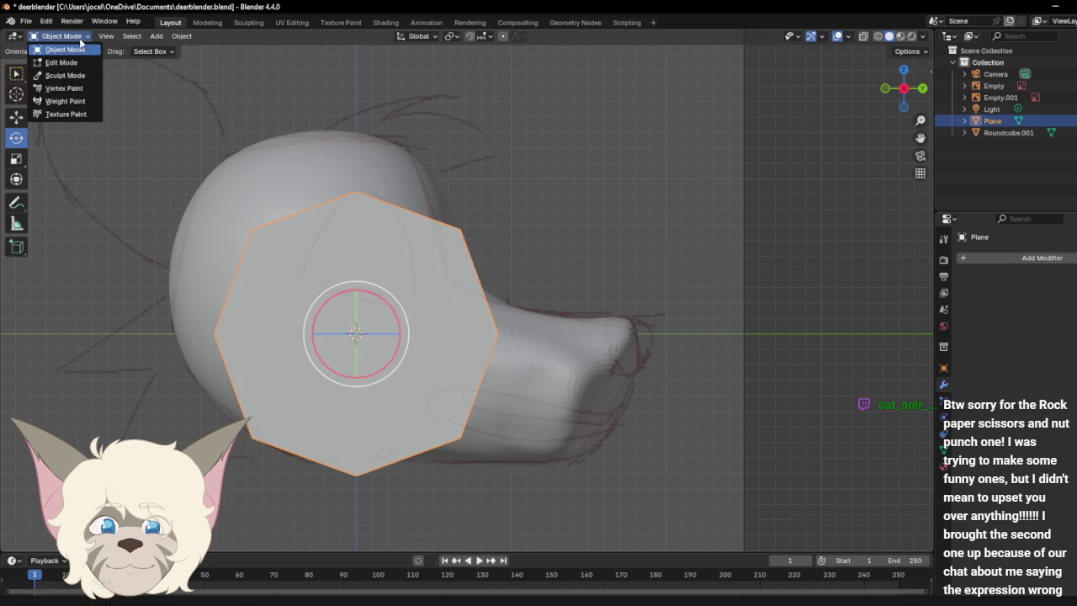
click(60, 62)
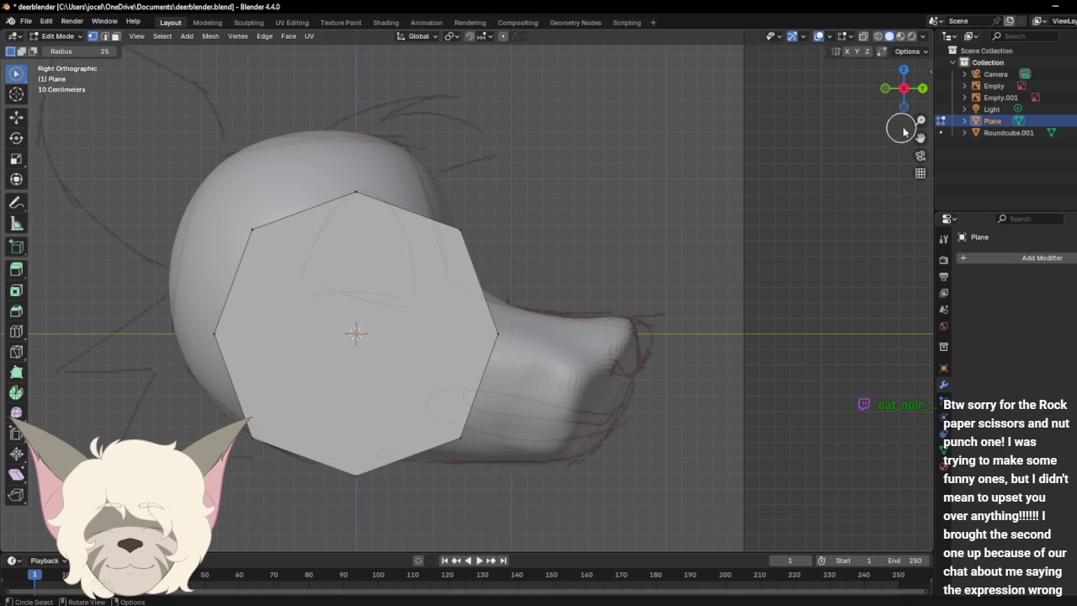
Step: Return to a recentred Right Orthographic view of the head
mouse_move(905, 88)
mouse_down()
mouse_move(932, 71)
mouse_move(897, 47)
mouse_up()
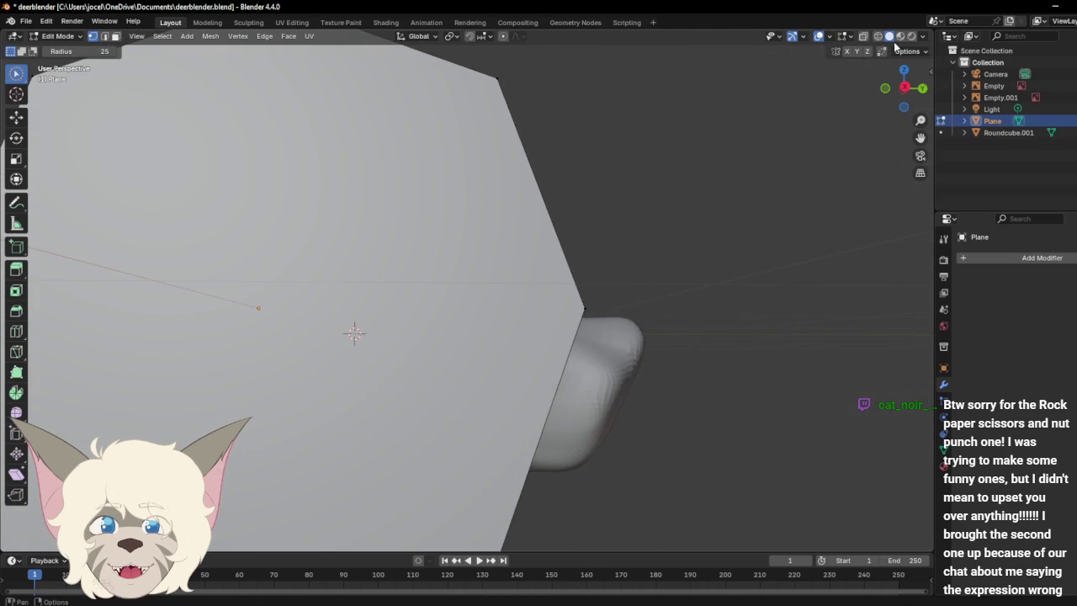
click(903, 88)
click(903, 88)
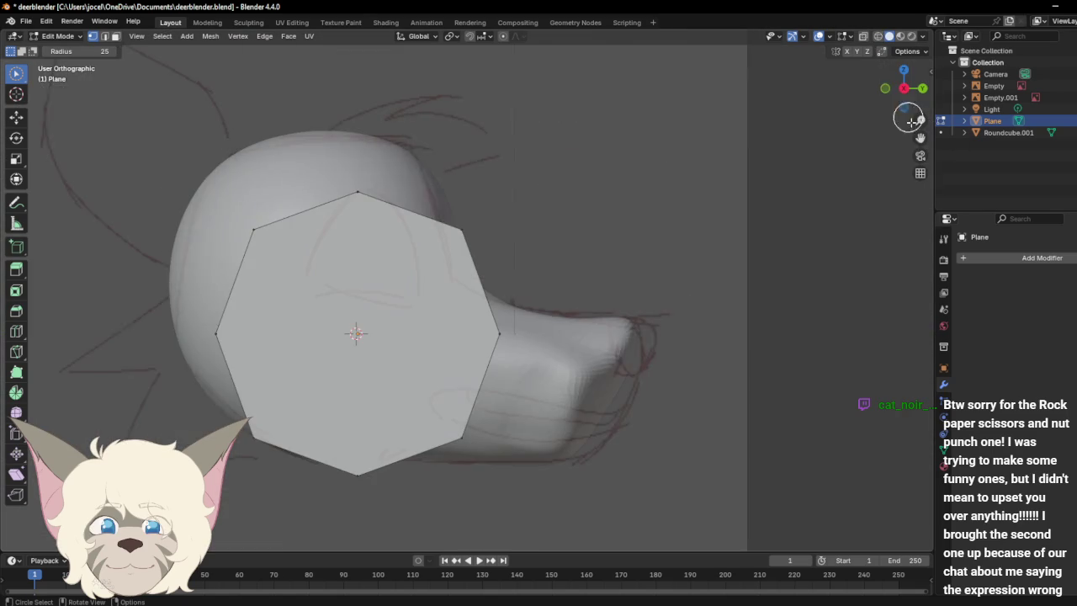
drag(919, 139, 1017, 118)
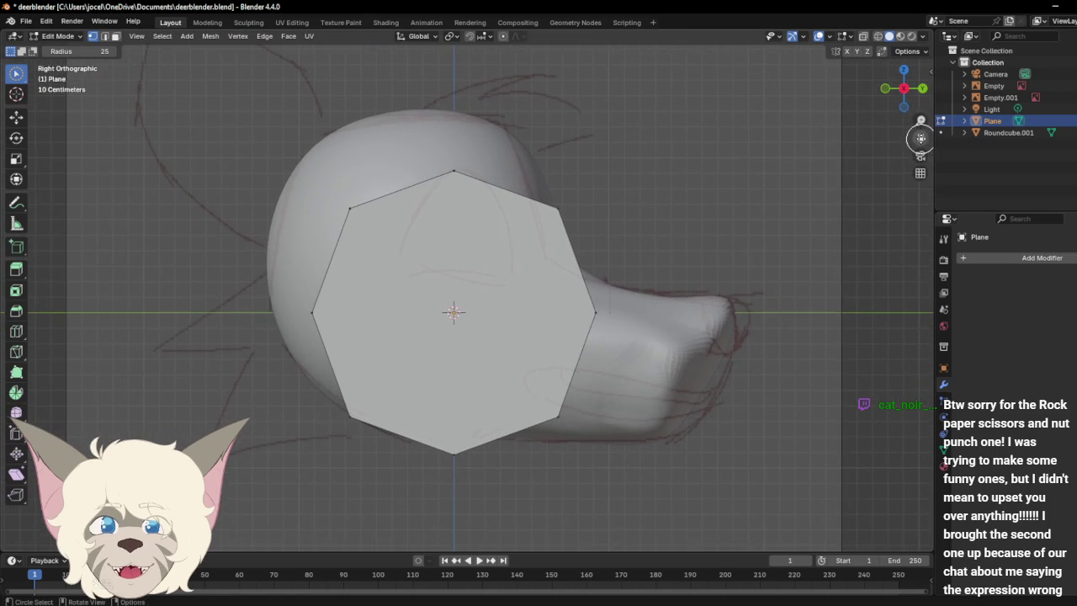
drag(920, 137, 847, 90)
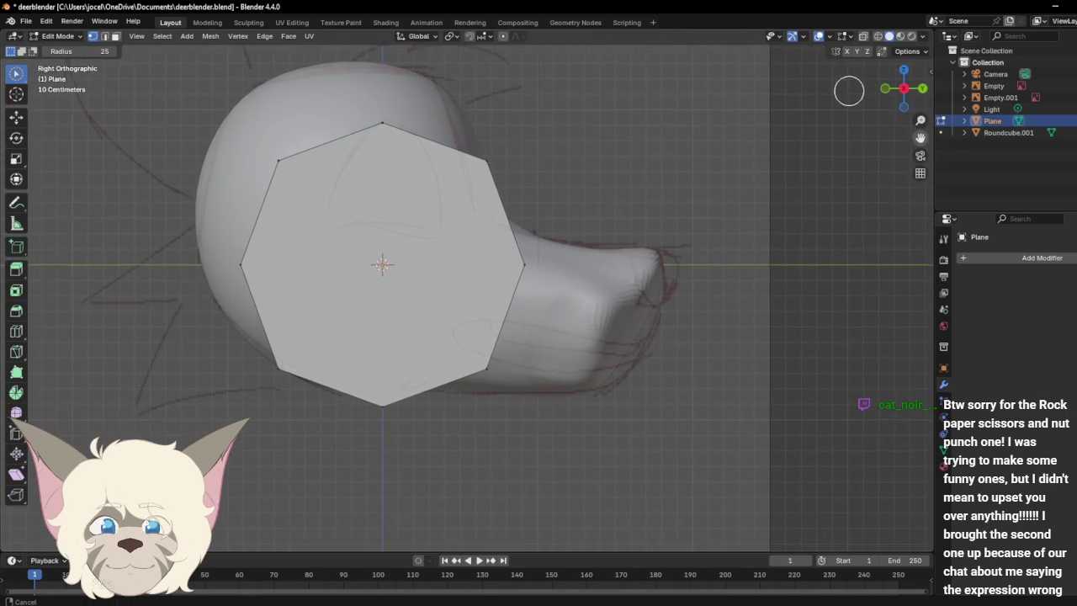
right_click(855, 163)
Step: With the Tweak tool, drag the Plane's seven vertices down onto the lower jaw line
key(w)
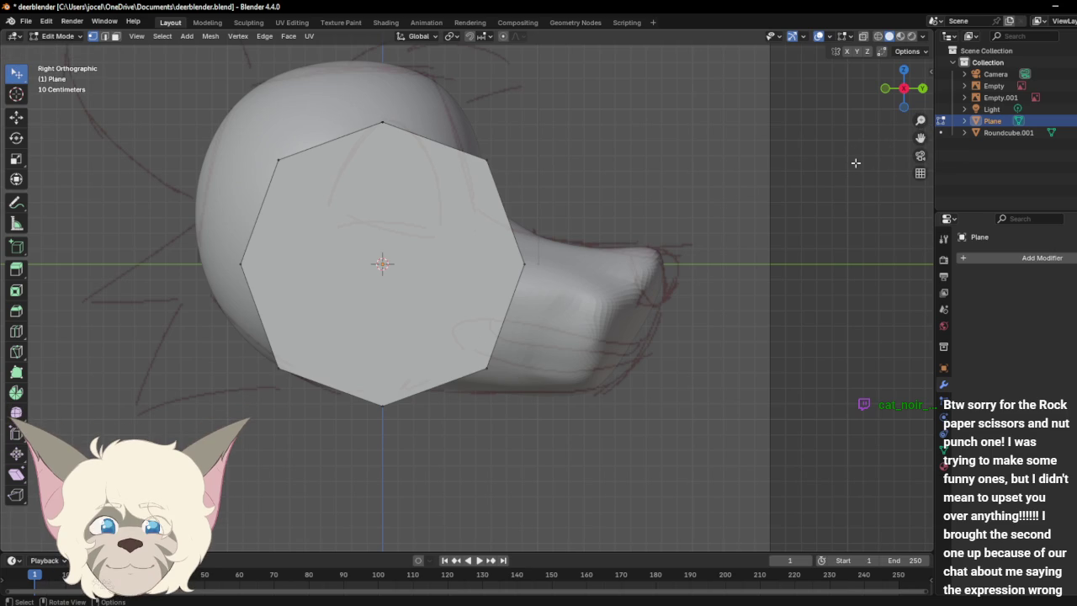
drag(475, 332, 616, 332)
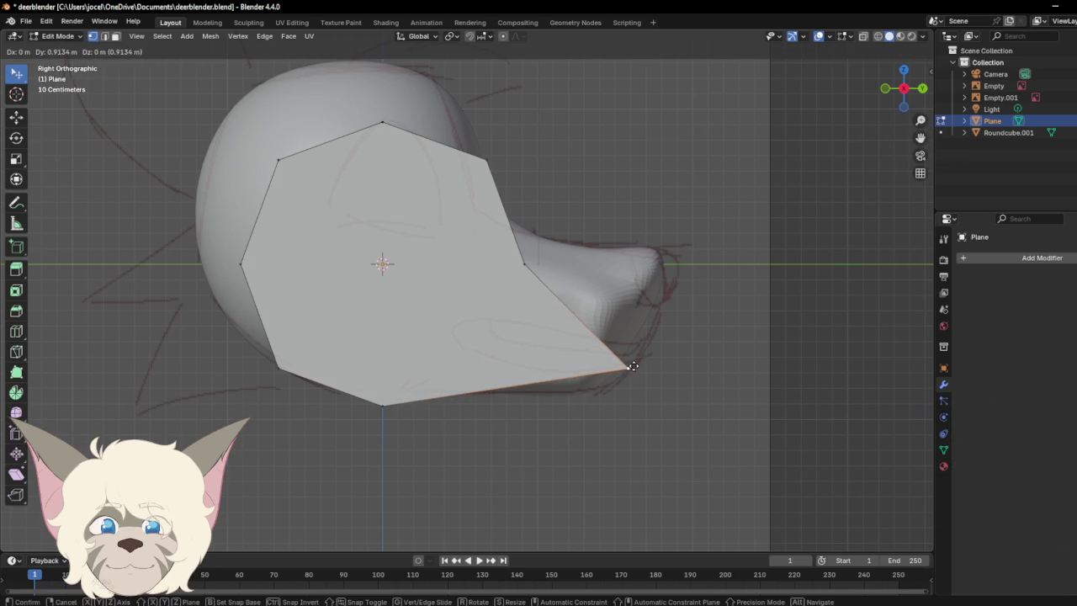
drag(528, 269, 649, 345)
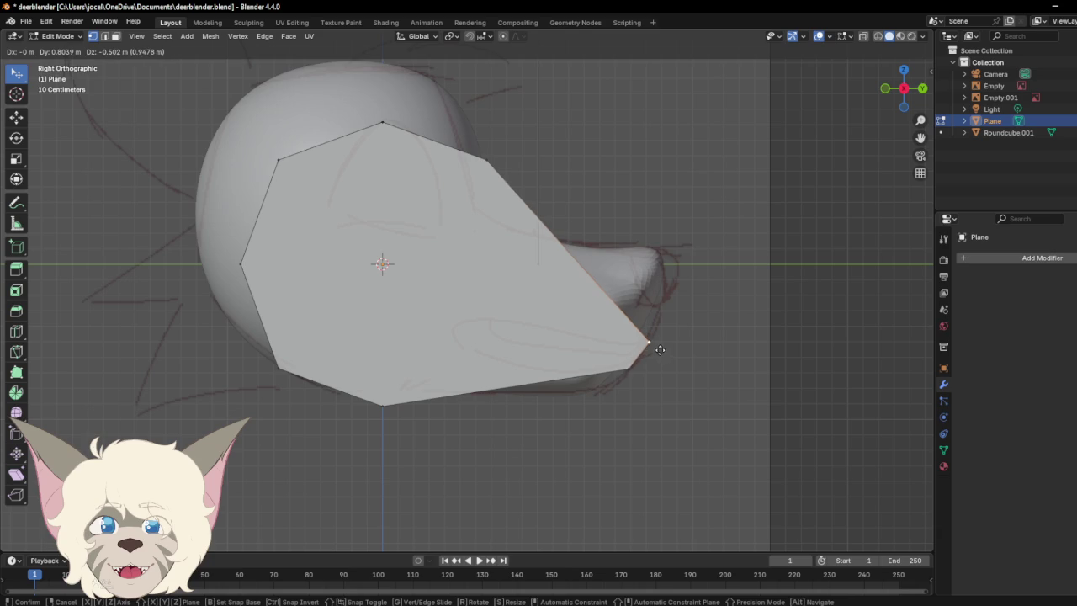
drag(487, 160, 593, 341)
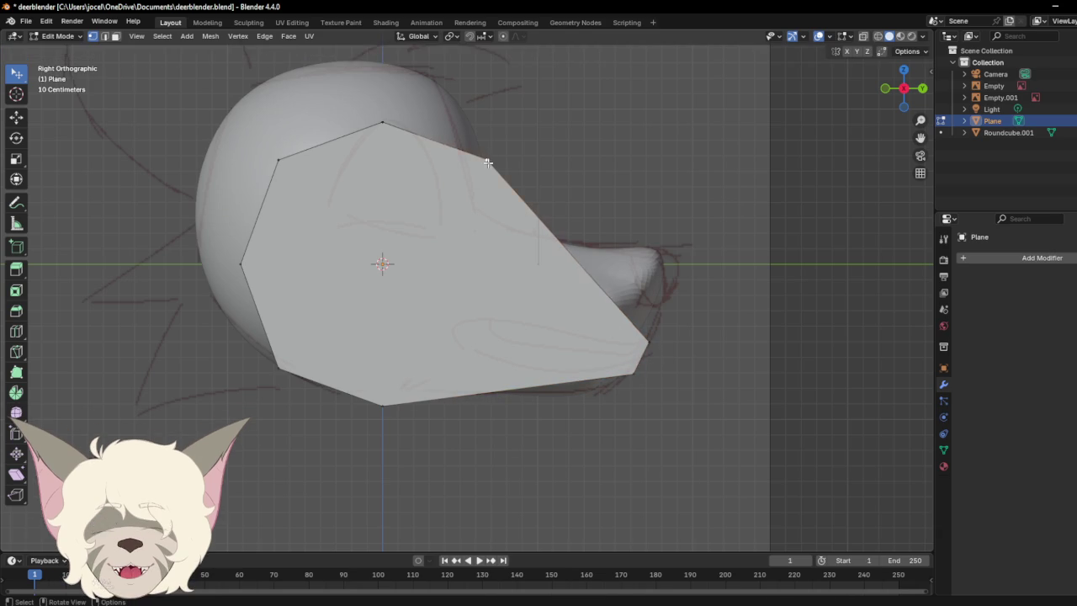
drag(382, 122, 504, 325)
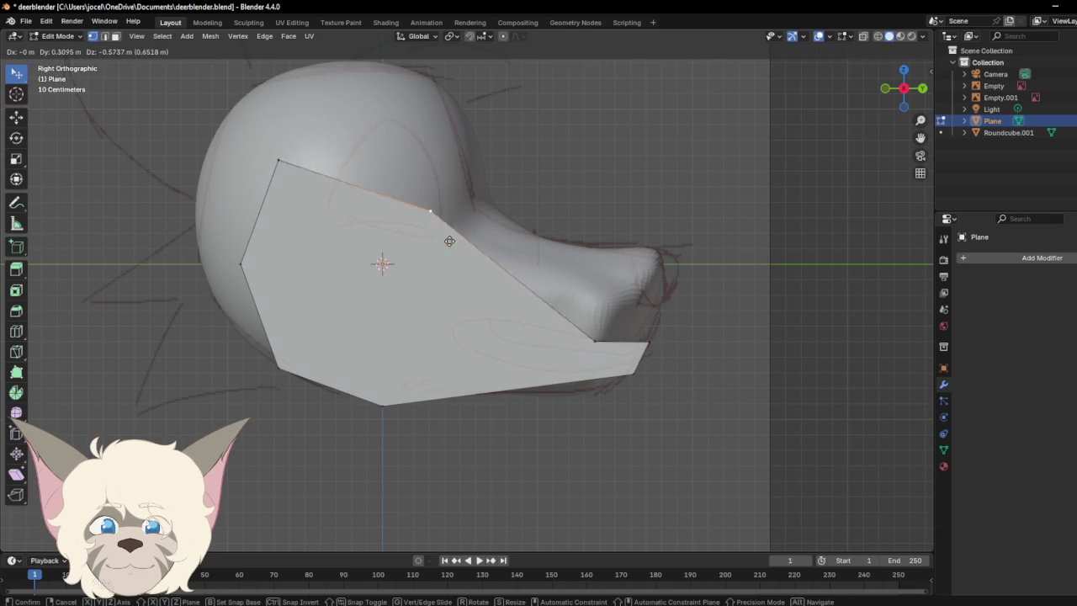
drag(277, 160, 456, 325)
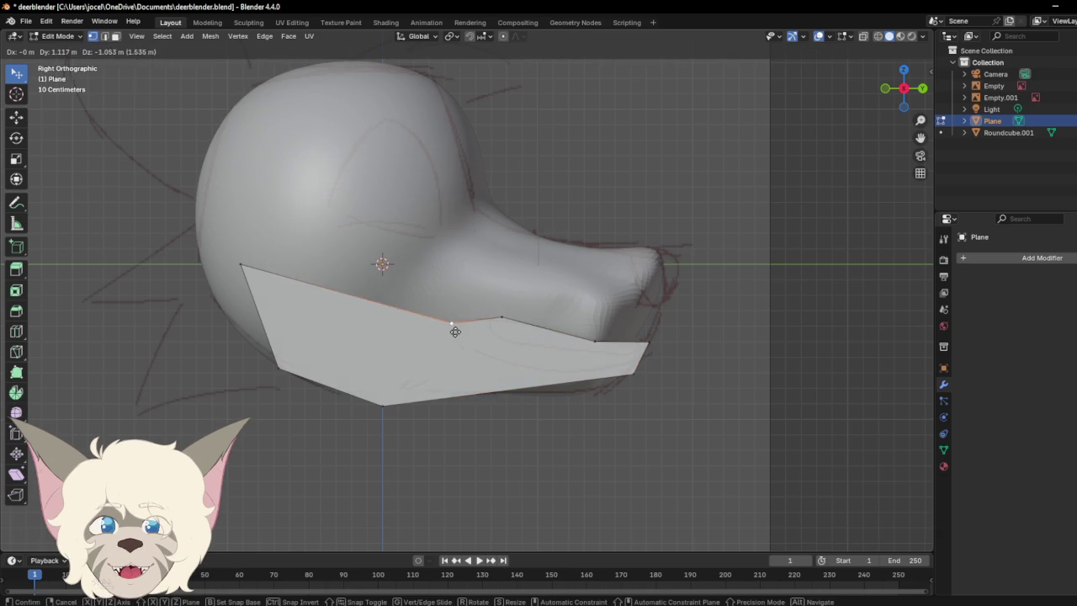
mouse_move(240, 266)
mouse_down()
mouse_move(280, 368)
mouse_move(521, 365)
mouse_up()
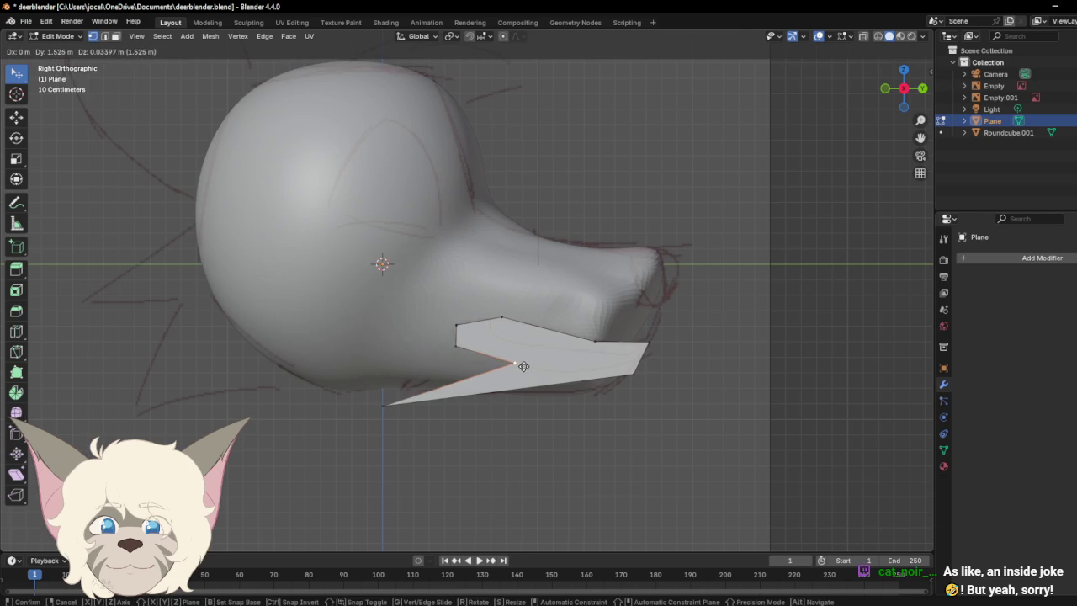
drag(393, 399, 639, 363)
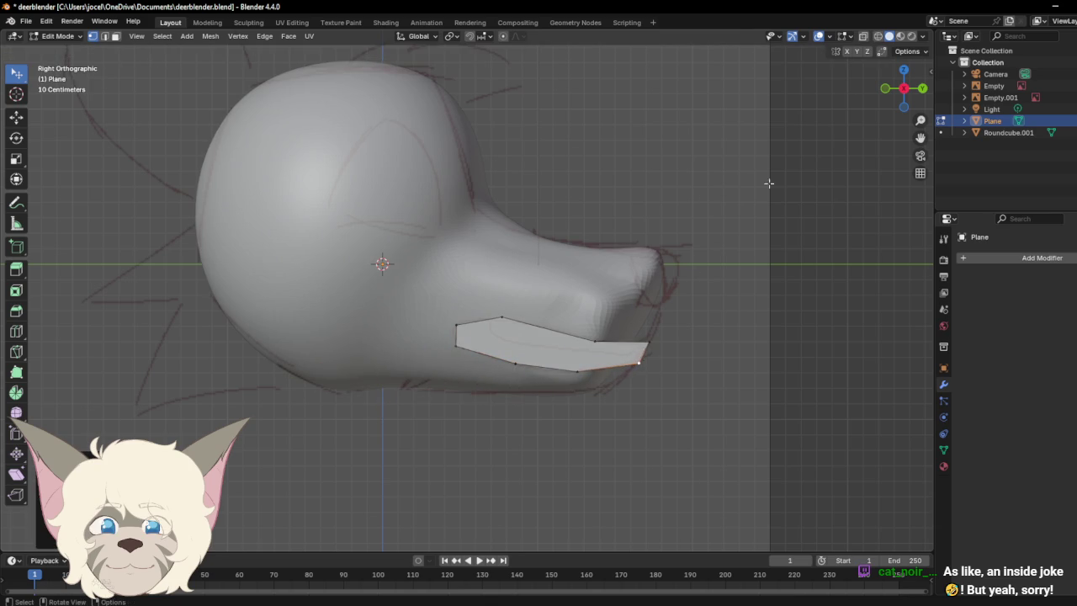
drag(901, 95, 906, 90)
click(906, 87)
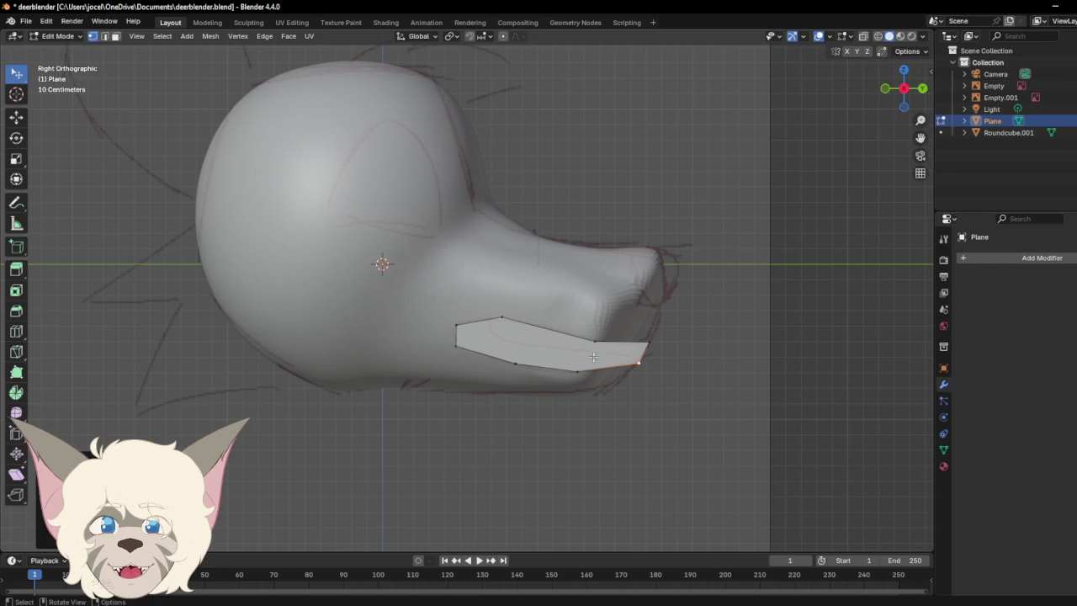
Step: Raise the flap's tip vertex slightly and recheck it in Right view
mouse_move(594, 340)
mouse_down()
mouse_move(646, 339)
mouse_move(642, 359)
mouse_move(653, 362)
mouse_move(661, 338)
mouse_up()
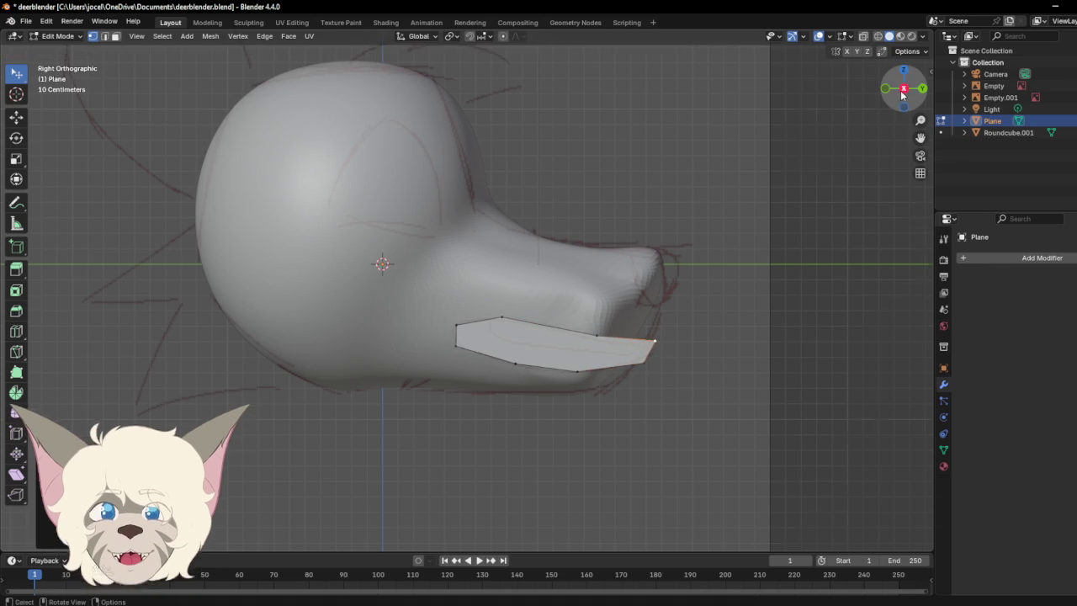
drag(904, 91, 868, 98)
click(895, 89)
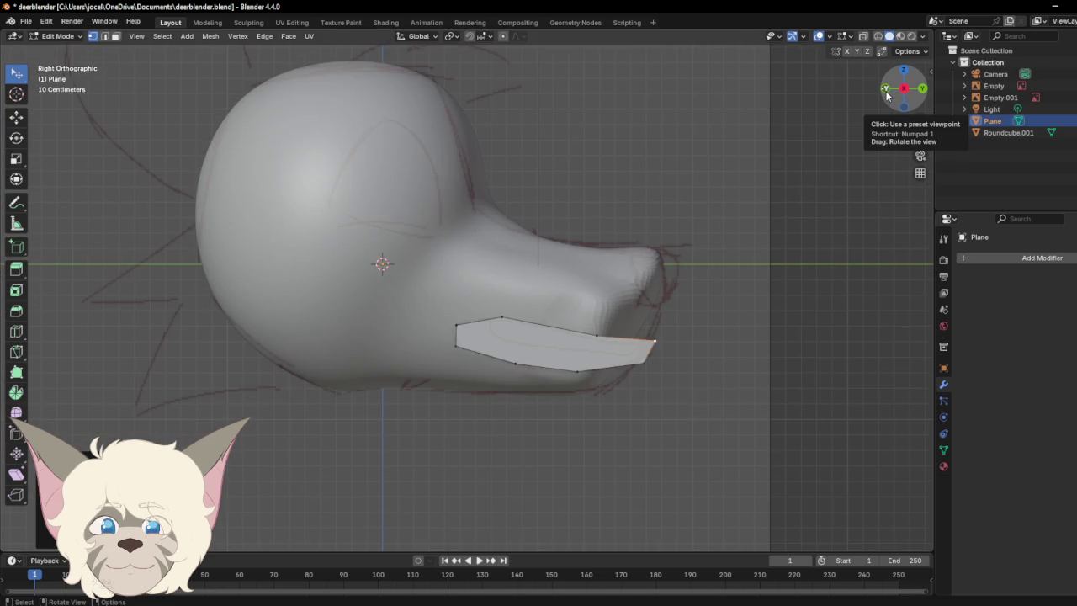
Step: Add a Subdivision Surface modifier to the flap and raise its viewport level
click(1026, 262)
key(space)
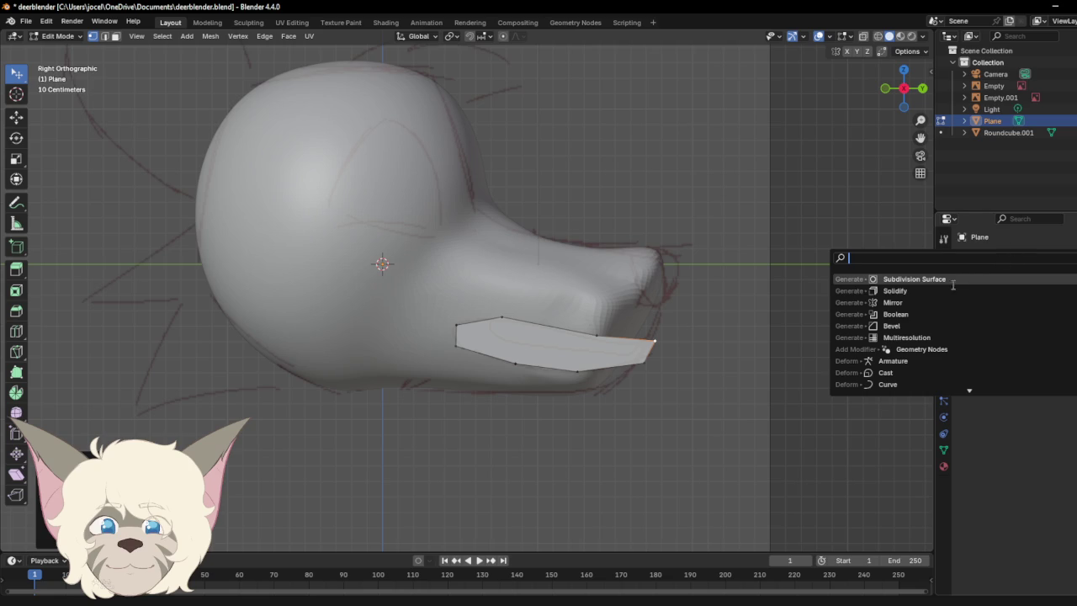
click(934, 280)
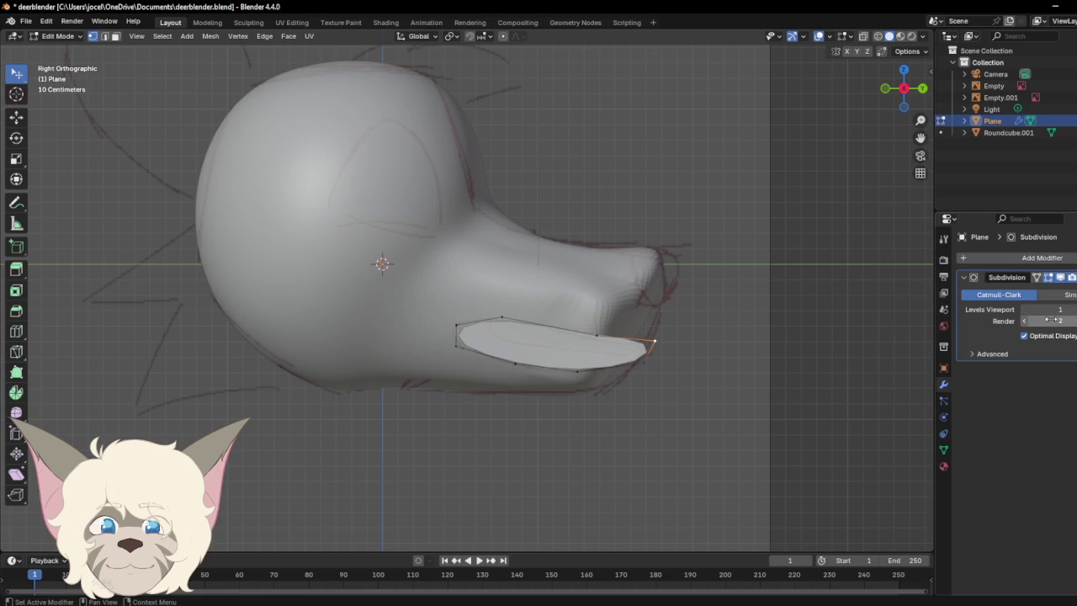
drag(1048, 309, 1064, 309)
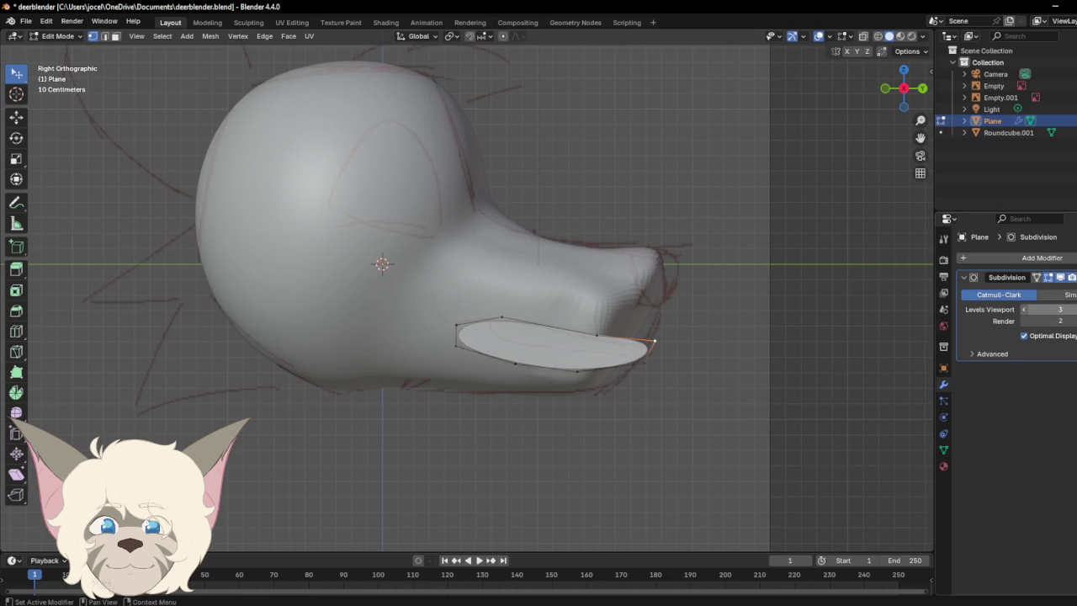
Step: Pull the flap's back corner up and adjust its top-edge vertices and front tip
drag(457, 324, 448, 303)
click(500, 321)
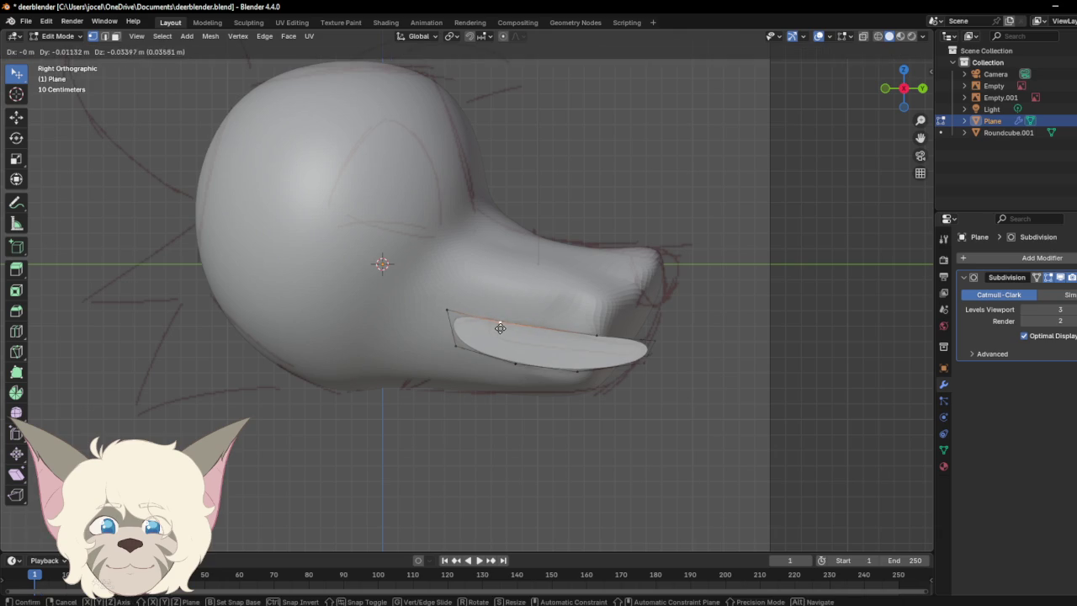
drag(599, 337, 592, 351)
mouse_move(659, 353)
mouse_down()
mouse_move(665, 336)
mouse_move(661, 374)
mouse_up()
drag(595, 343, 602, 349)
drag(507, 323, 519, 314)
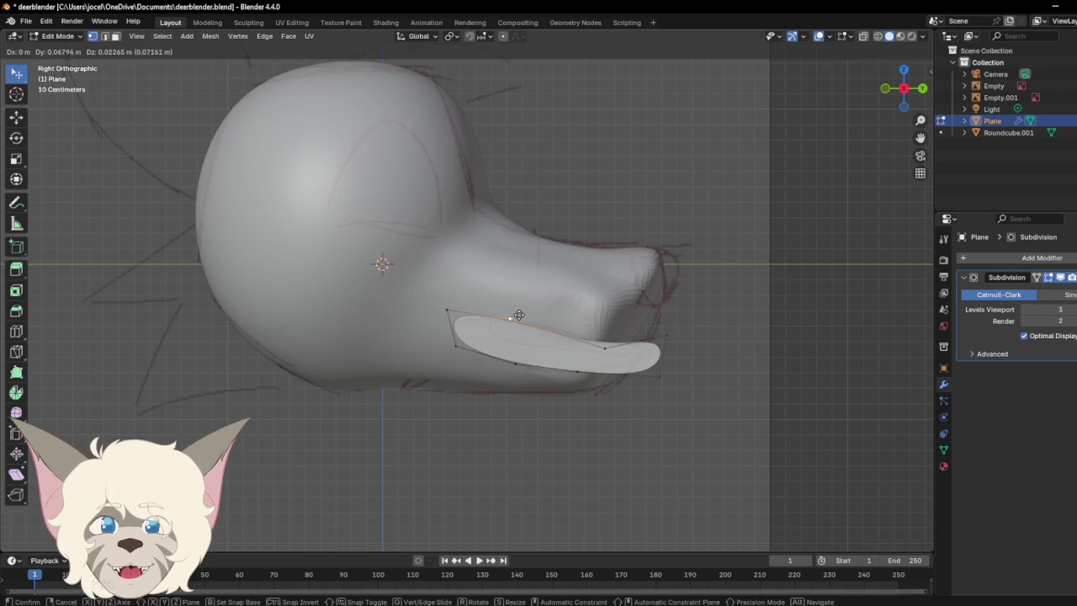
Step: Lower the tip and bottom-edge vertices, then return the Plane to Object Mode
mouse_move(605, 346)
mouse_down()
mouse_move(617, 356)
mouse_move(667, 335)
mouse_up()
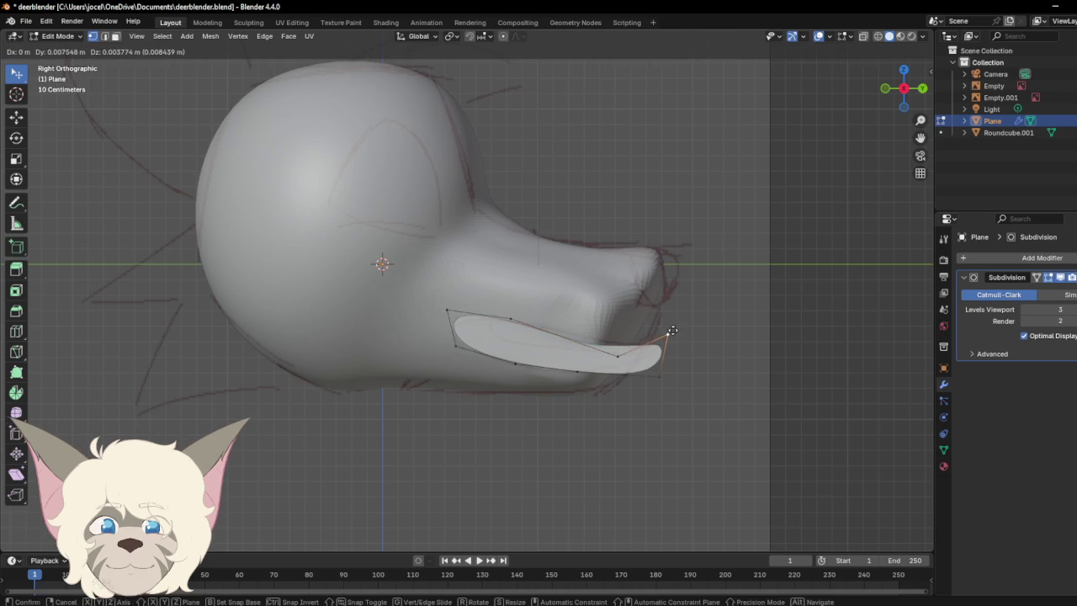
drag(515, 364, 511, 377)
drag(577, 372, 579, 376)
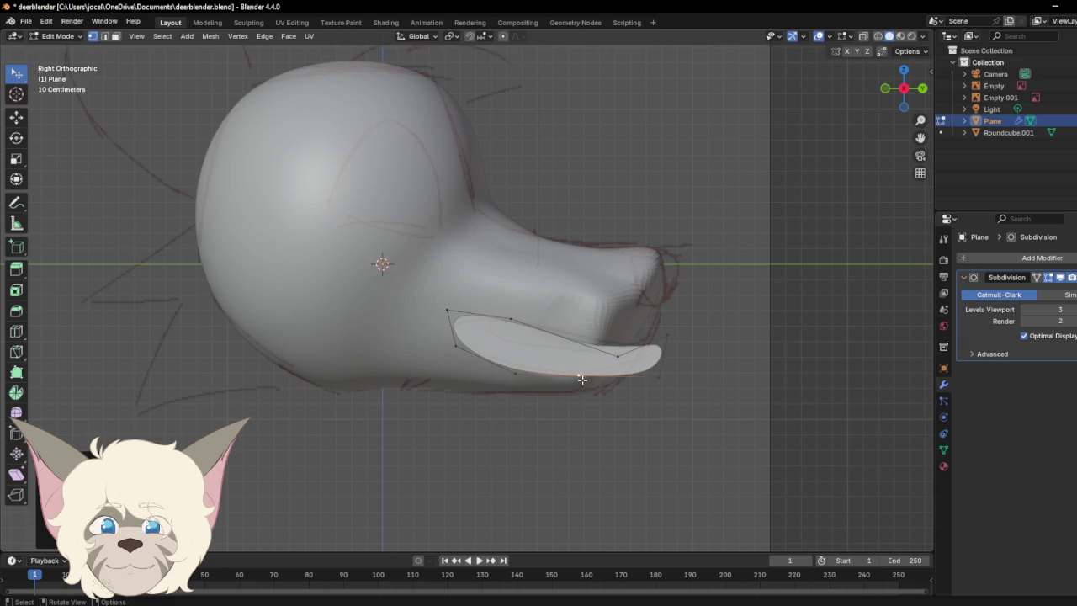
mouse_move(901, 91)
mouse_down()
mouse_move(847, 120)
mouse_move(703, 119)
mouse_move(801, 120)
mouse_move(905, 99)
mouse_up()
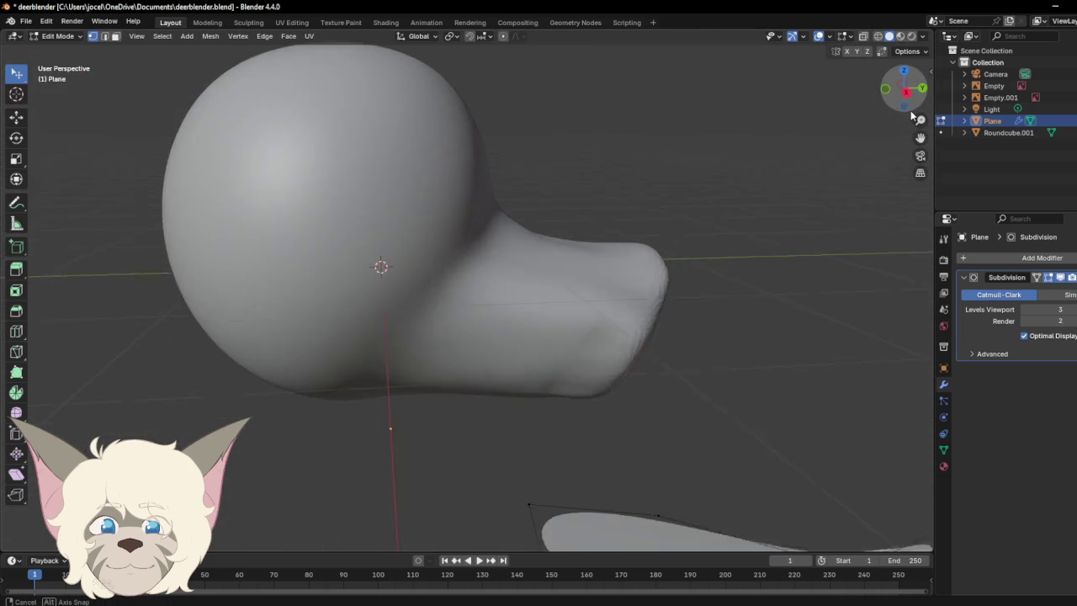
click(905, 97)
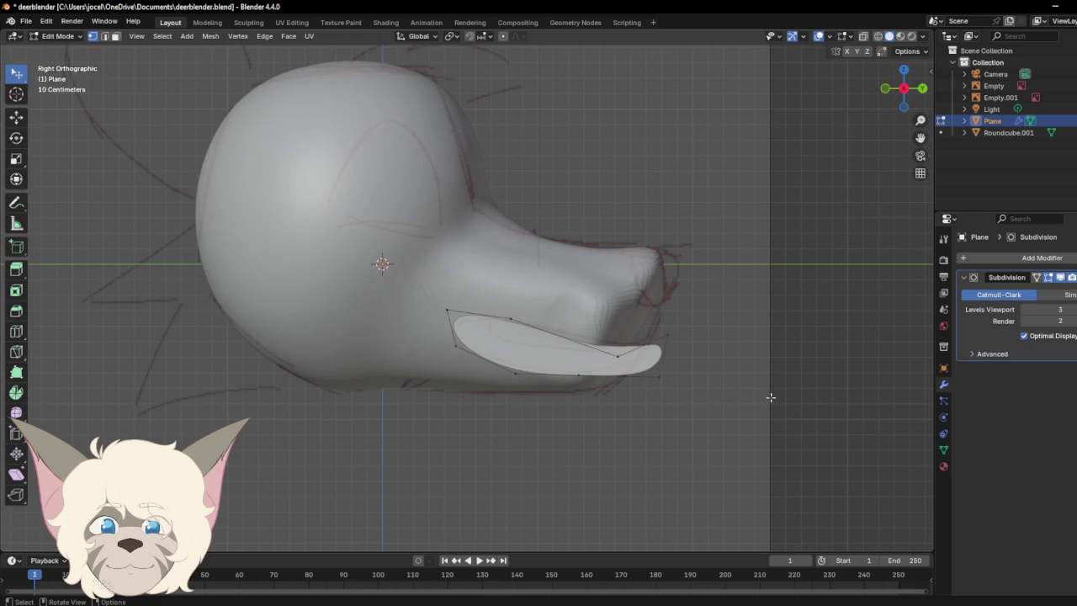
click(76, 36)
click(70, 48)
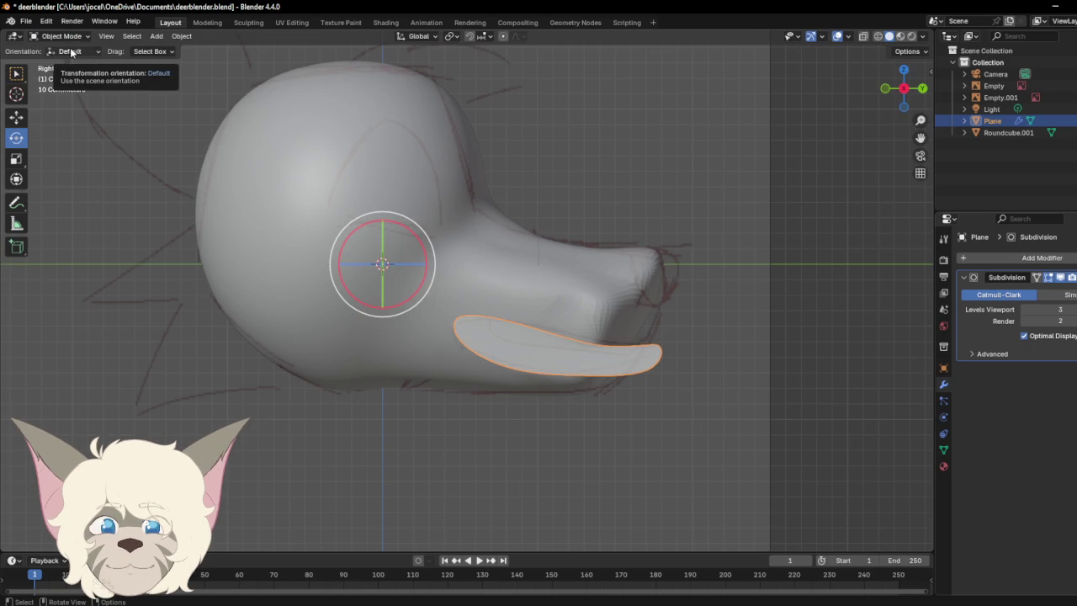
Step: Apply the Subdivision modifier to the flap
click(1072, 277)
click(1038, 296)
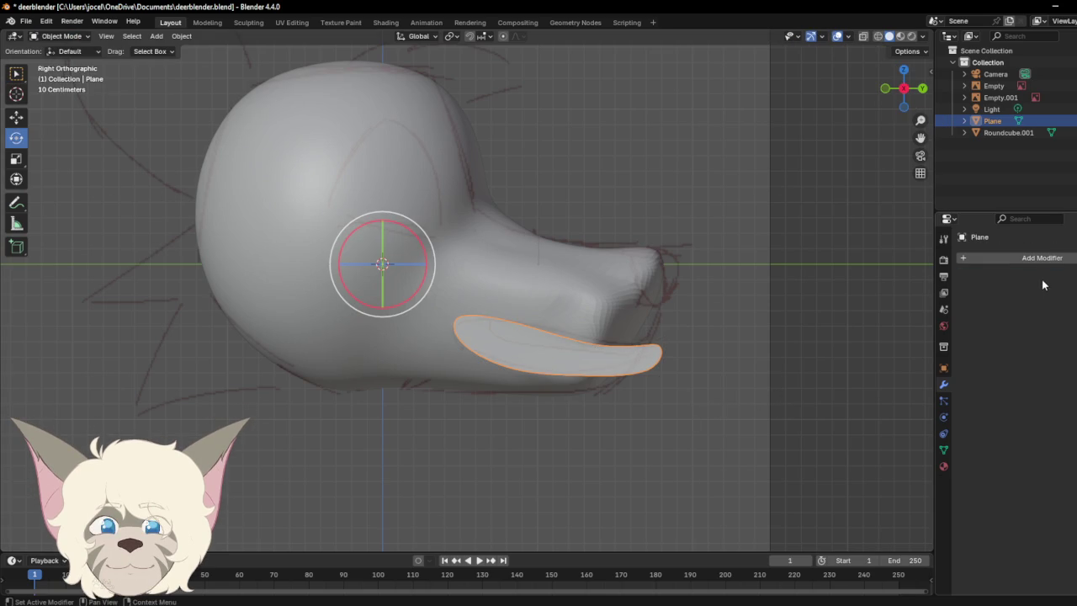
drag(898, 90, 906, 96)
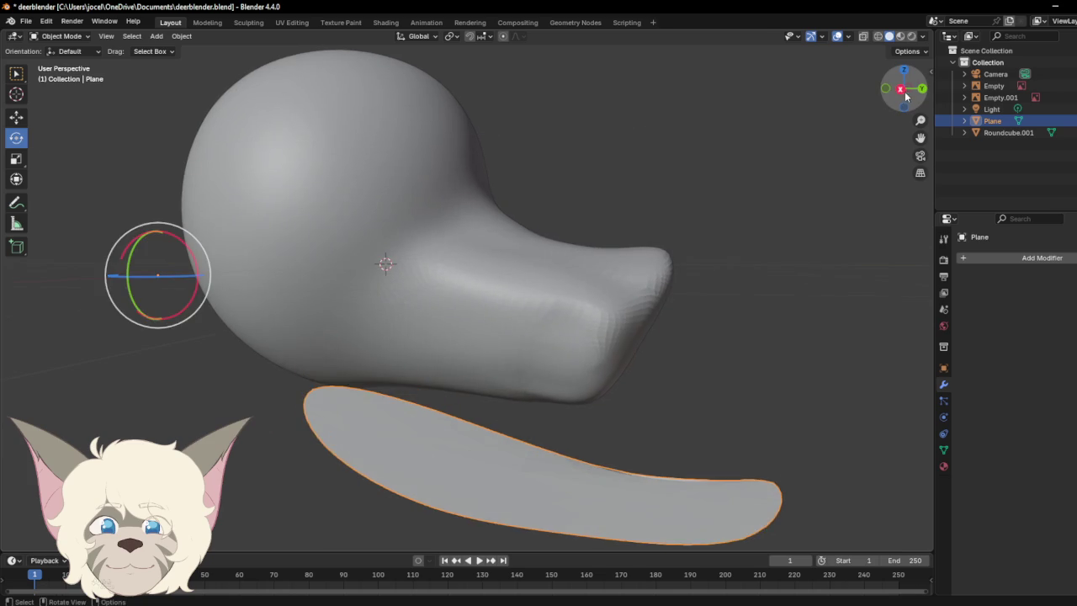
click(903, 91)
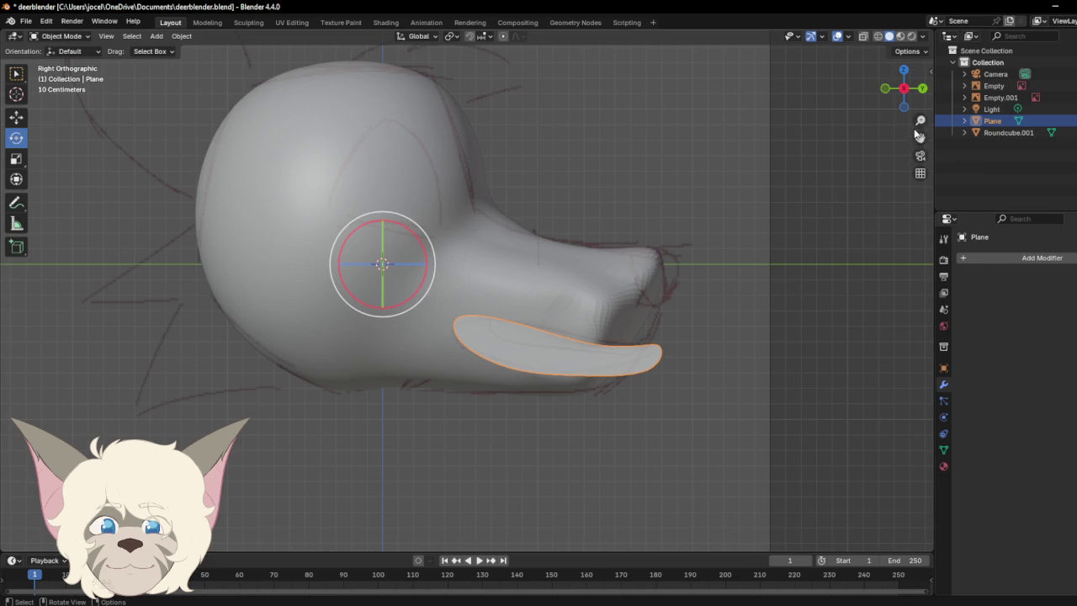
Step: Zoom out to view the whole scene and select the flap object
drag(904, 93, 853, 137)
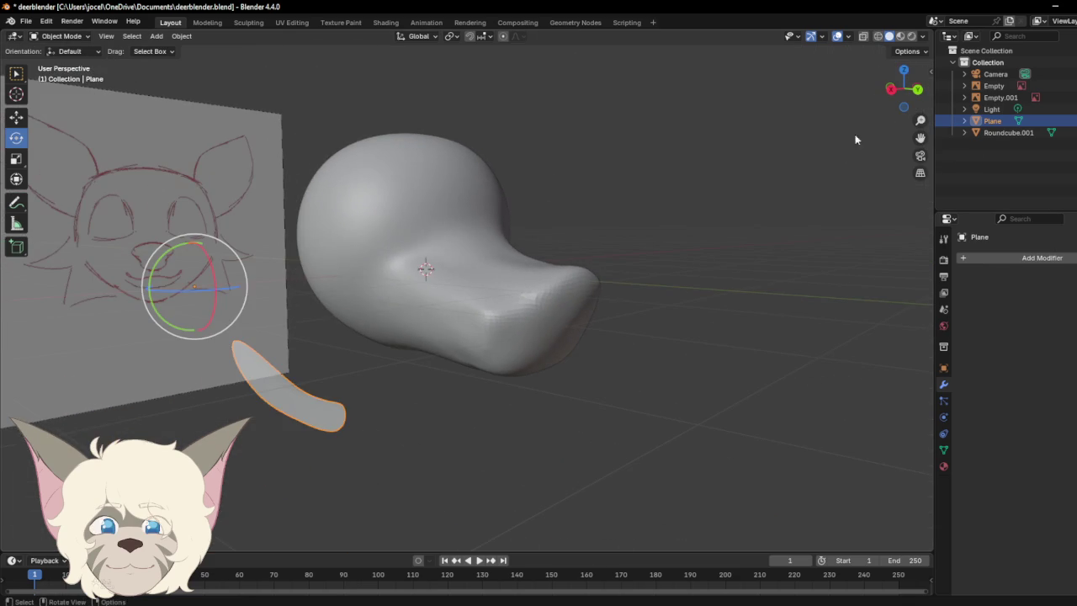
key(KP_3)
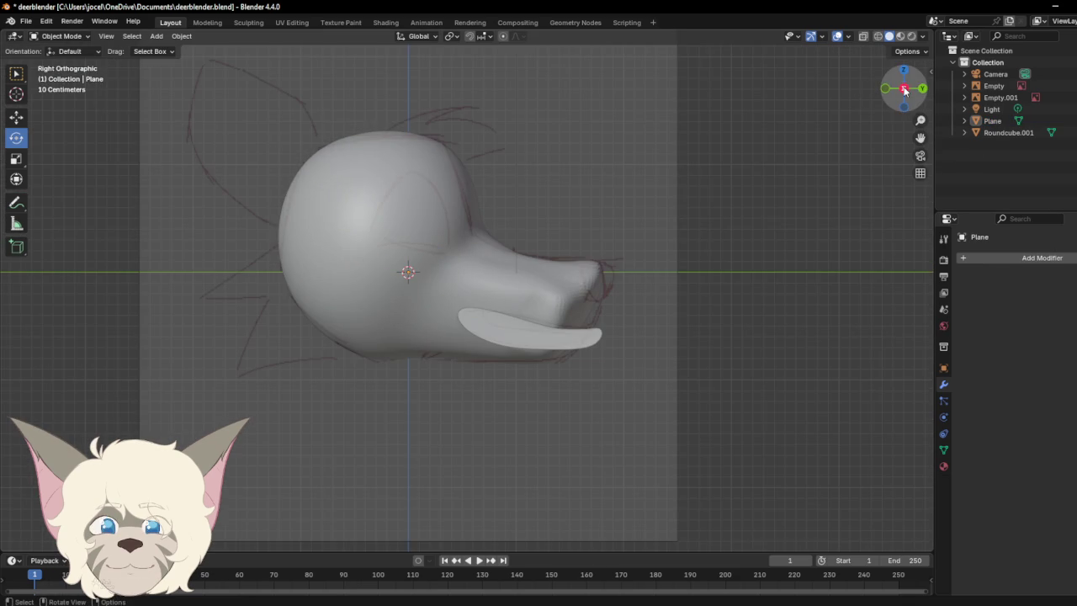
drag(908, 92, 858, 99)
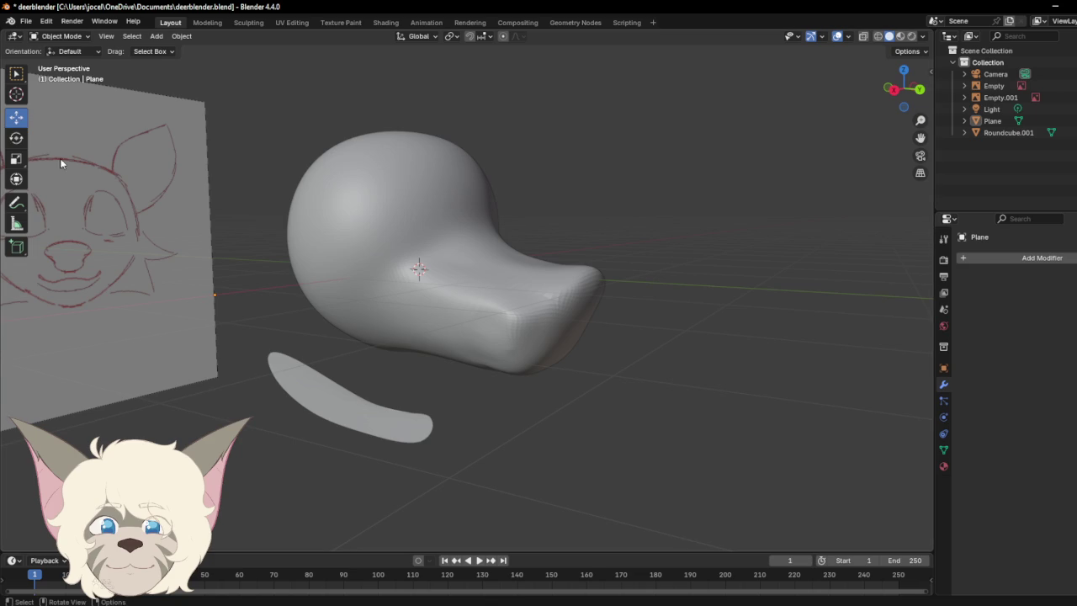
scroll(336, 252, down, 3)
middle_drag(604, 360, 818, 171)
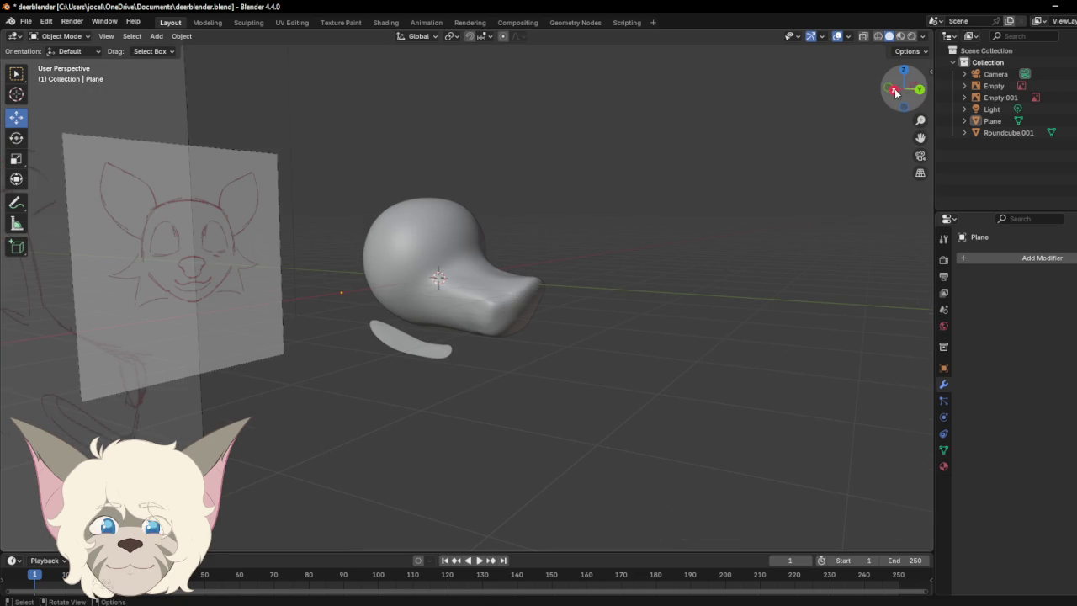
drag(895, 92, 438, 285)
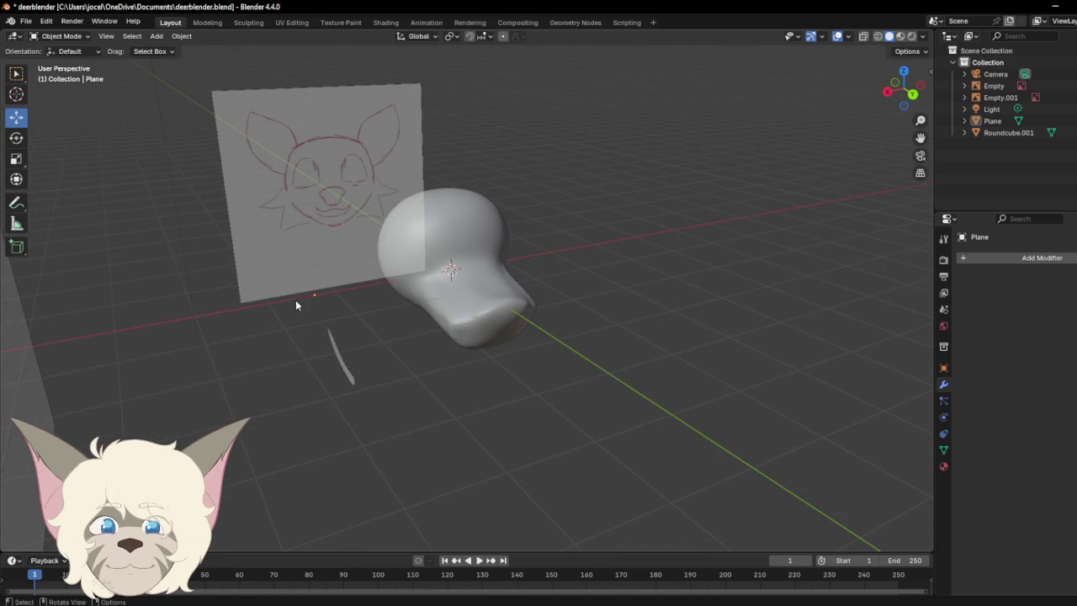
click(342, 367)
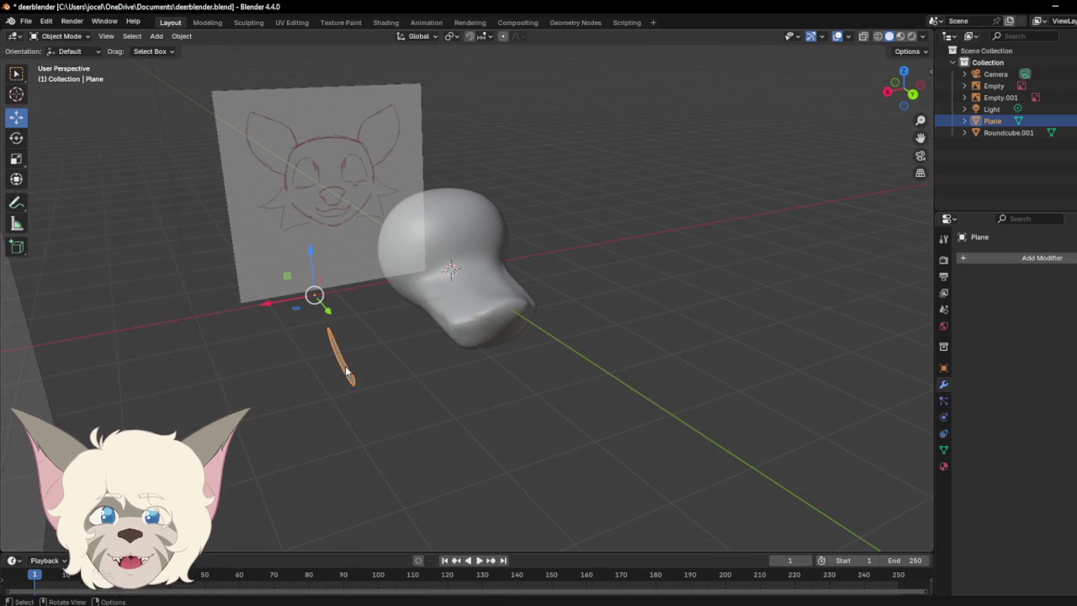
click(265, 301)
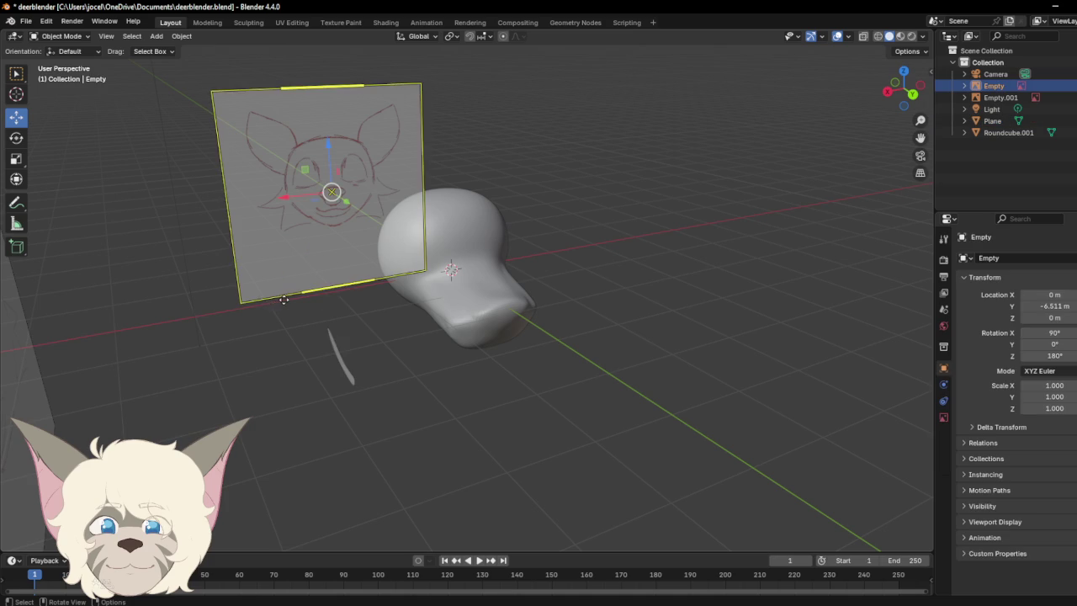
click(338, 354)
Step: Move the flap along X beside the head and switch it into Edit Mode
mouse_move(267, 305)
mouse_down()
mouse_move(382, 305)
mouse_move(365, 307)
mouse_up()
drag(910, 99, 858, 108)
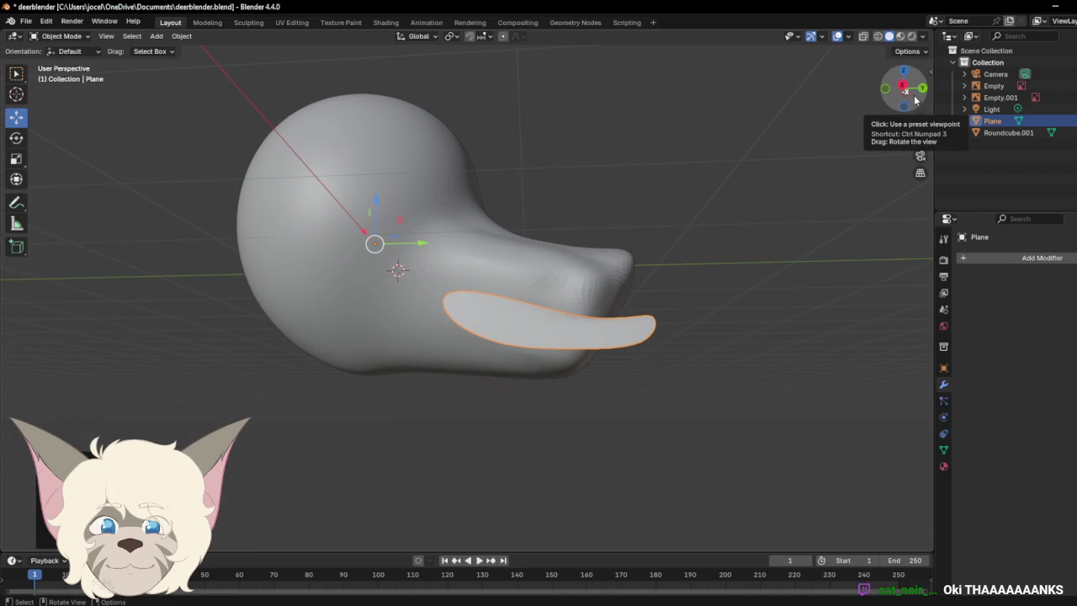
drag(923, 97, 873, 108)
click(873, 108)
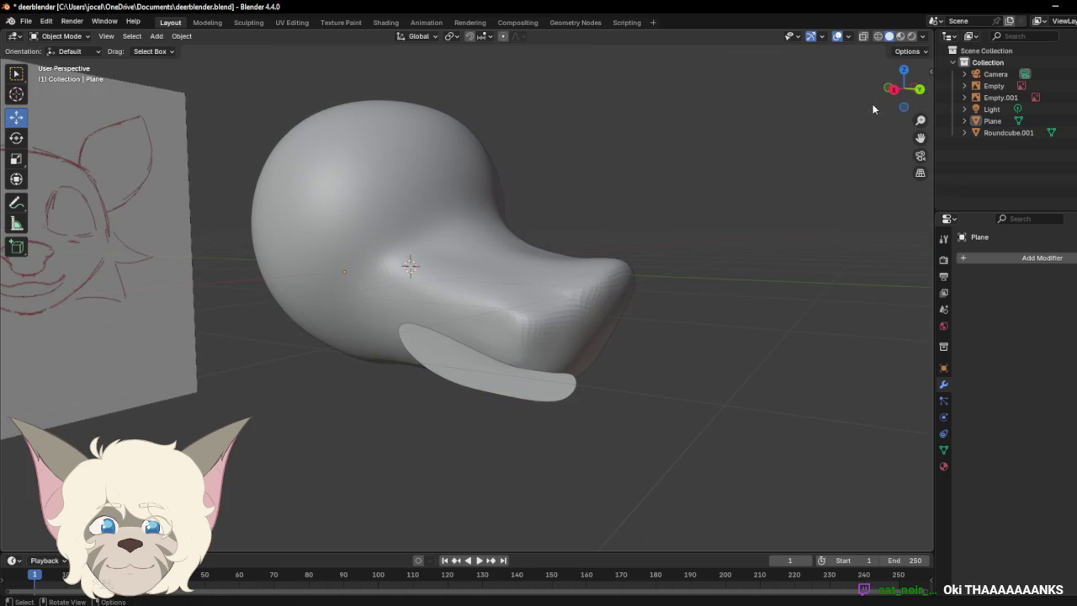
click(470, 360)
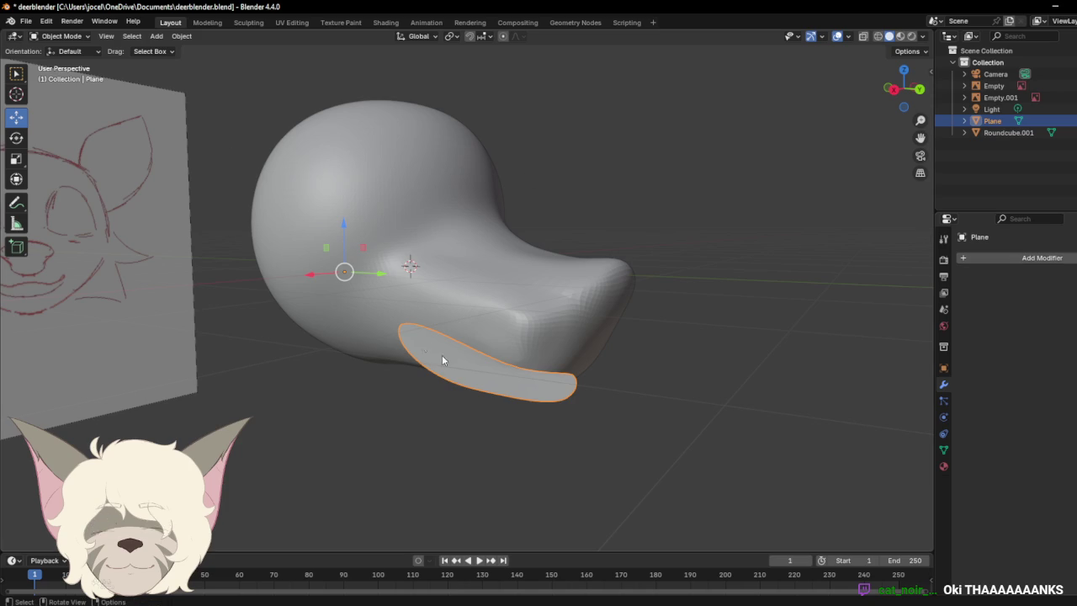
click(72, 37)
click(71, 64)
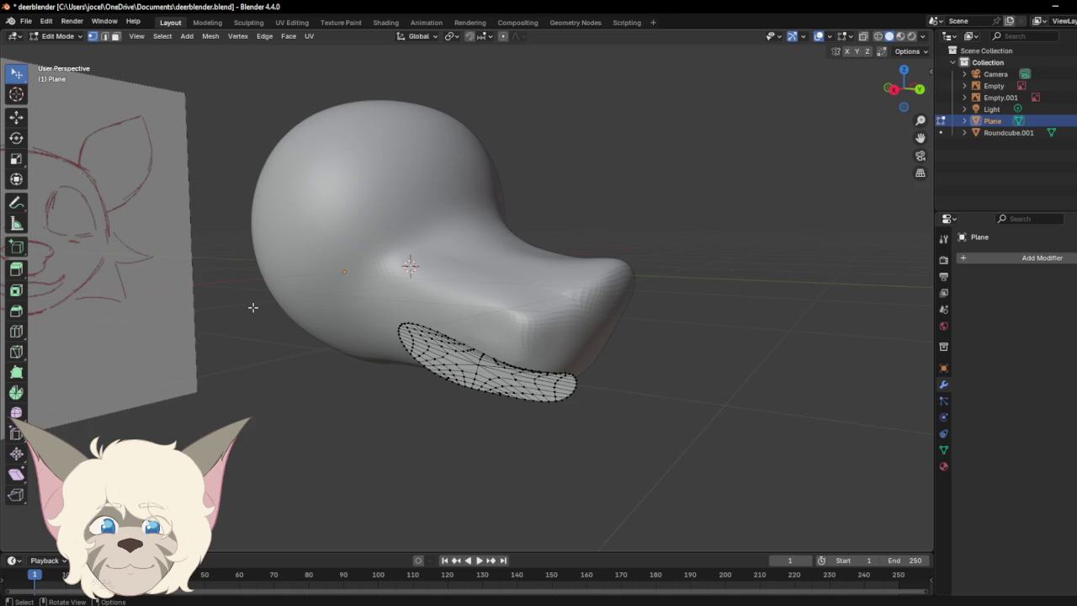
key(w)
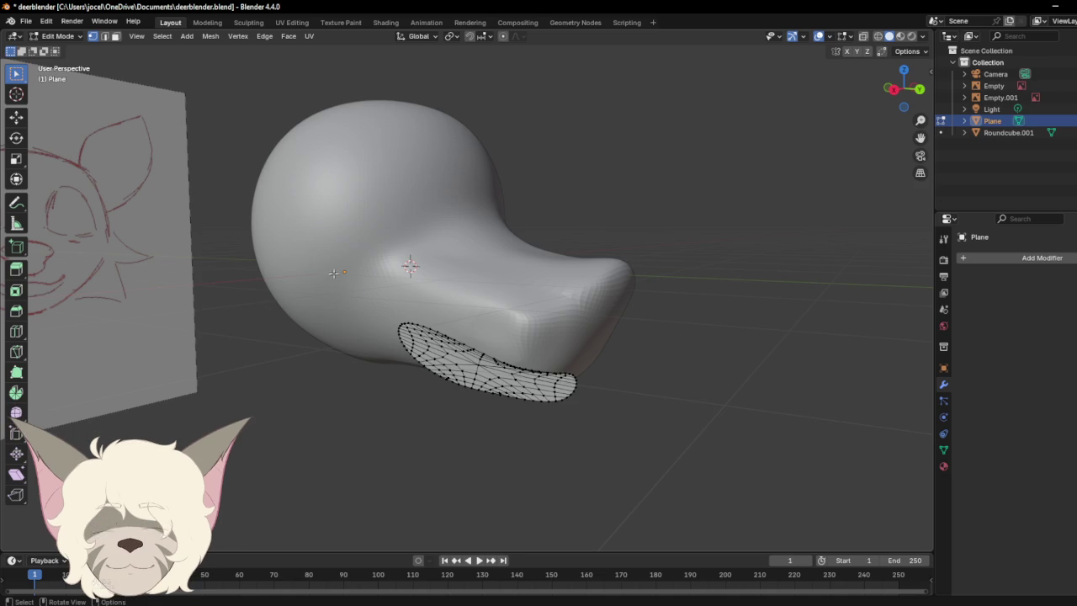
drag(365, 276, 798, 503)
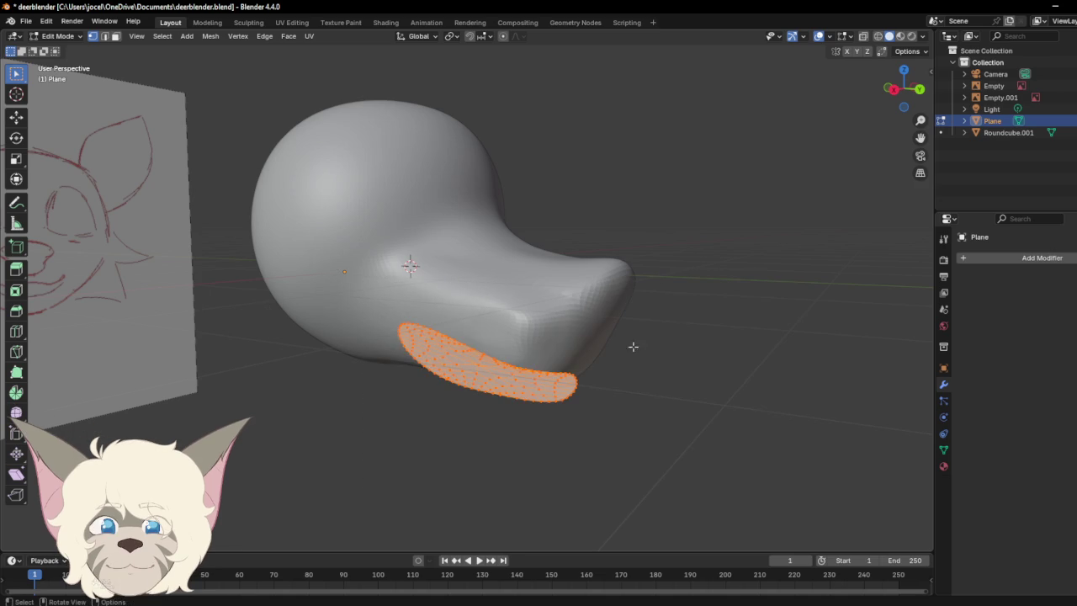
key(e)
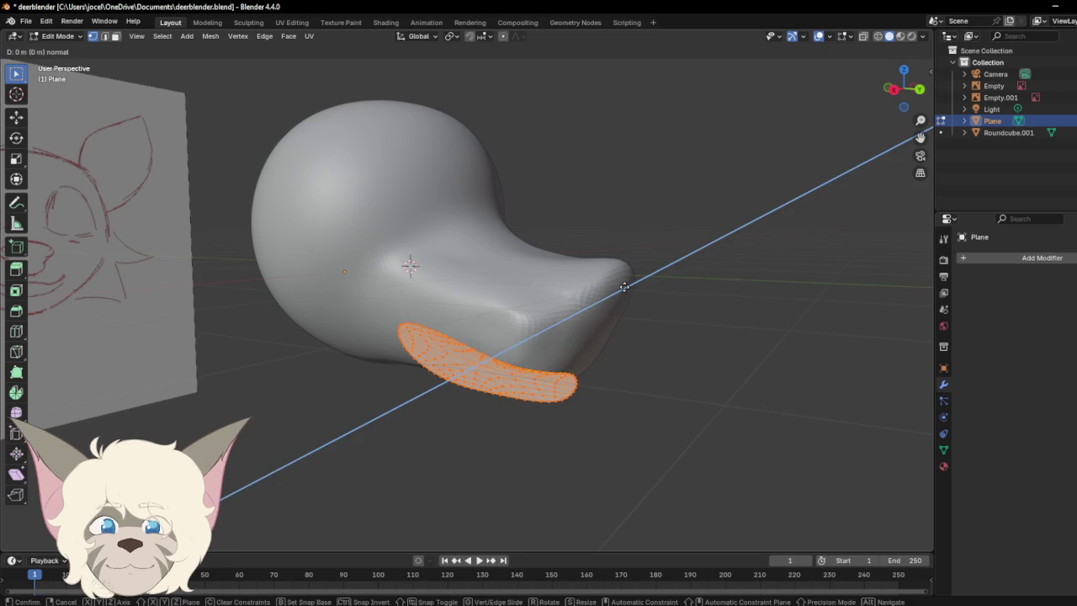
click(764, 236)
mouse_move(899, 101)
mouse_down()
mouse_move(904, 89)
mouse_move(893, 100)
mouse_up()
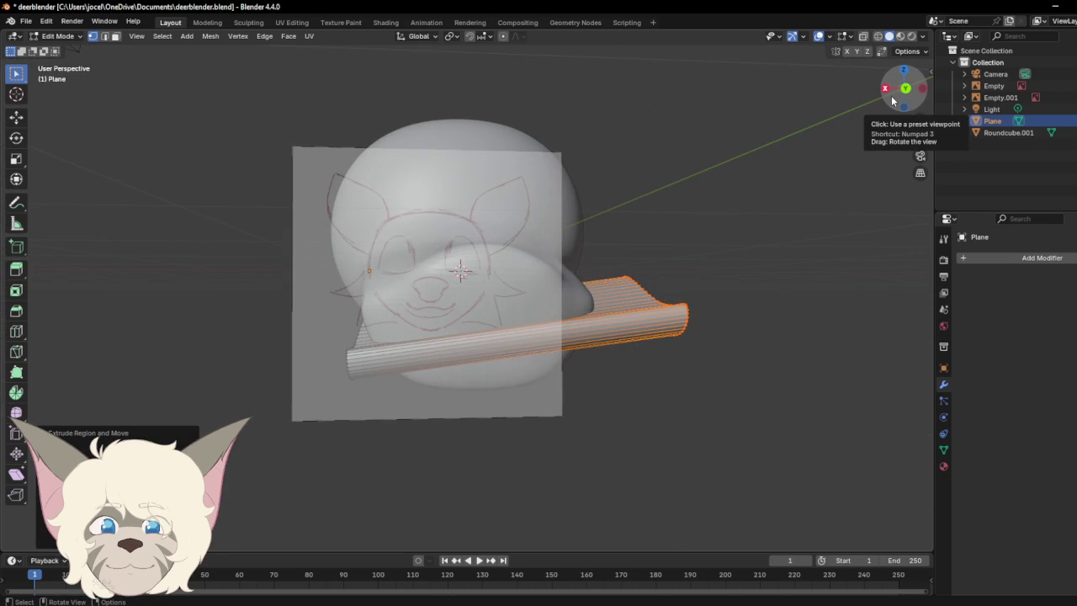
key(ctrl+z)
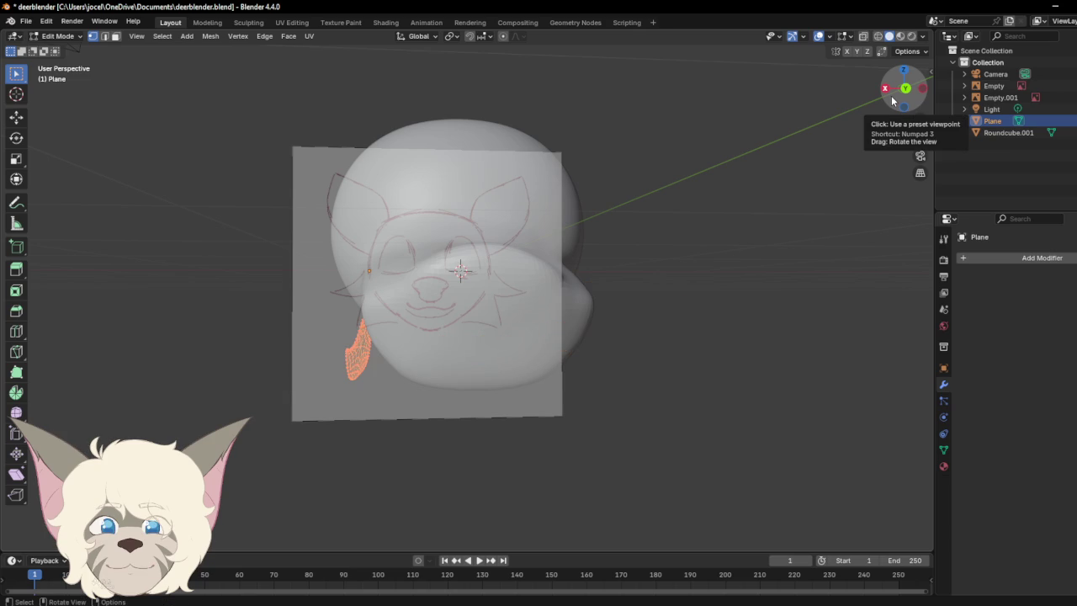
click(904, 88)
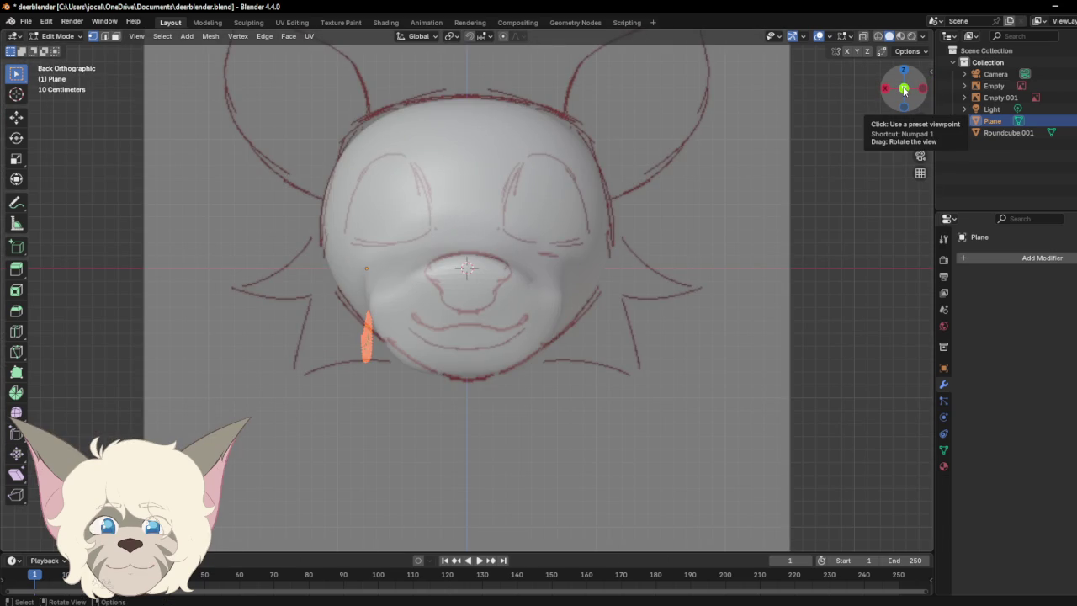
key(e)
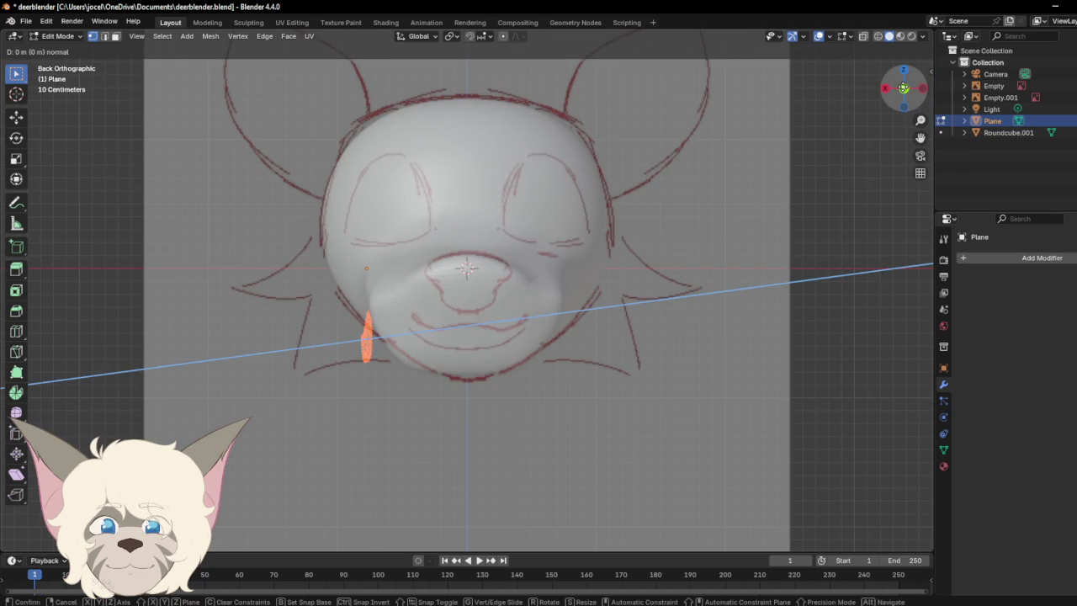
click(225, 106)
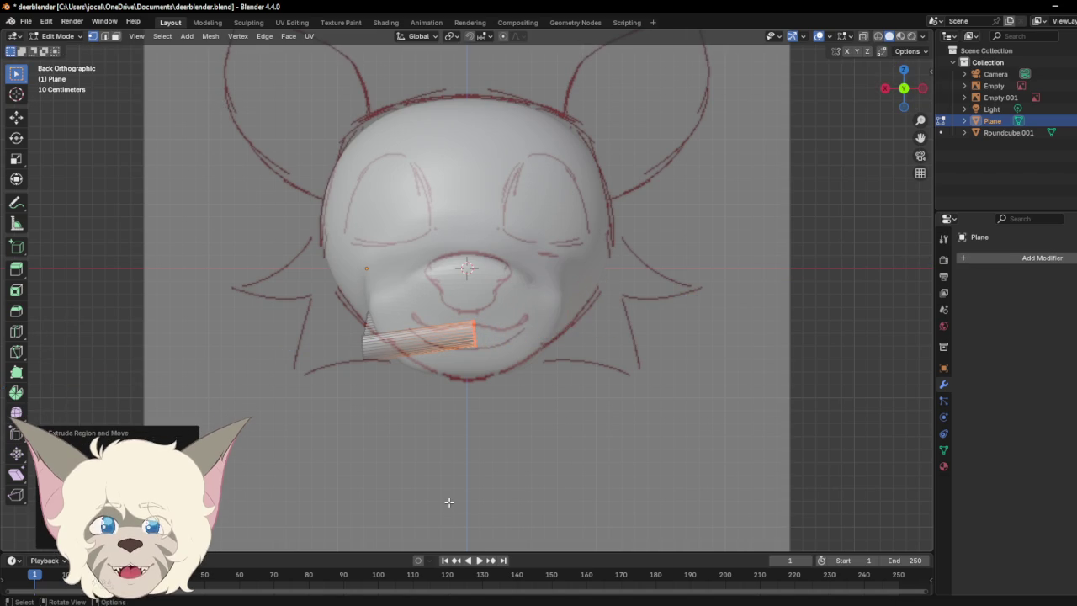
key(ctrl+z)
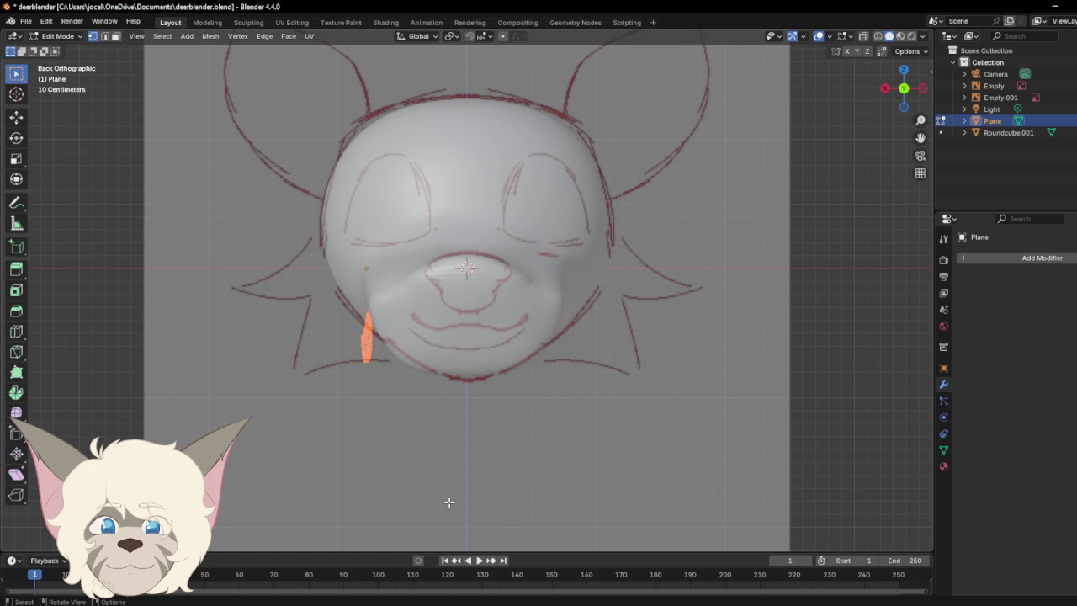
click(425, 479)
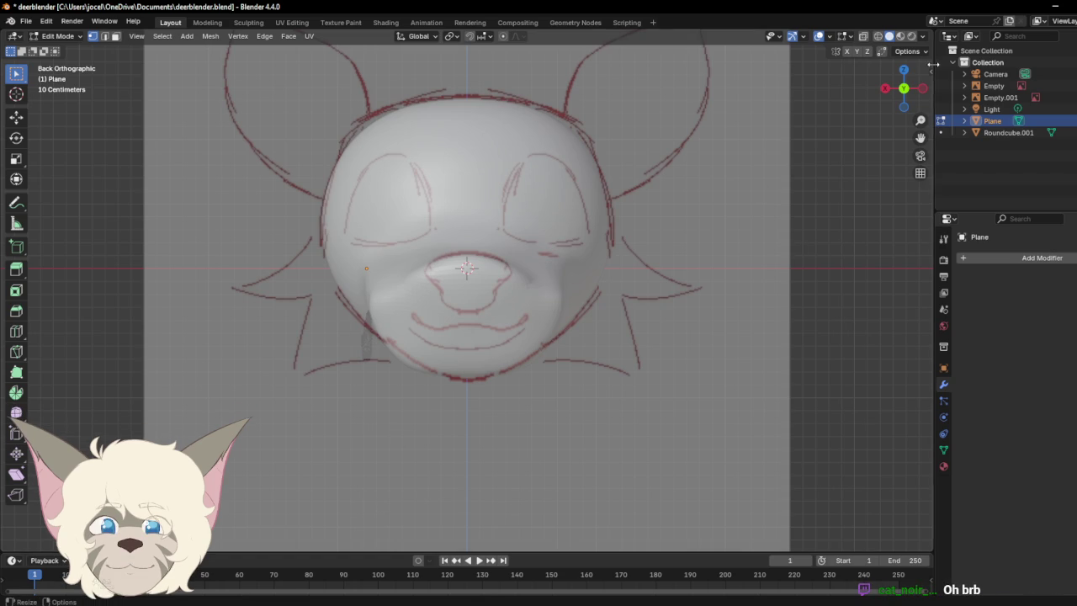
Step: Check the flap from back and right orthographic views, selecting a strip of vertices
drag(907, 89, 908, 91)
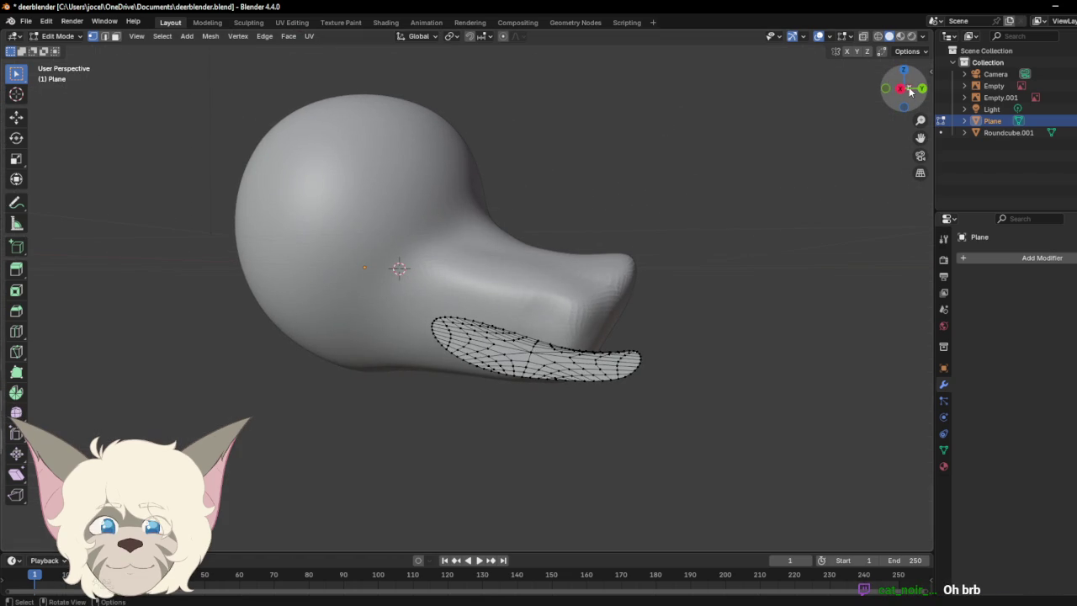
click(902, 89)
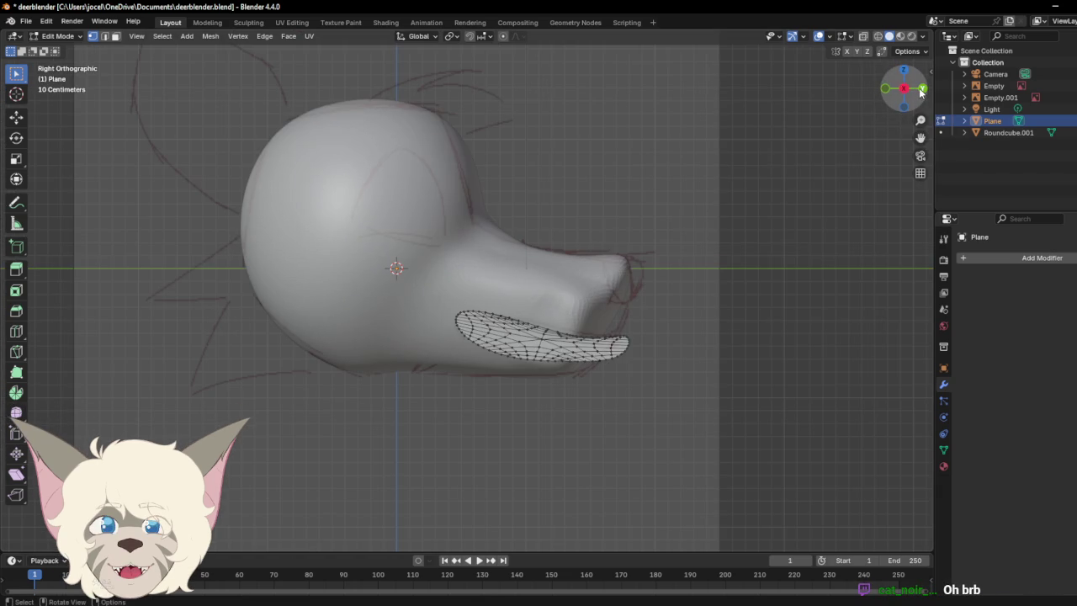
click(920, 91)
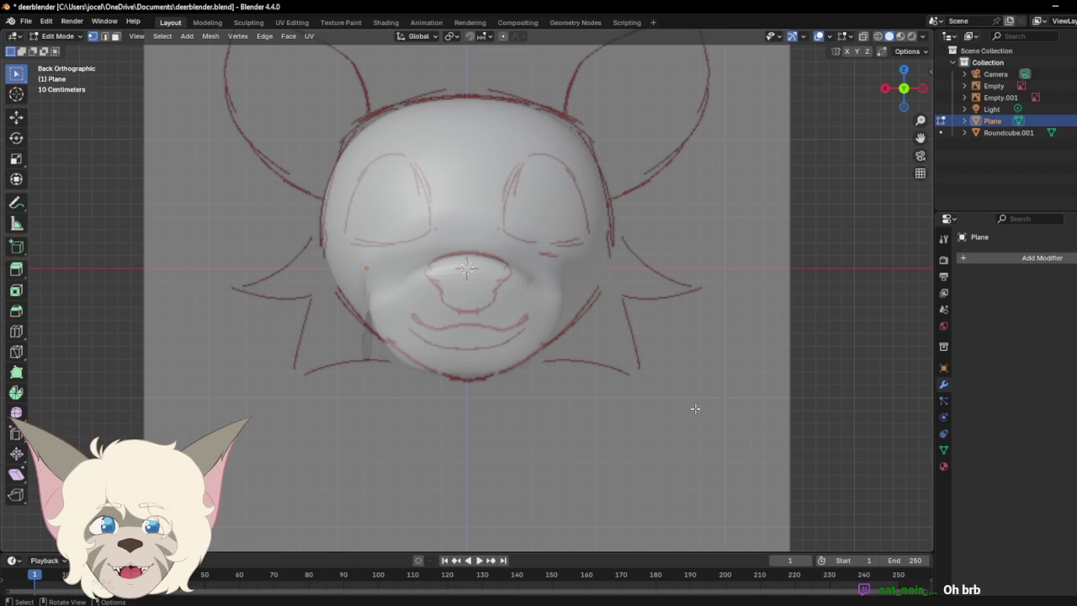
drag(347, 296, 385, 371)
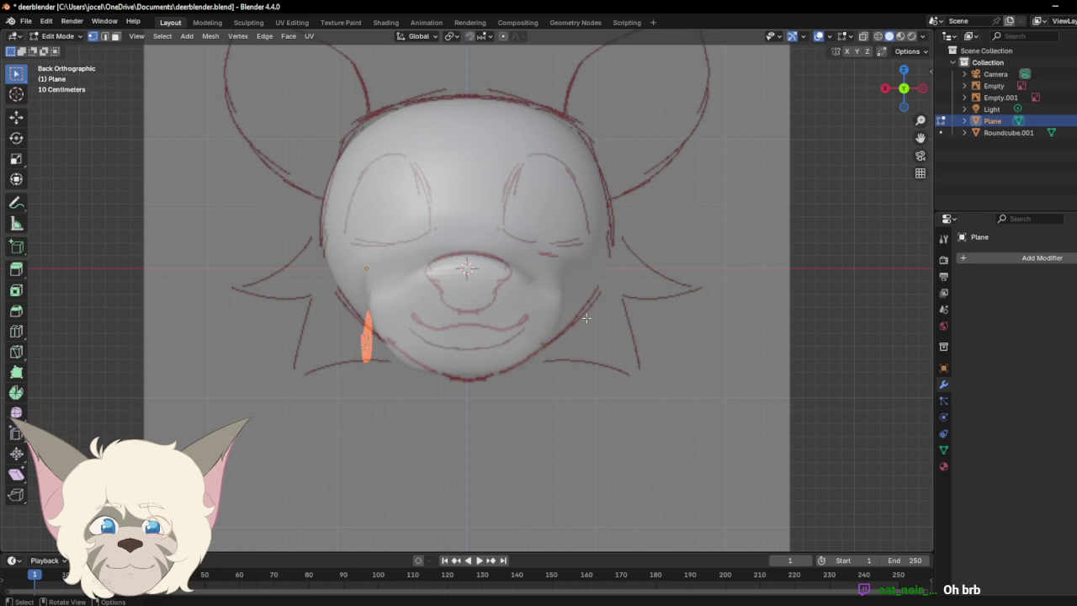
click(885, 88)
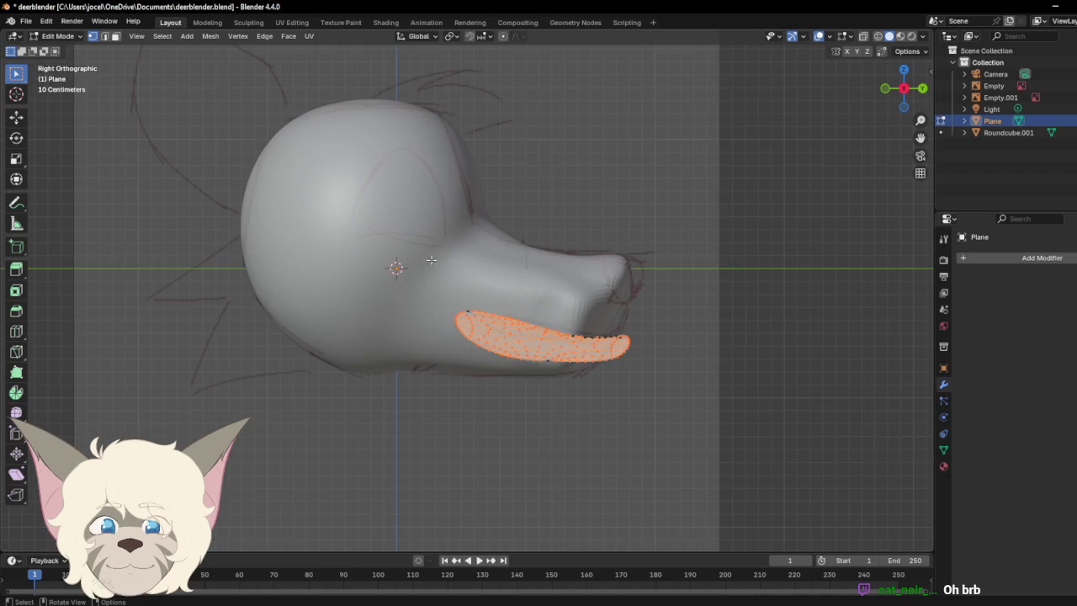
Step: Clear the selection and box-select every vertex of the mouth flap
click(698, 408)
key(a)
click(711, 400)
key(a)
click(707, 416)
drag(549, 335, 599, 356)
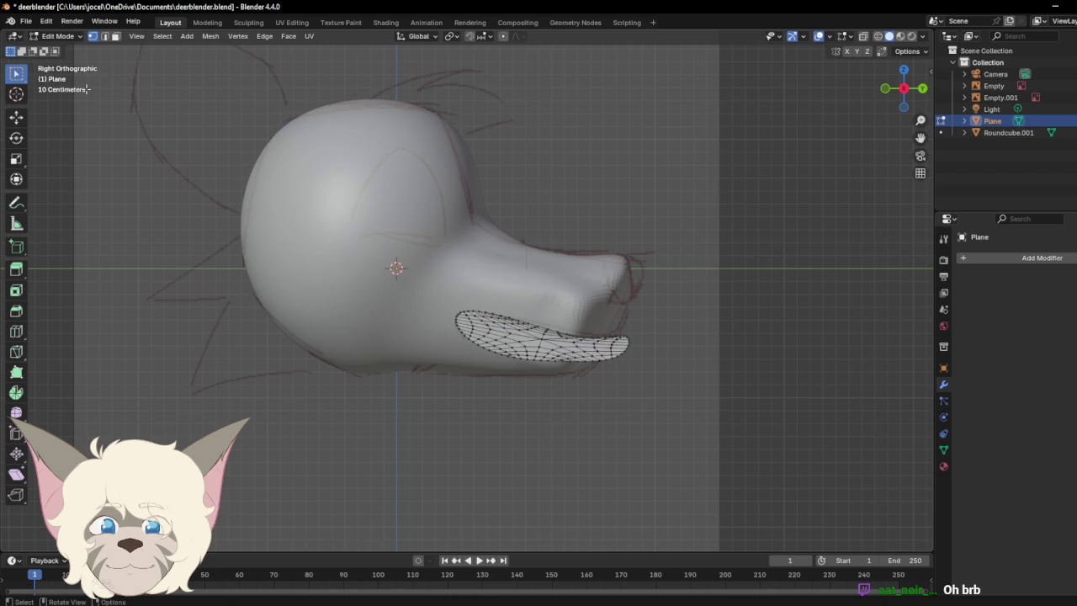
drag(436, 283, 737, 415)
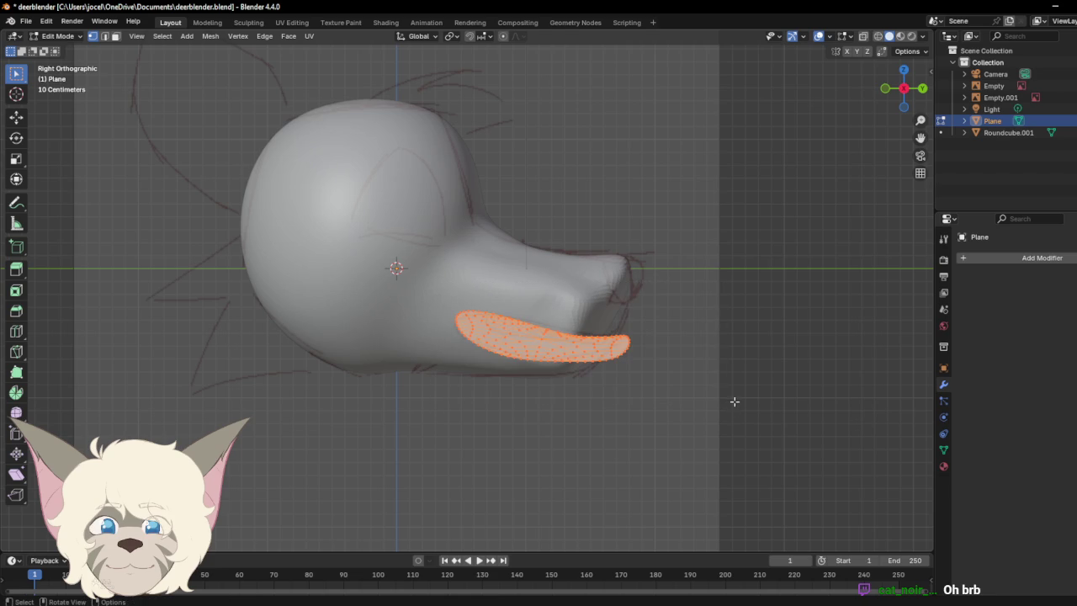
Step: Extrude the flap along its normal, then select the linked extruded strip and remove it
key(e)
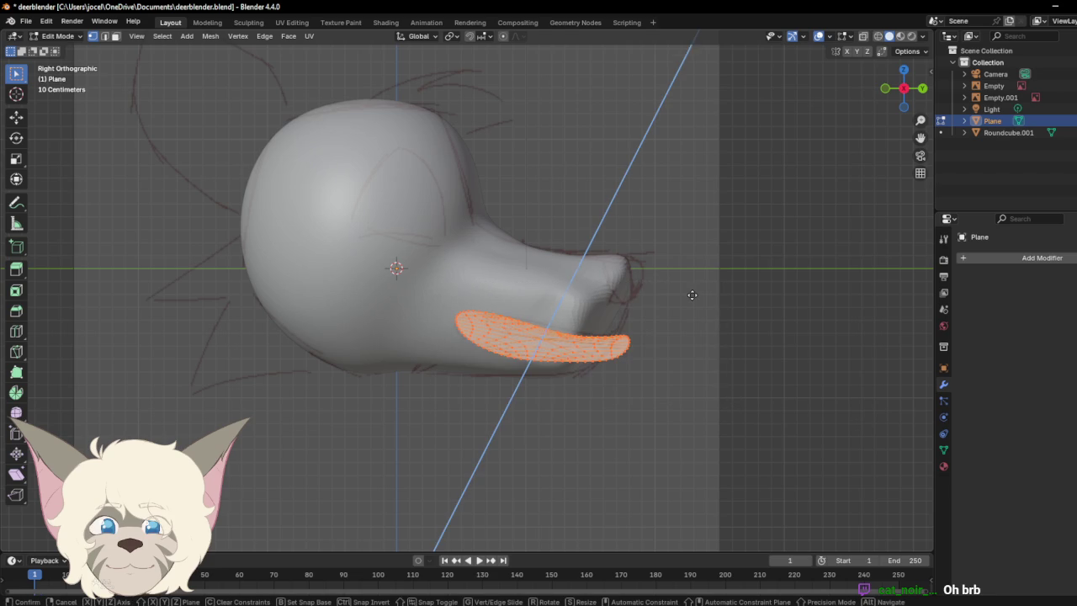
click(784, 223)
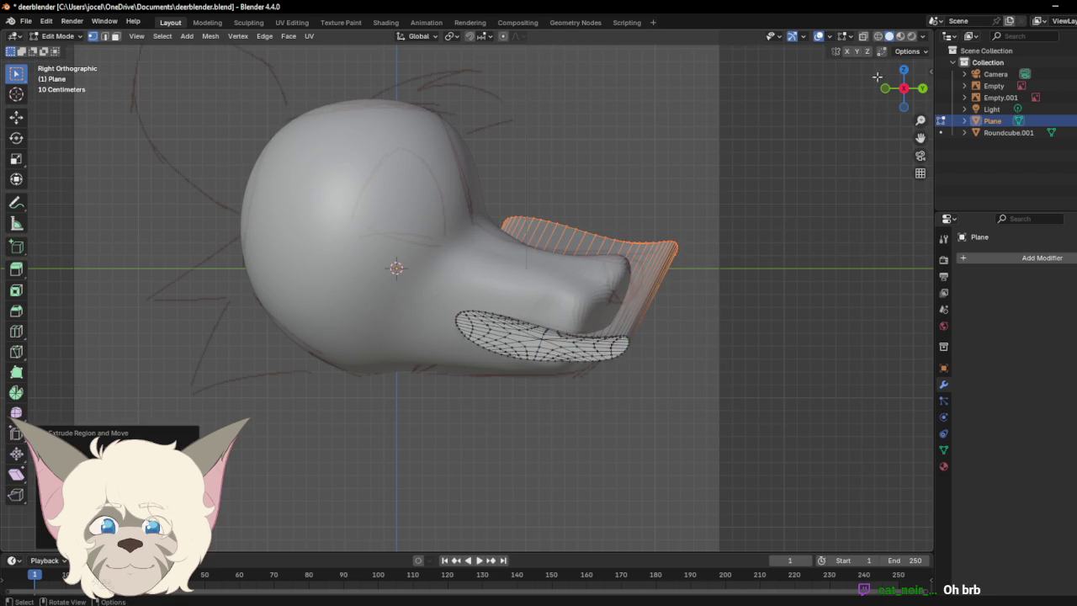
click(904, 89)
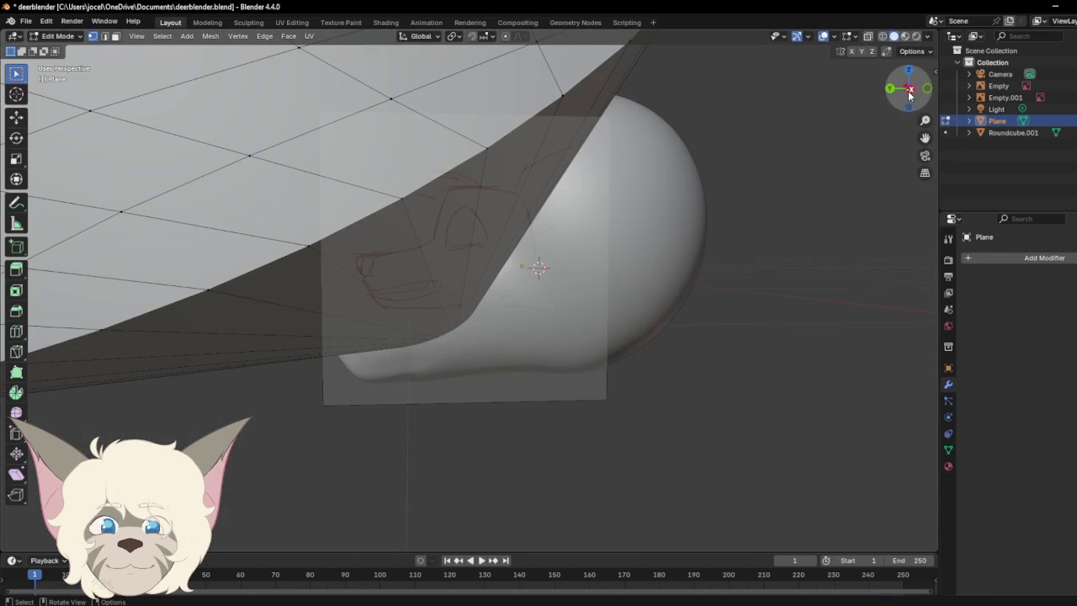
drag(934, 112, 919, 100)
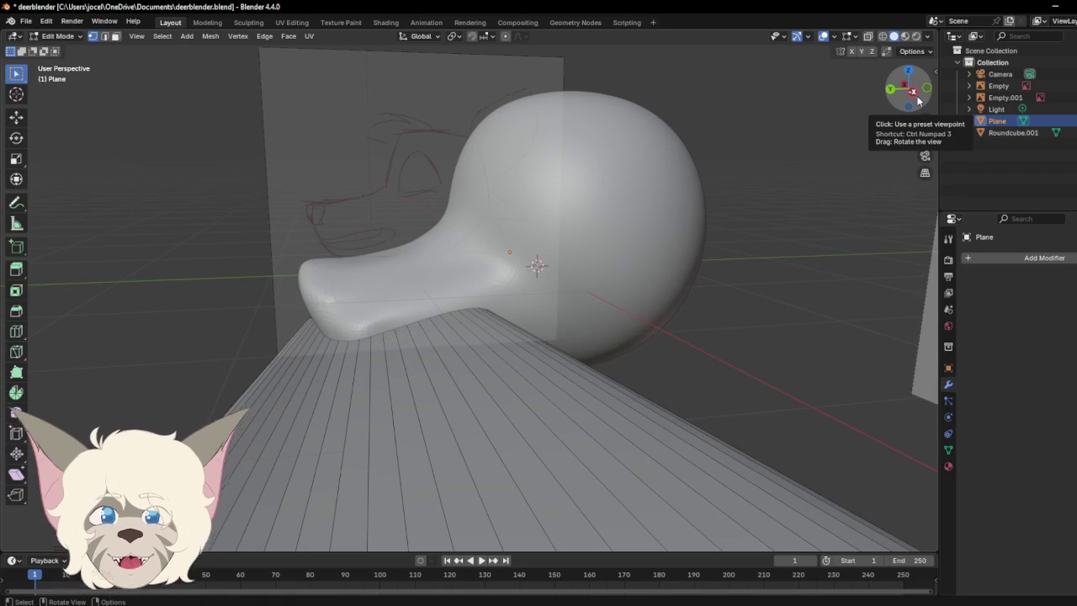
key(ctrl+l)
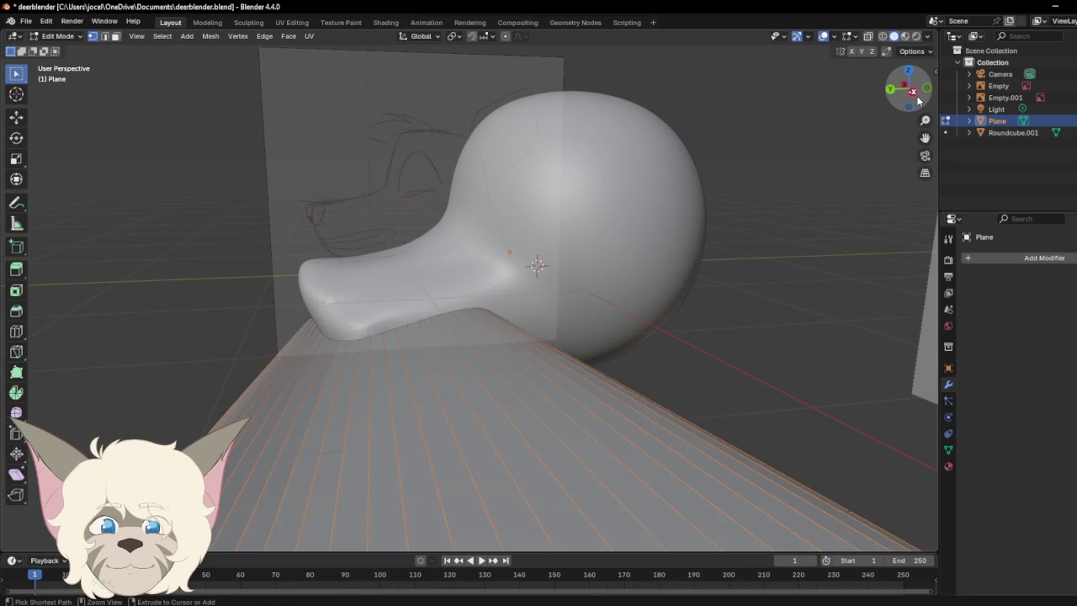
key(h)
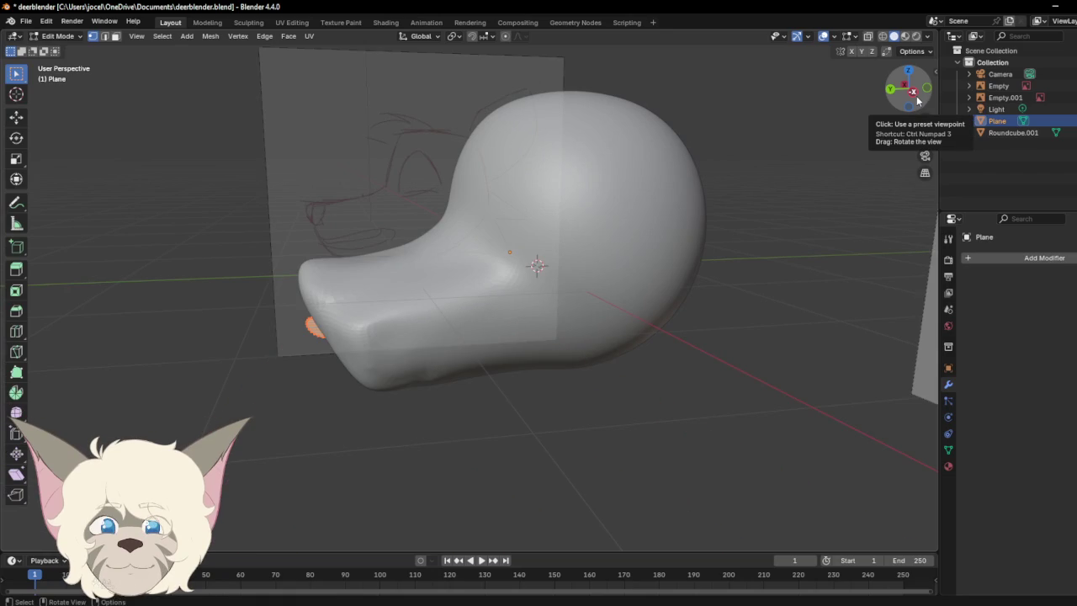
Step: Box-select the mouth flap's vertices and open the Vertex context menu
drag(917, 100, 849, 105)
drag(38, 82, 169, 81)
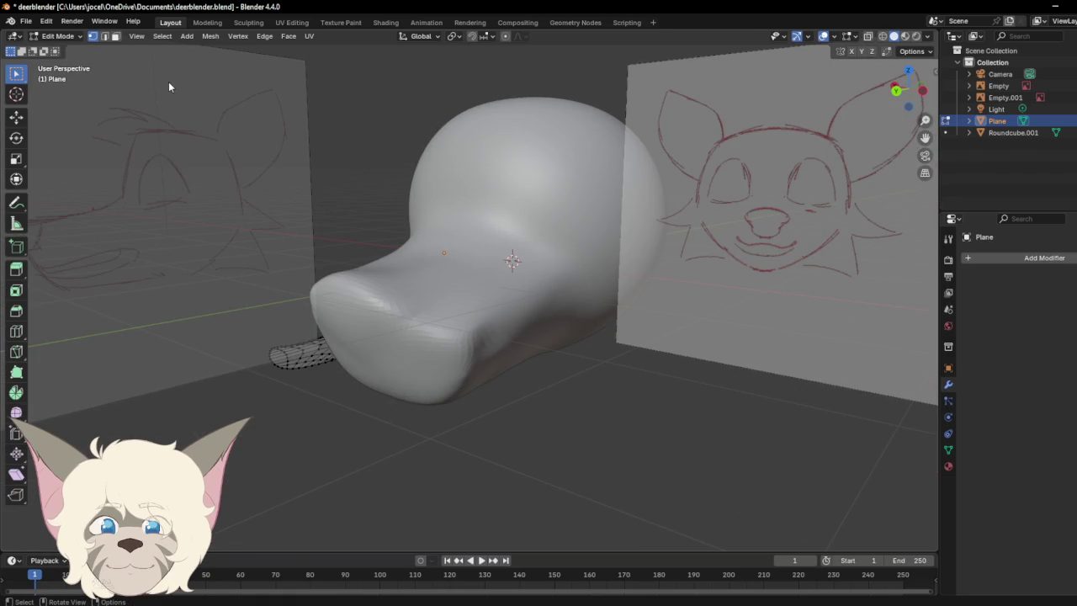
mouse_move(897, 93)
mouse_down()
mouse_move(968, 94)
mouse_move(867, 96)
mouse_move(934, 89)
mouse_up()
drag(382, 288, 683, 456)
right_click(551, 387)
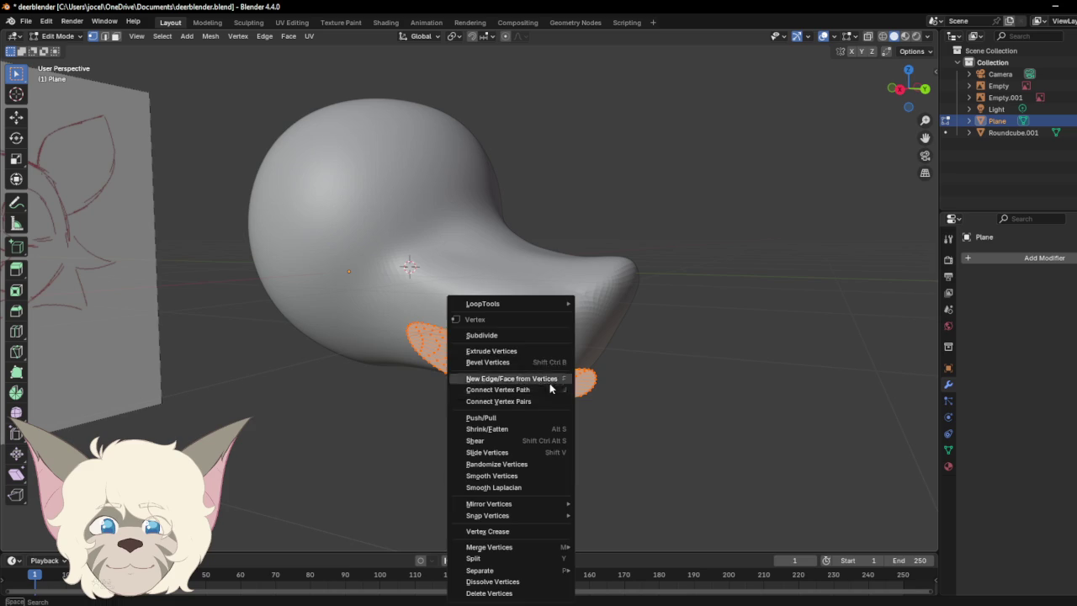
Step: Extrude the flap's vertices, then undo the long stretched strands
click(535, 352)
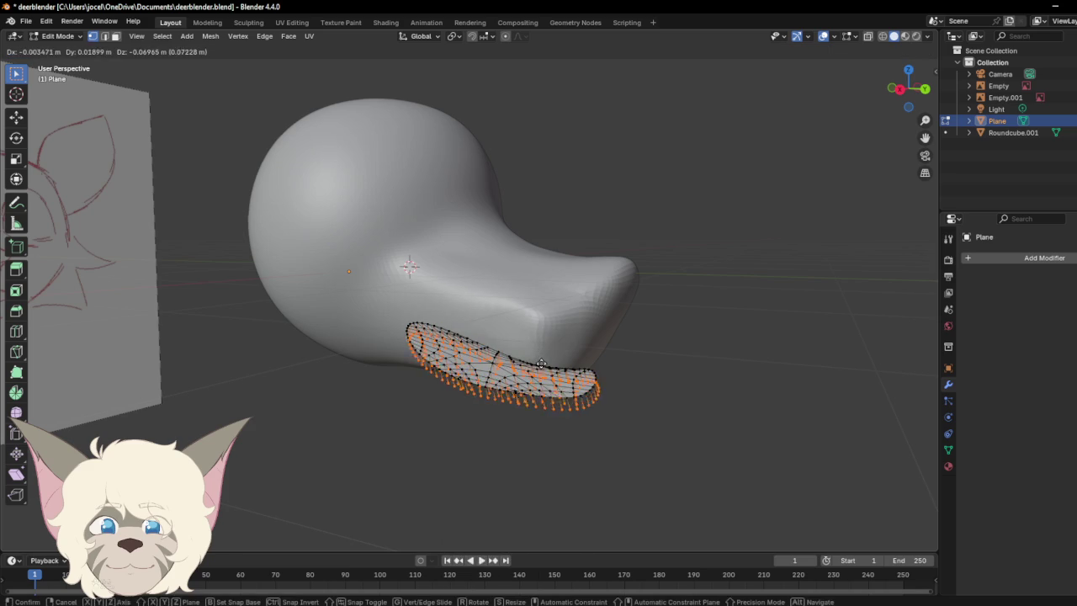
click(874, 101)
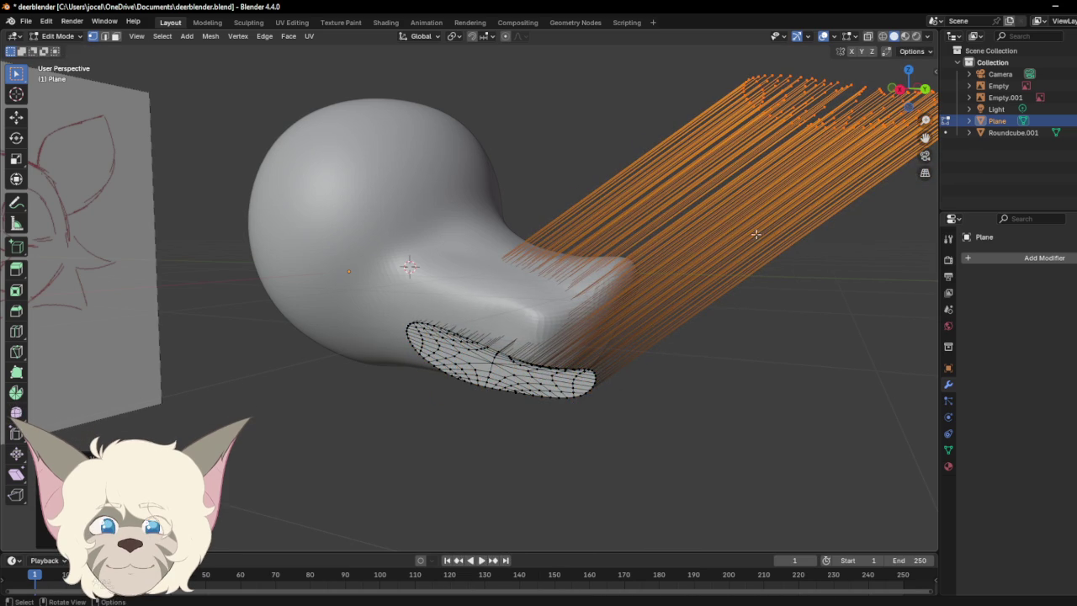
mouse_move(911, 89)
mouse_down()
mouse_move(826, 123)
mouse_move(612, 353)
mouse_up()
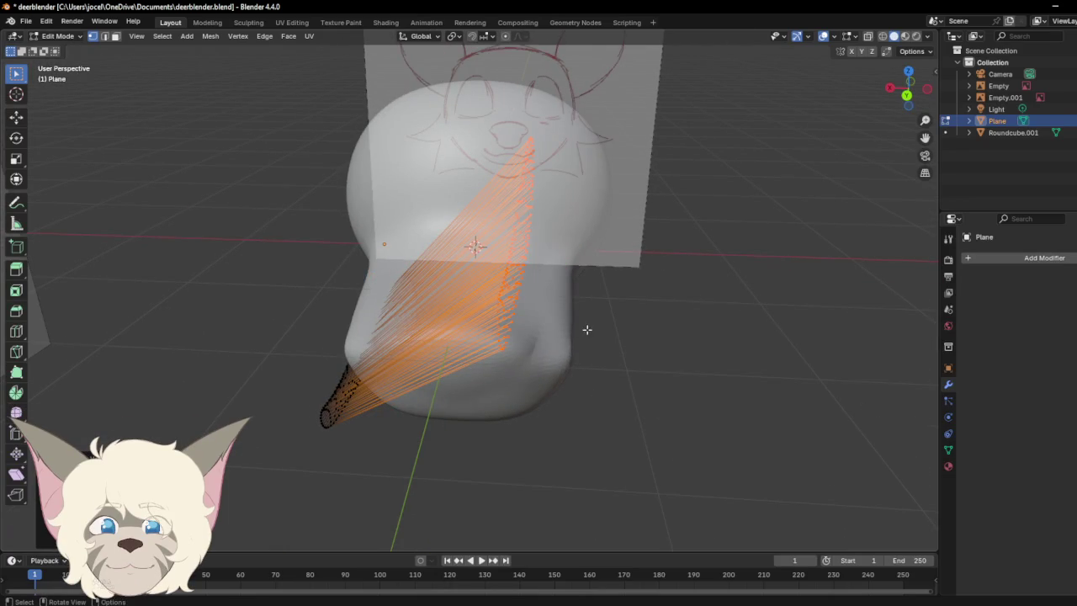
click(606, 347)
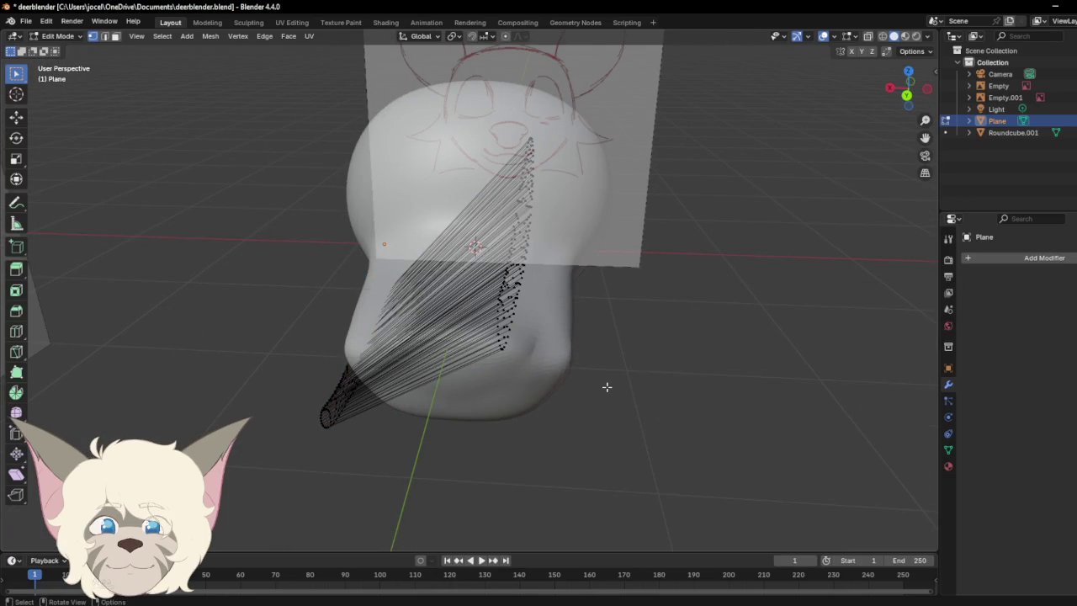
key(ctrl+z)
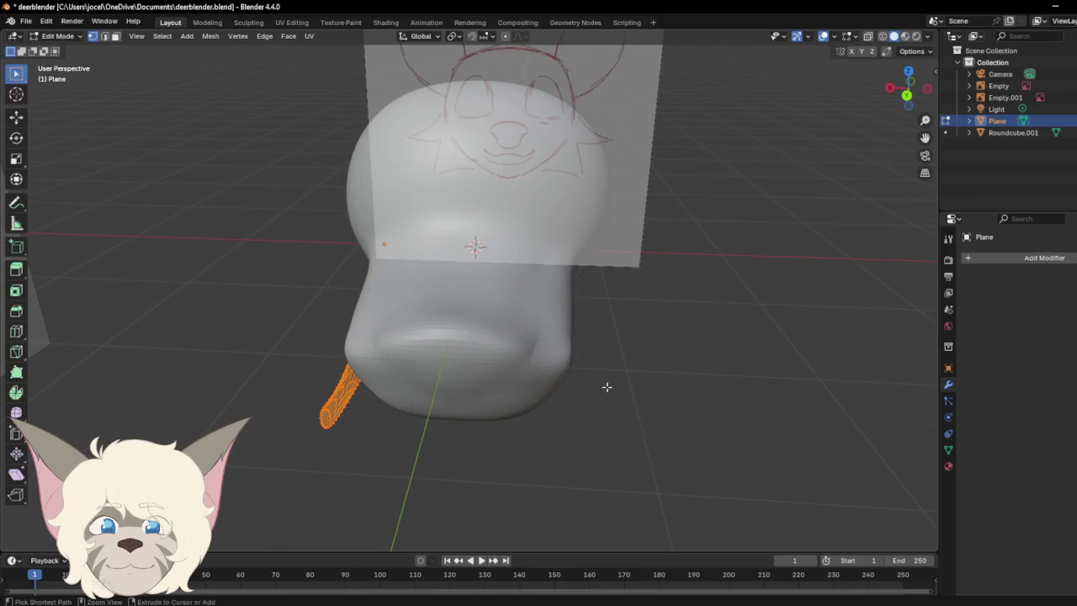
click(606, 387)
Step: Box-select the flap, extrude its vertices sideways, and undo that extrusion
drag(303, 293, 457, 523)
drag(908, 99, 908, 96)
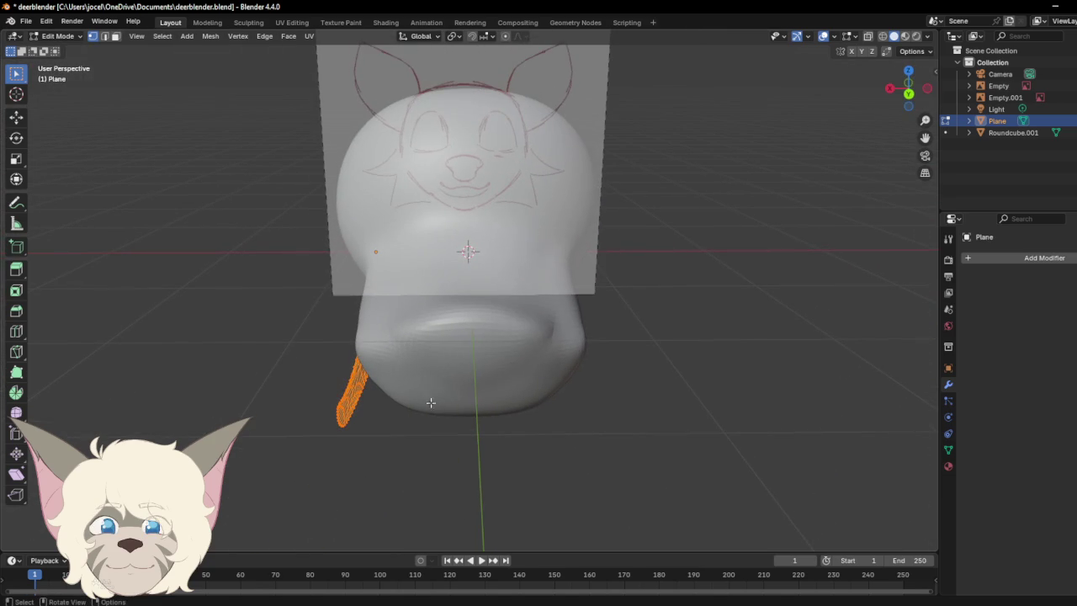
right_click(365, 392)
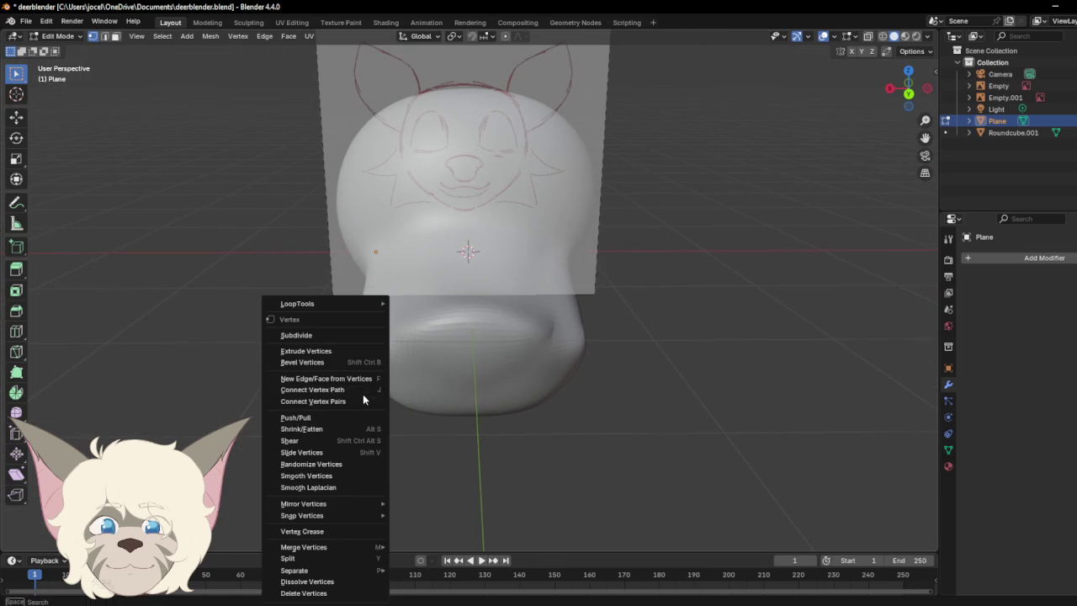
click(357, 351)
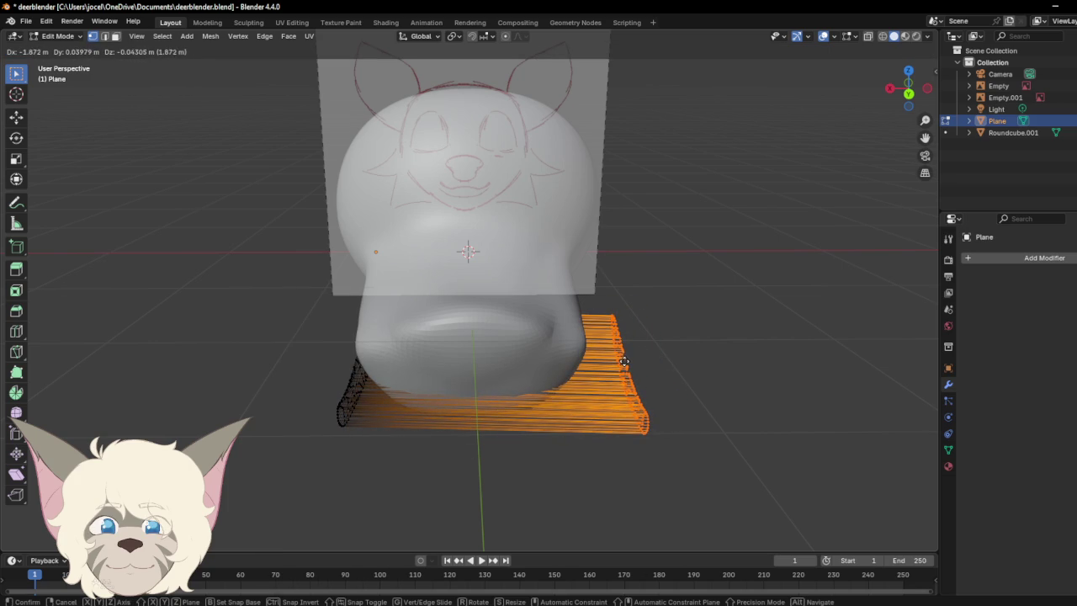
click(623, 362)
click(660, 360)
drag(908, 90, 899, 54)
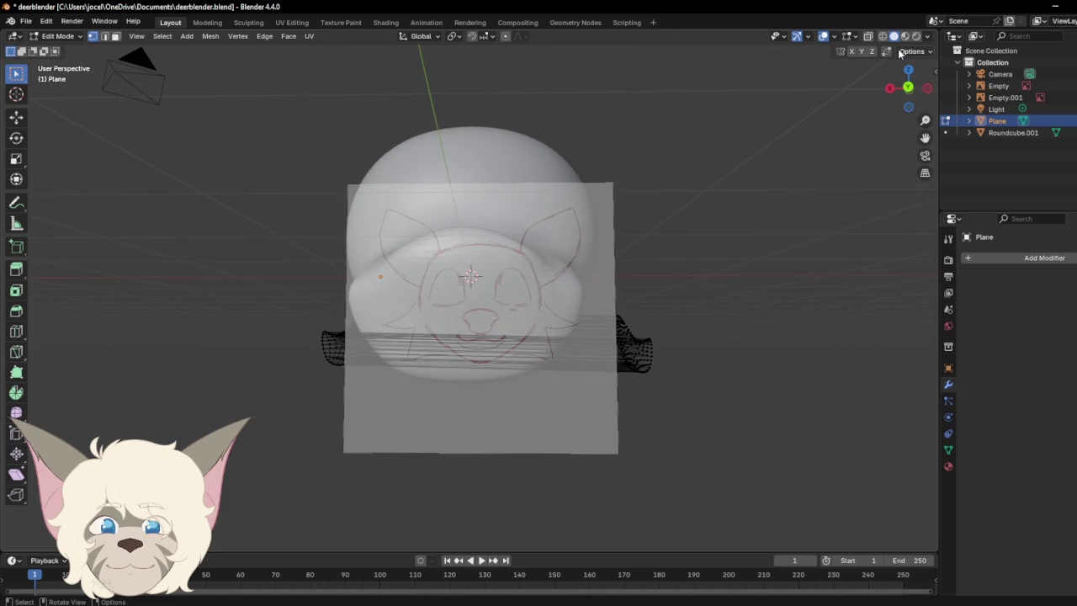
key(ctrl+z)
key(ctrl+z)
key(ctrl+z)
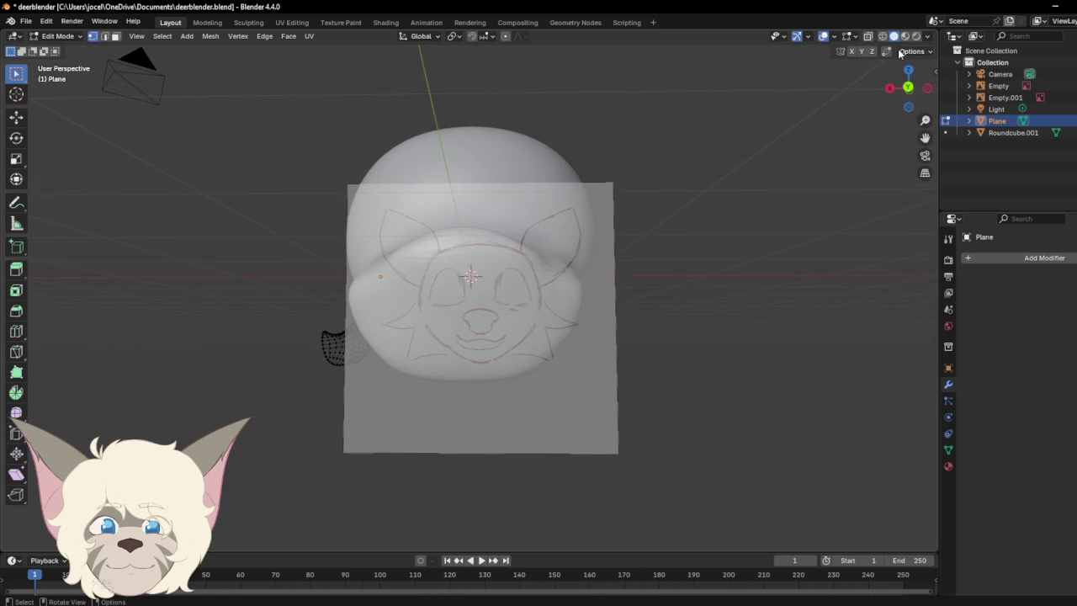
key(ctrl+z)
key(ctrl+z)
Step: Select all flap vertices from the side view and open the Vertex menu
drag(911, 91, 999, 99)
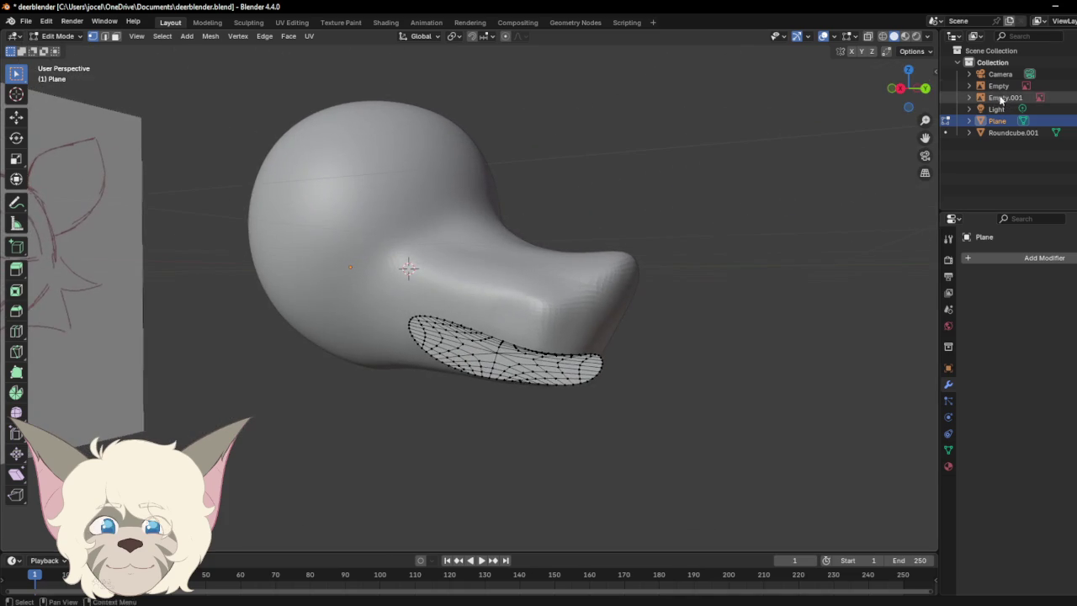
key(a)
right_click(581, 337)
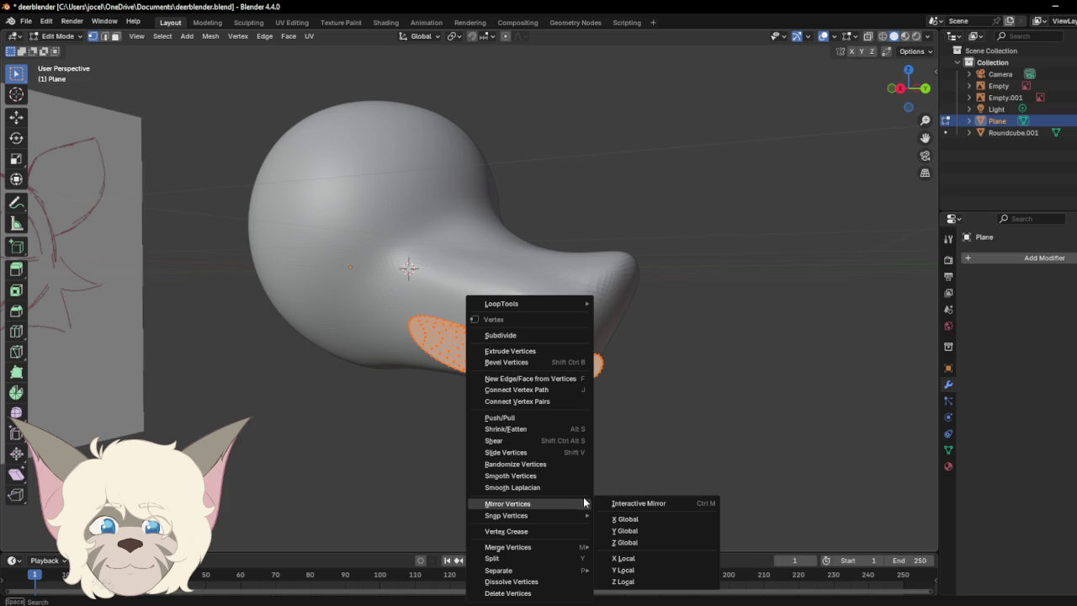
Step: Add an X-axis Mirror modifier to the mouth flap, using Roundcube.001 as its mirror object
click(670, 406)
click(1027, 261)
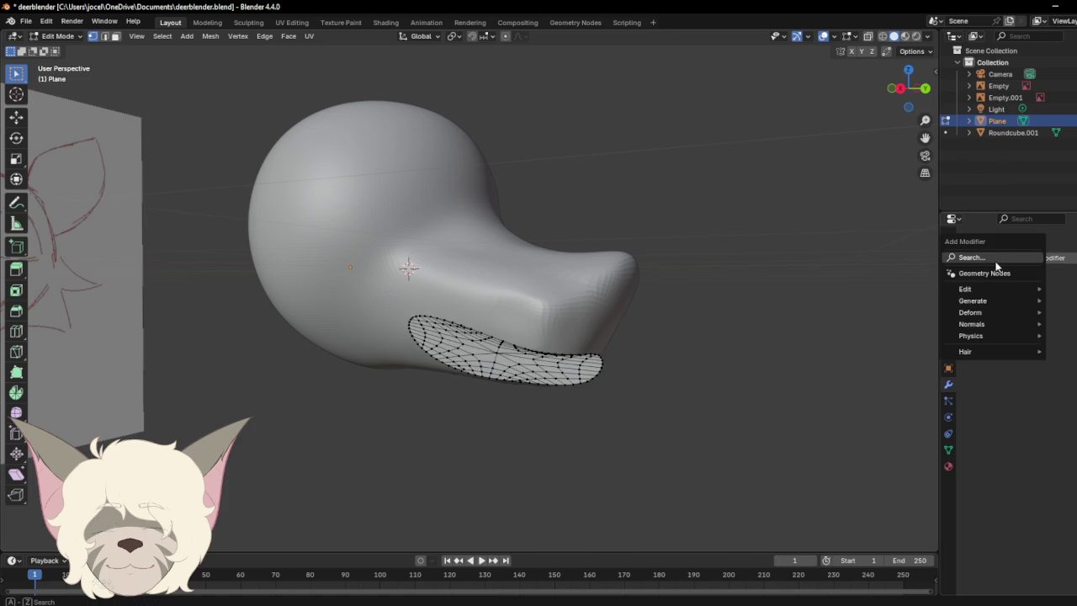
click(976, 258)
click(919, 306)
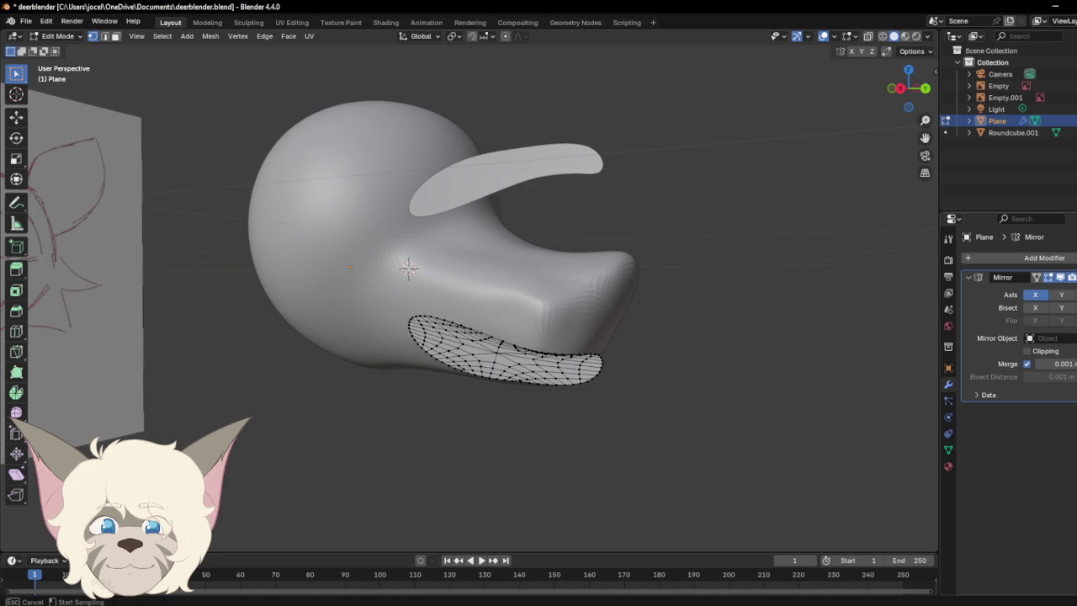
click(572, 294)
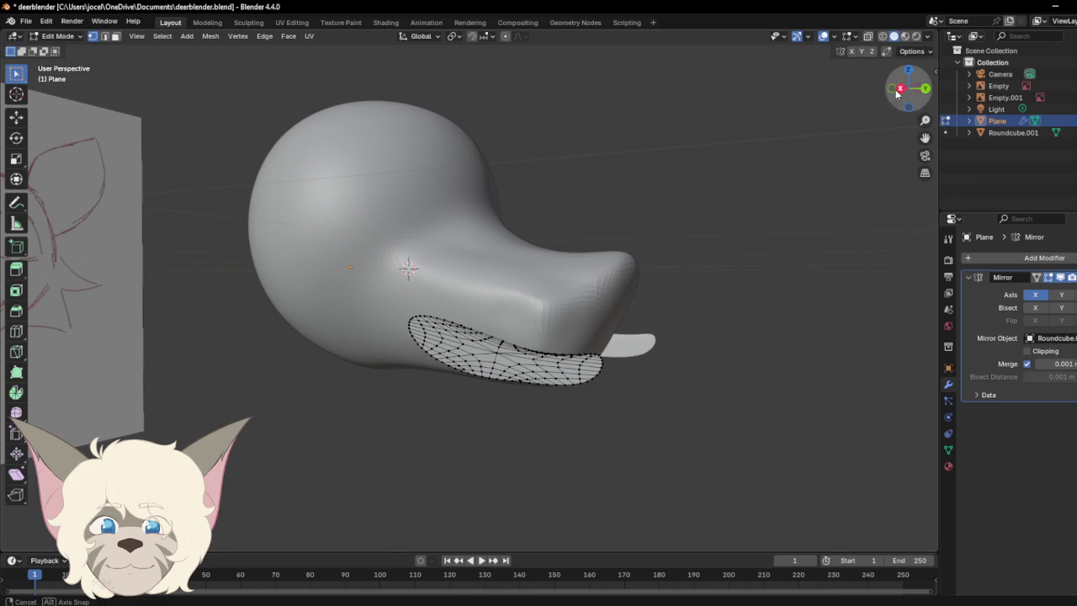
drag(907, 94, 797, 97)
right_click(1031, 288)
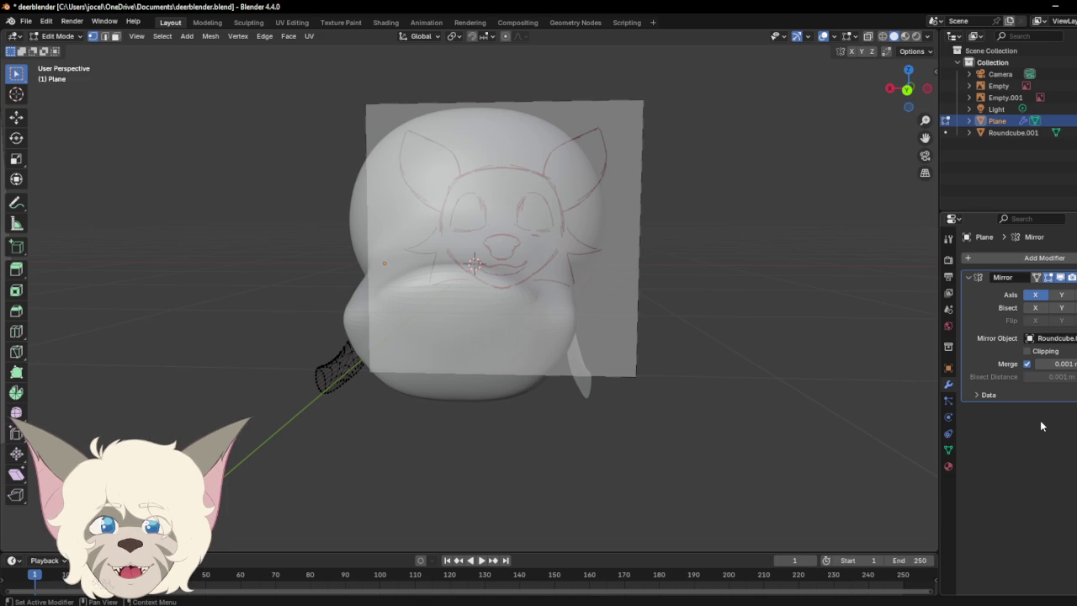
click(57, 36)
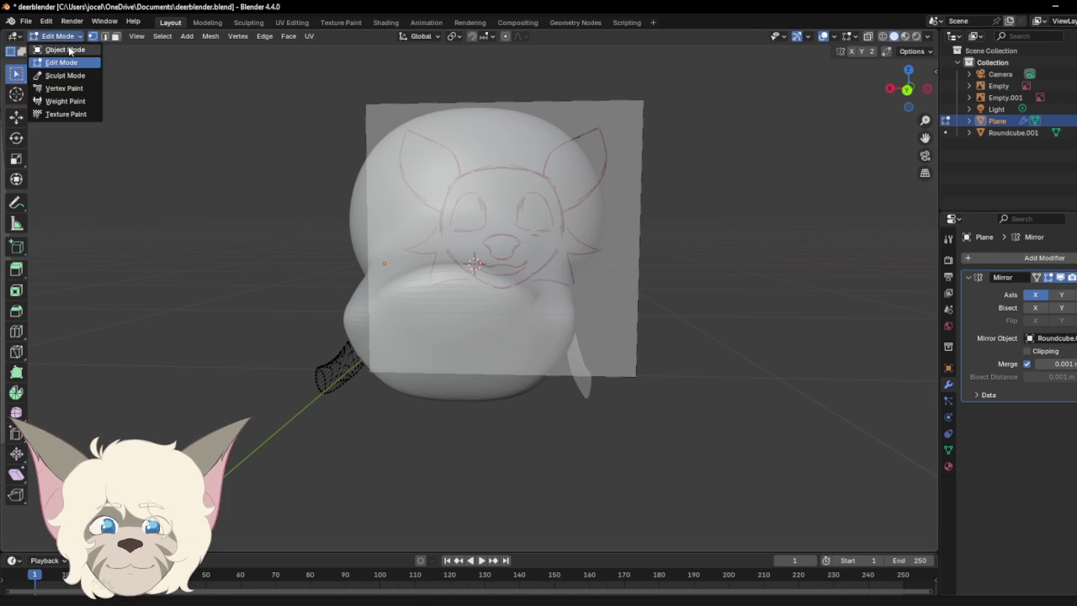
Step: In Object Mode, apply the Mirror modifier and reselect only the flap Plane
click(68, 52)
click(1076, 277)
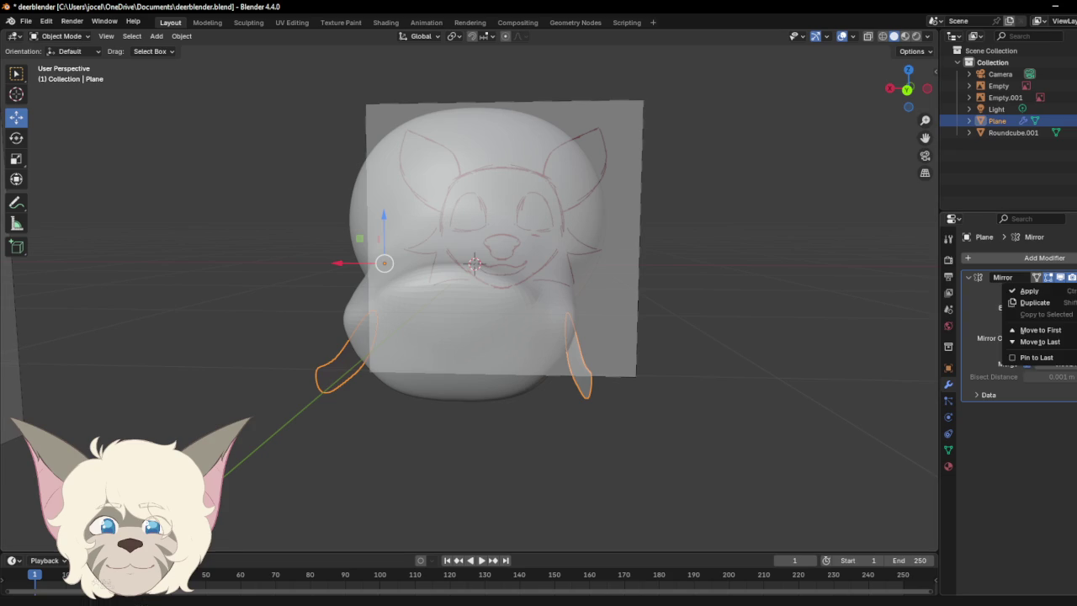
click(1064, 294)
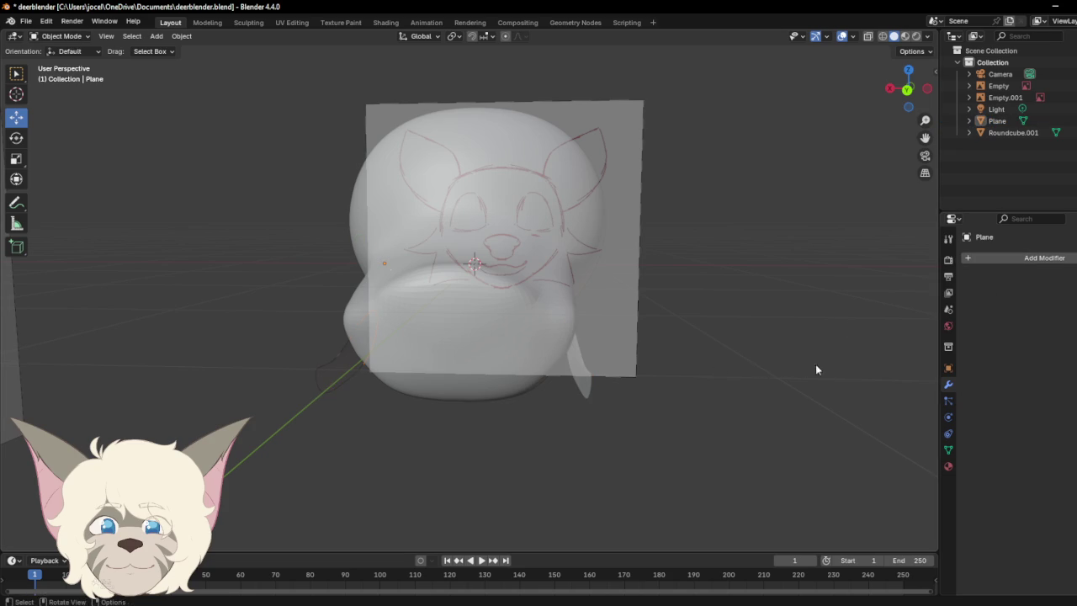
drag(277, 329, 689, 425)
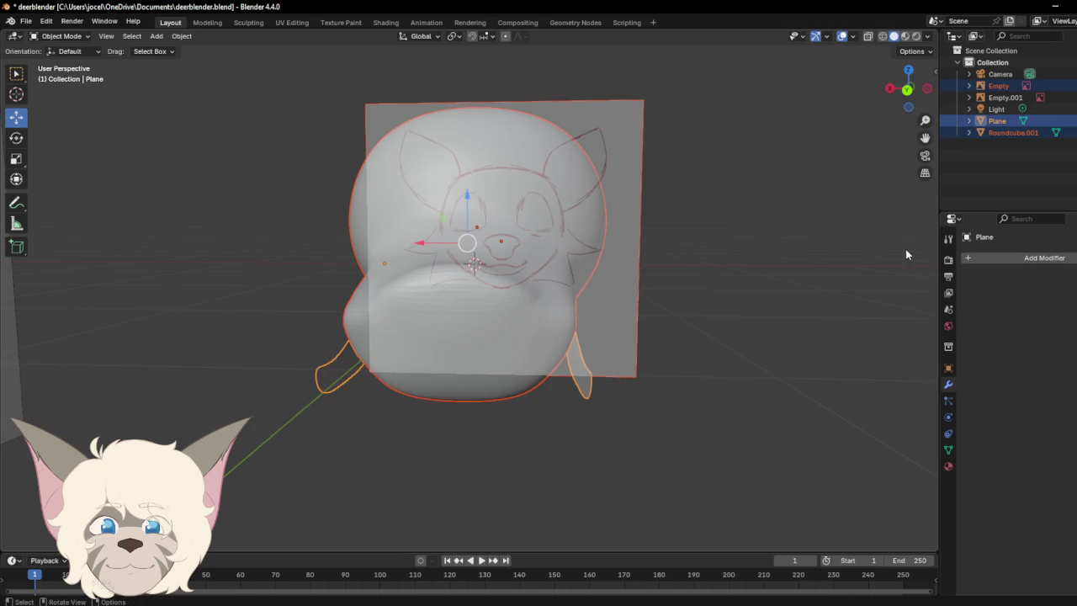
click(587, 394)
click(599, 400)
Step: Cancel the Add Modifier search and return the Plane to Edit Mode
click(1044, 257)
click(1028, 259)
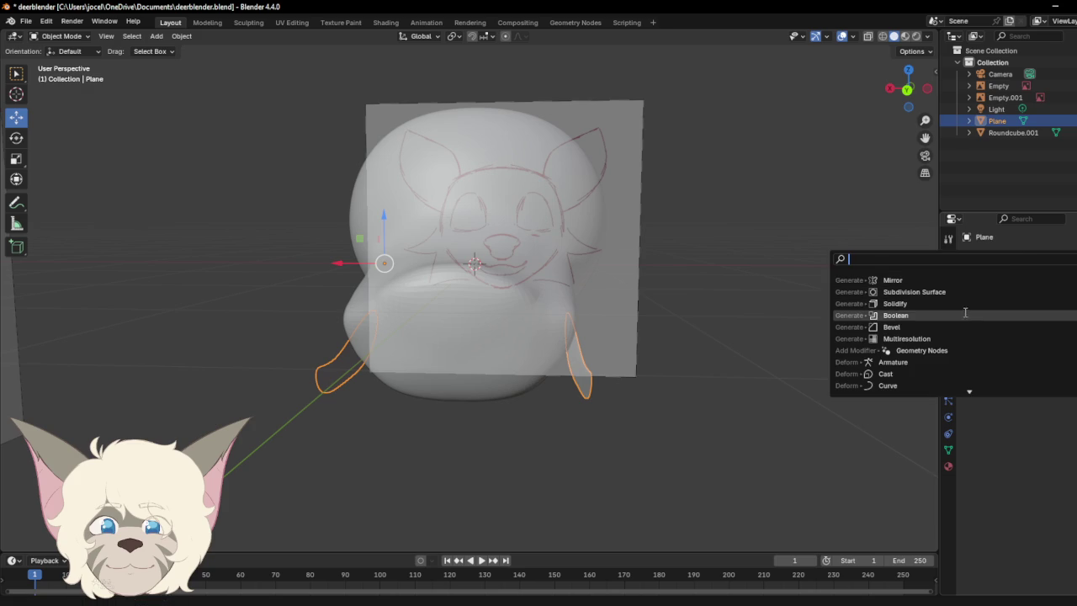
key(Escape)
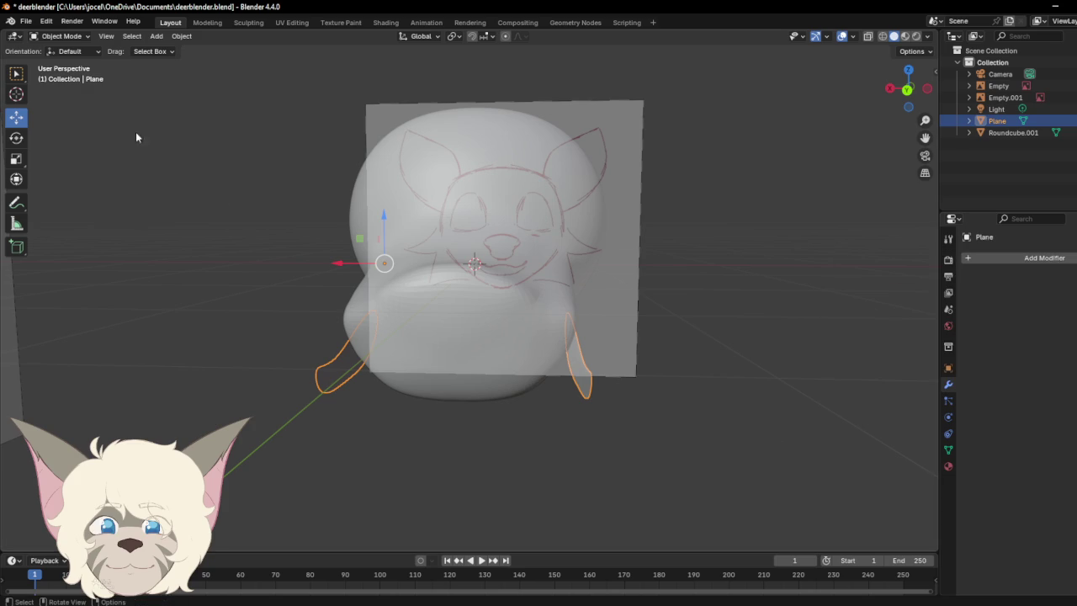
click(72, 39)
click(78, 64)
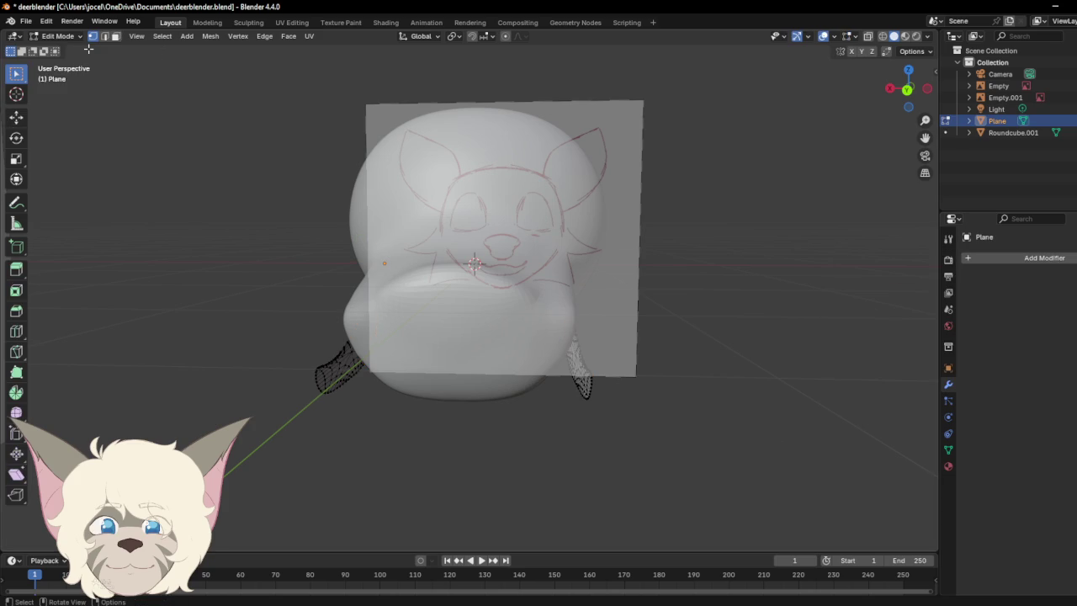
Step: Box-select both flap pieces, then try Snap Selection to Grid and undo it
mouse_move(908, 88)
mouse_down()
mouse_move(1001, 90)
mouse_move(856, 87)
mouse_up()
drag(387, 298, 685, 457)
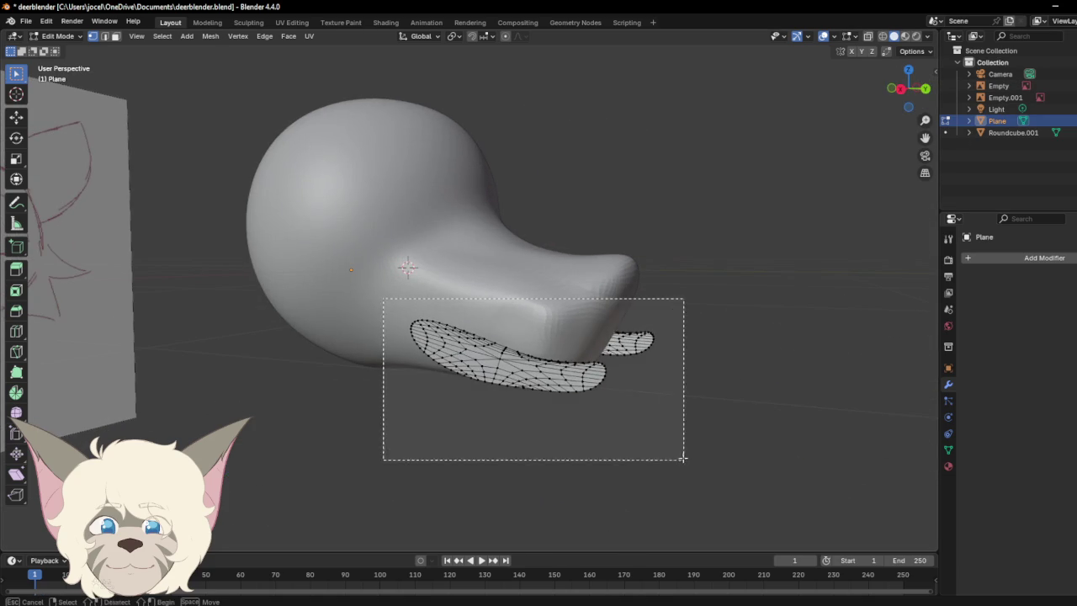
mouse_move(904, 74)
mouse_down()
mouse_move(812, 109)
mouse_move(745, 116)
mouse_move(794, 84)
mouse_up()
right_click(602, 356)
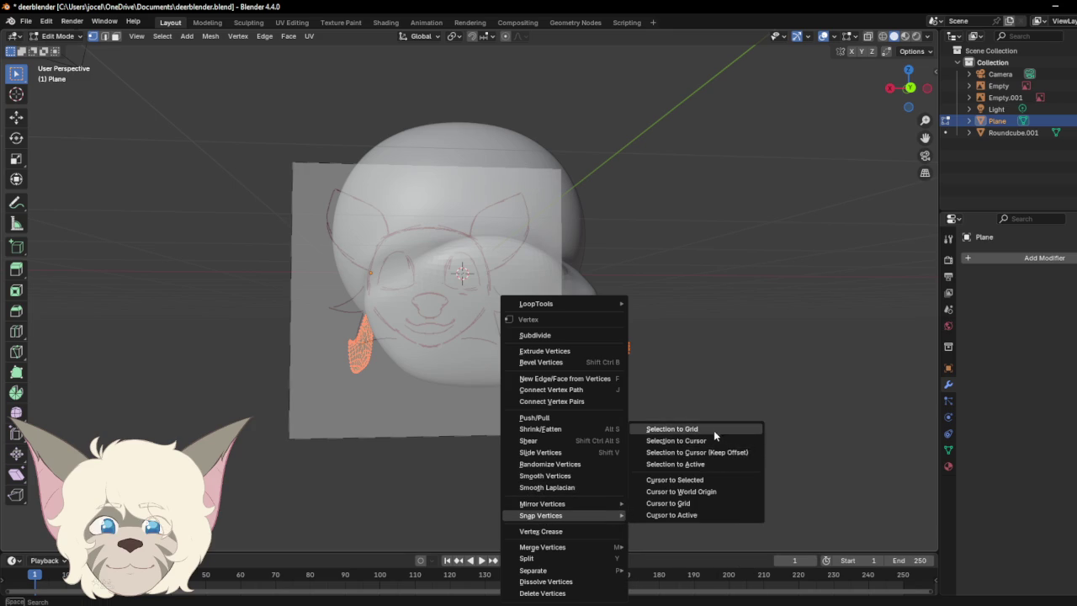
click(713, 429)
mouse_move(916, 94)
mouse_down()
mouse_move(995, 101)
mouse_move(985, 98)
mouse_up()
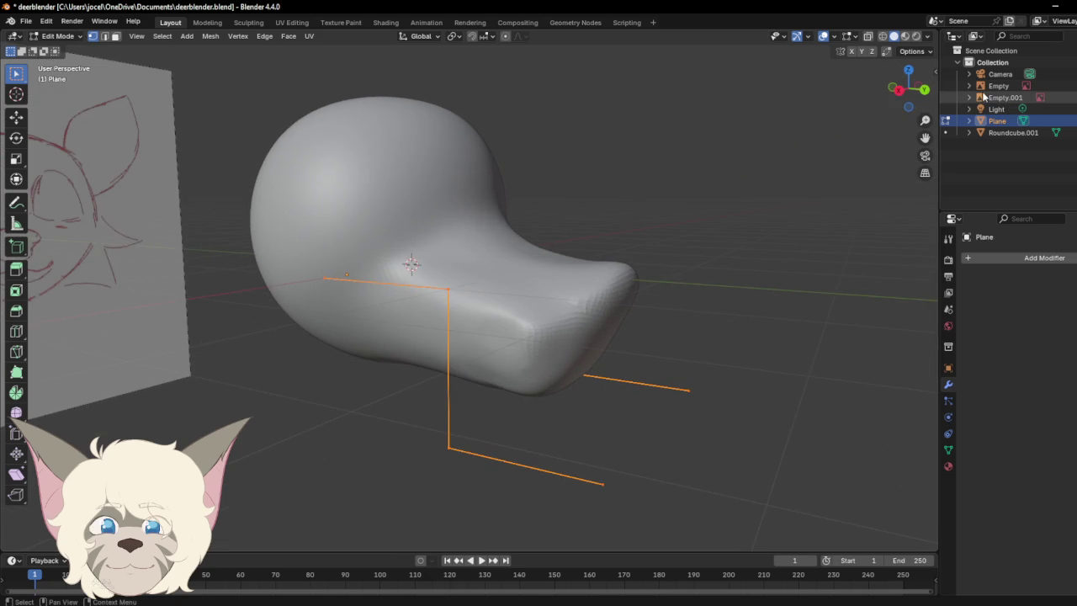
key(ctrl+z)
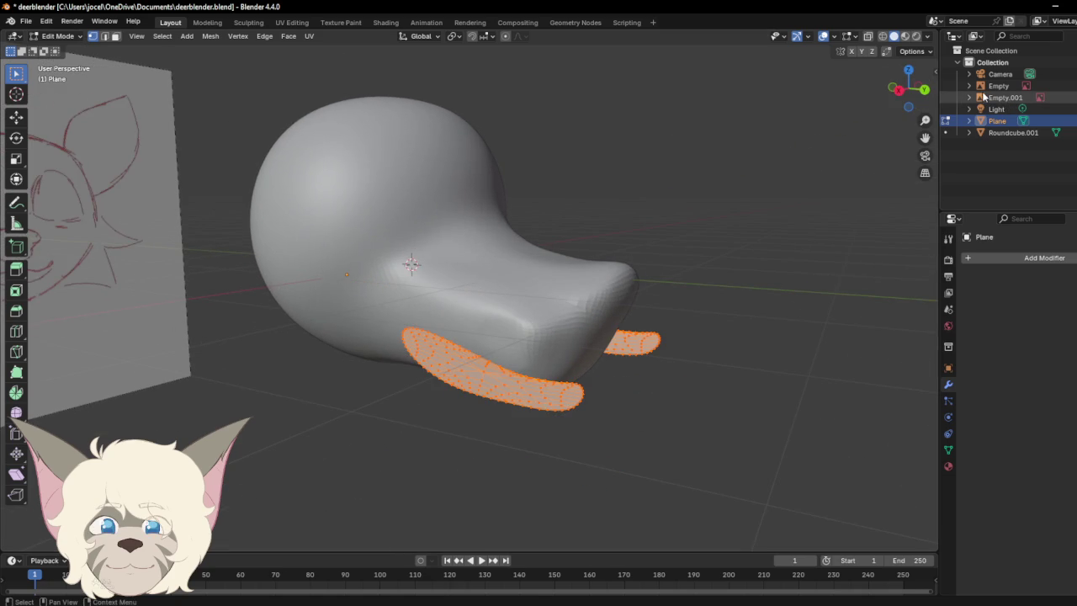
Step: Merge the selected flap vertices at center
right_click(579, 343)
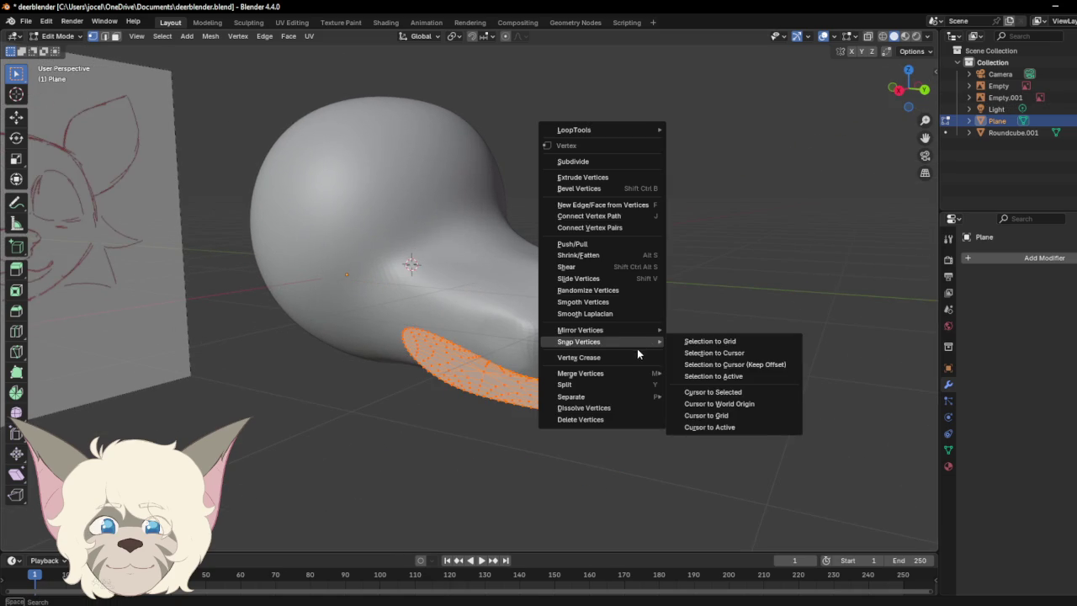
mouse_move(589, 373)
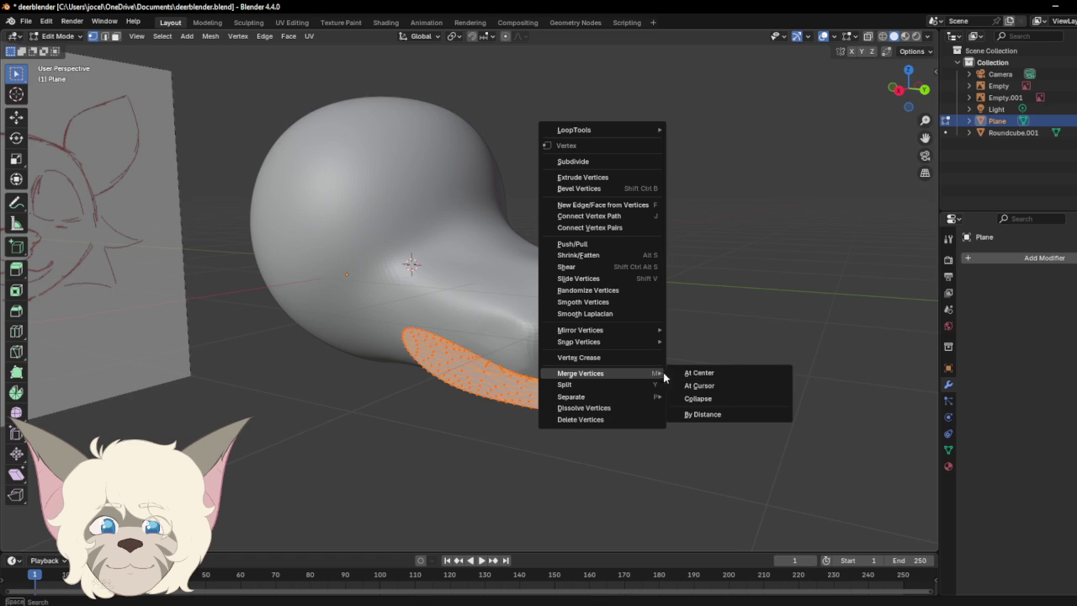
click(735, 372)
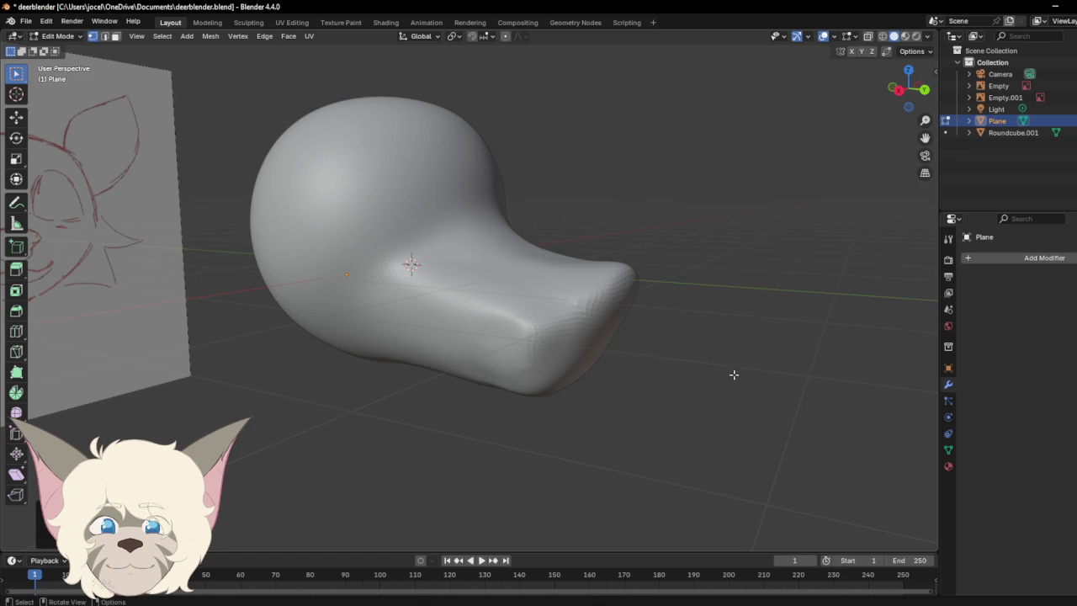
mouse_move(900, 92)
mouse_down()
mouse_move(875, 99)
mouse_move(836, 61)
mouse_up()
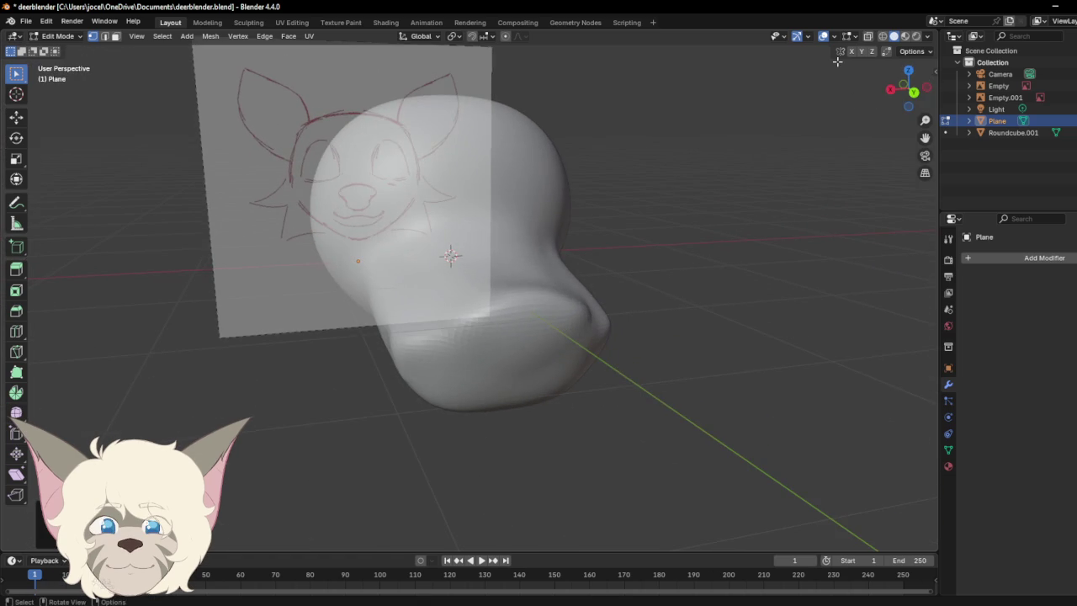
Step: Restore the flaps after the merge, then try Merge > Collapse and revert it
key(alt+h)
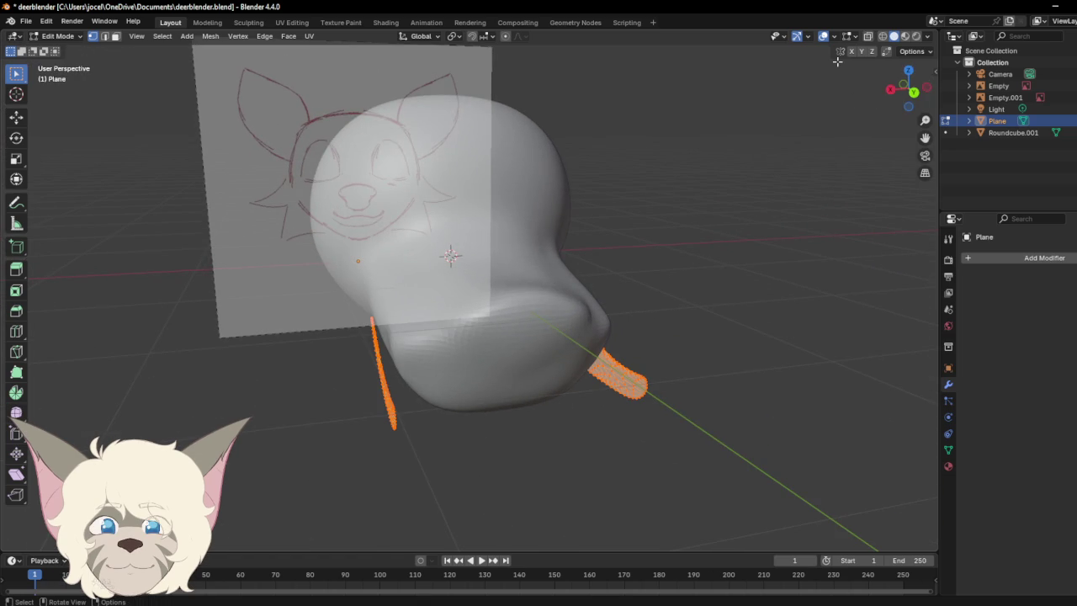
right_click(627, 382)
click(711, 427)
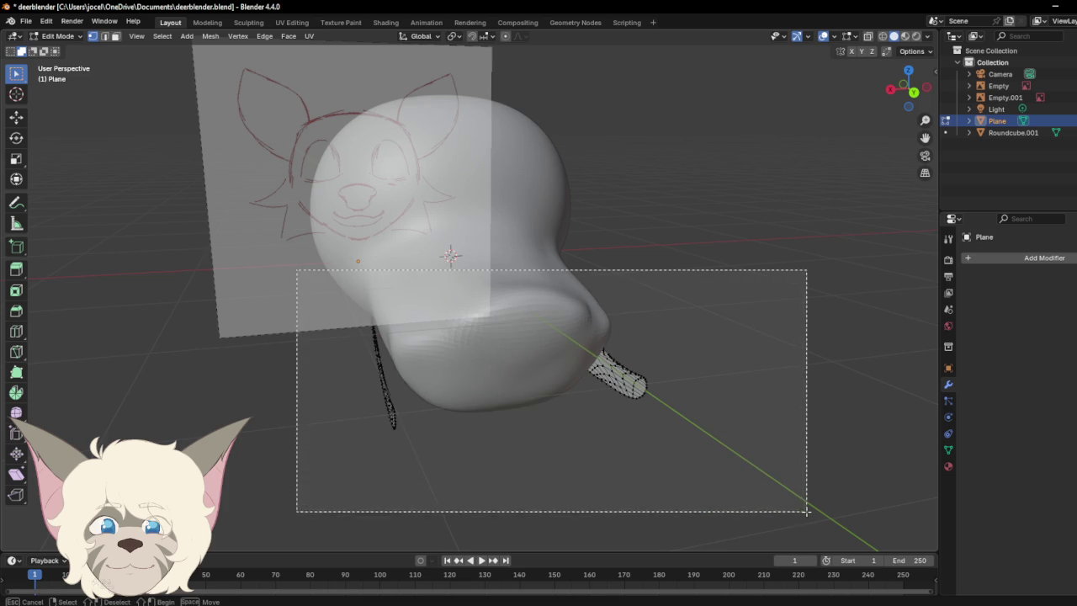
drag(300, 275, 808, 513)
key(m)
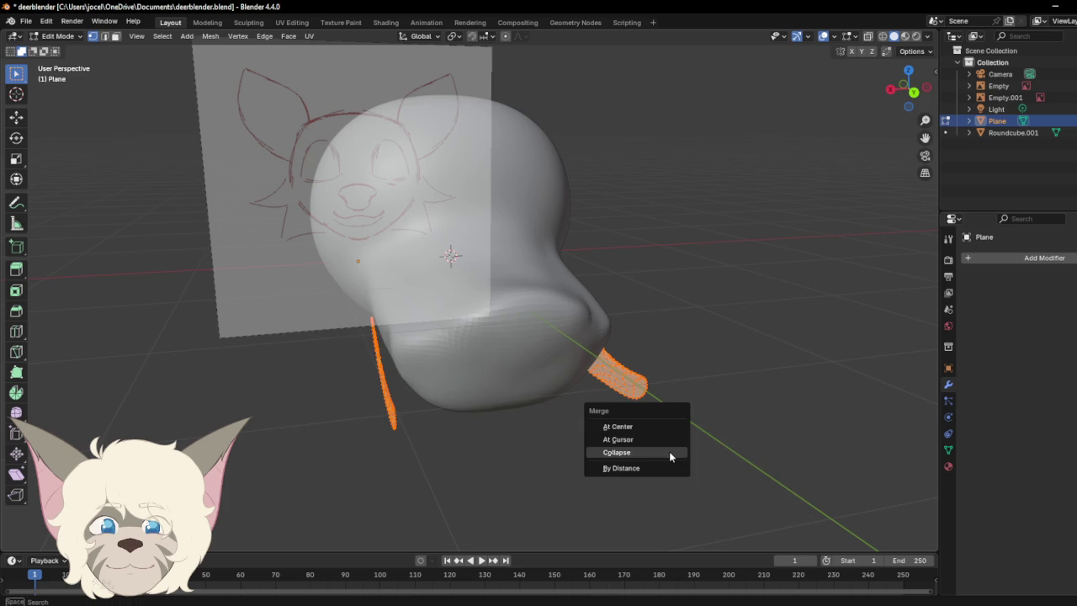
click(636, 441)
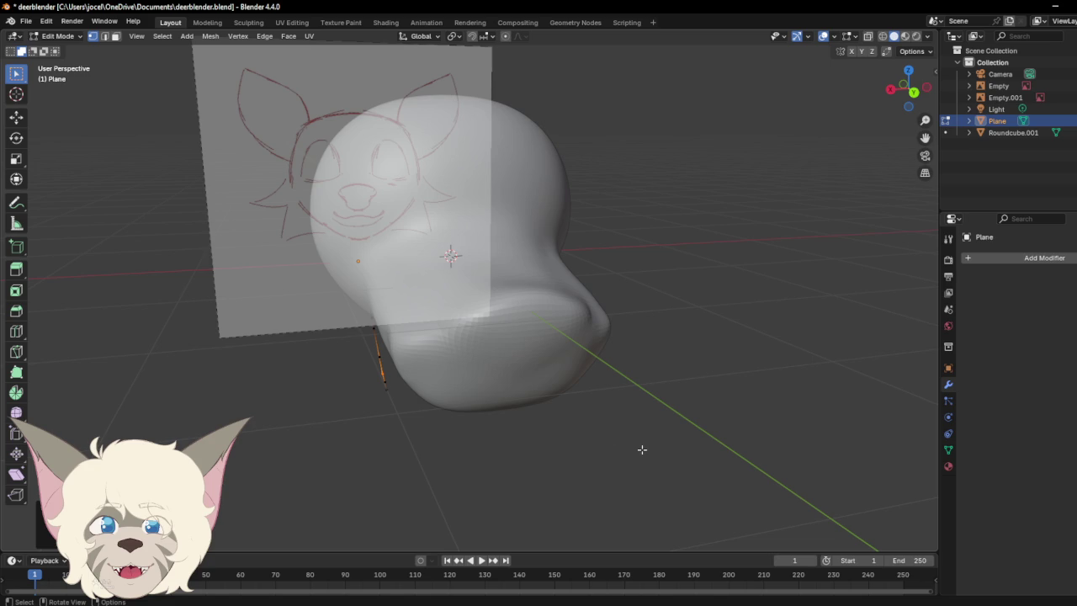
drag(911, 89, 916, 98)
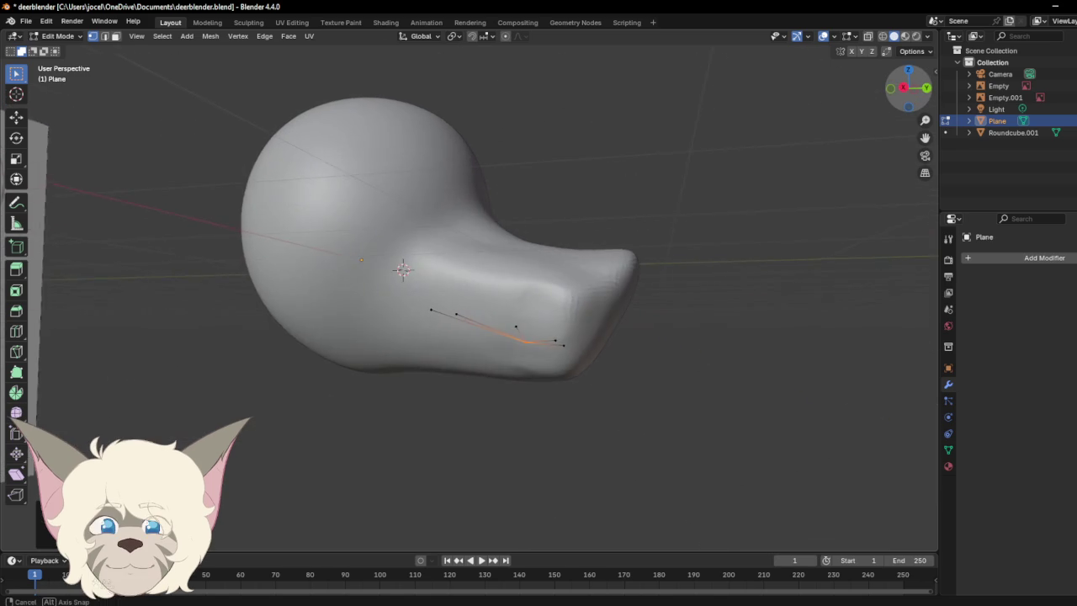
key(alt+h)
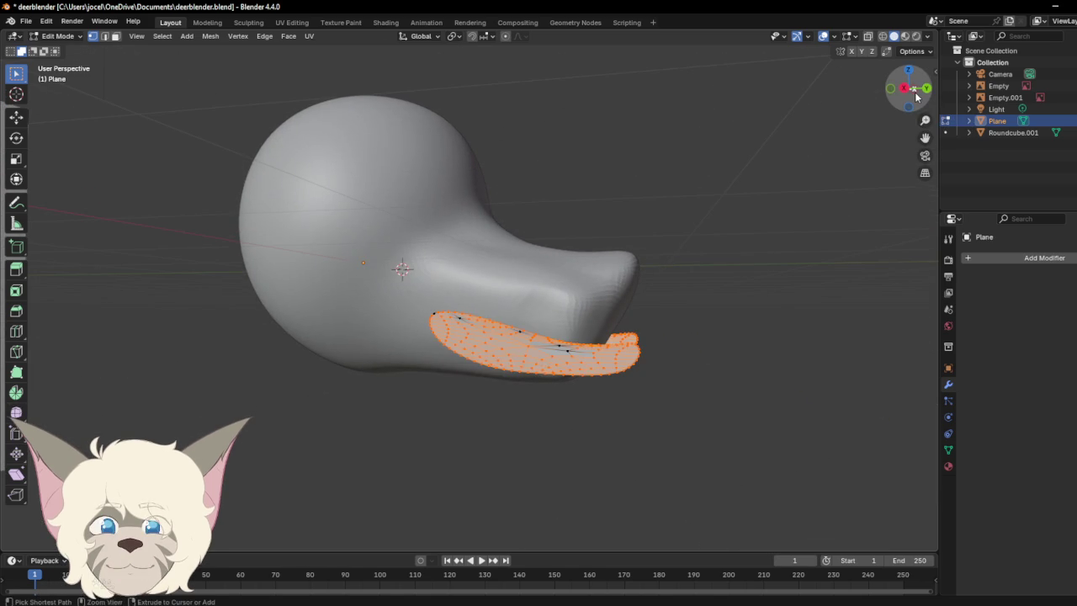
Step: Try Merge By Distance on the flaps, removing 189 vertices, then undo to the smooth shape
drag(380, 300, 588, 389)
mouse_move(903, 95)
mouse_down()
mouse_move(697, 115)
mouse_move(832, 91)
mouse_move(805, 98)
mouse_up()
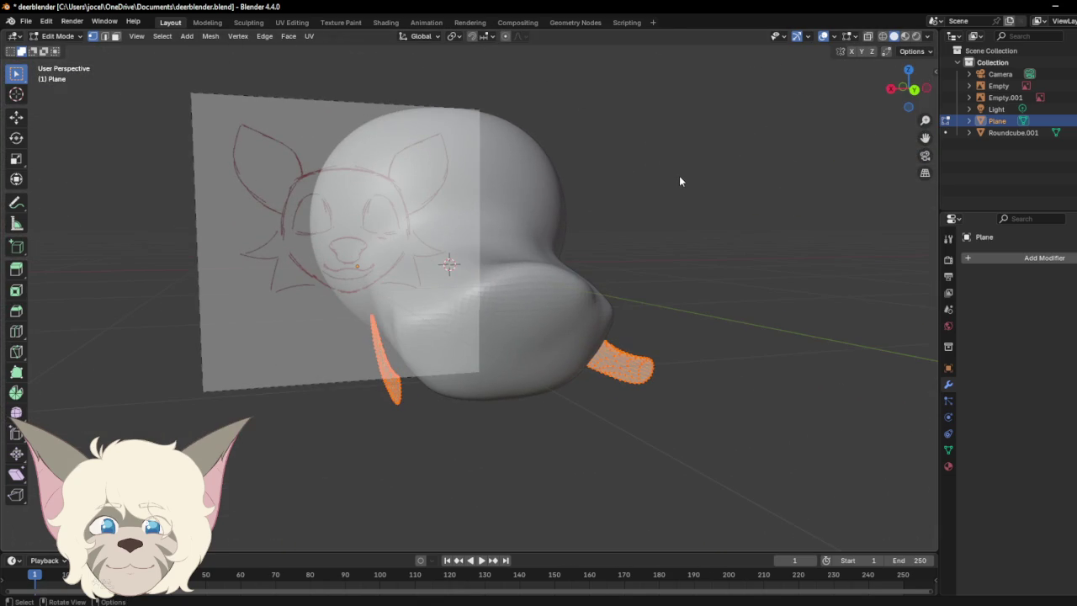
key(m)
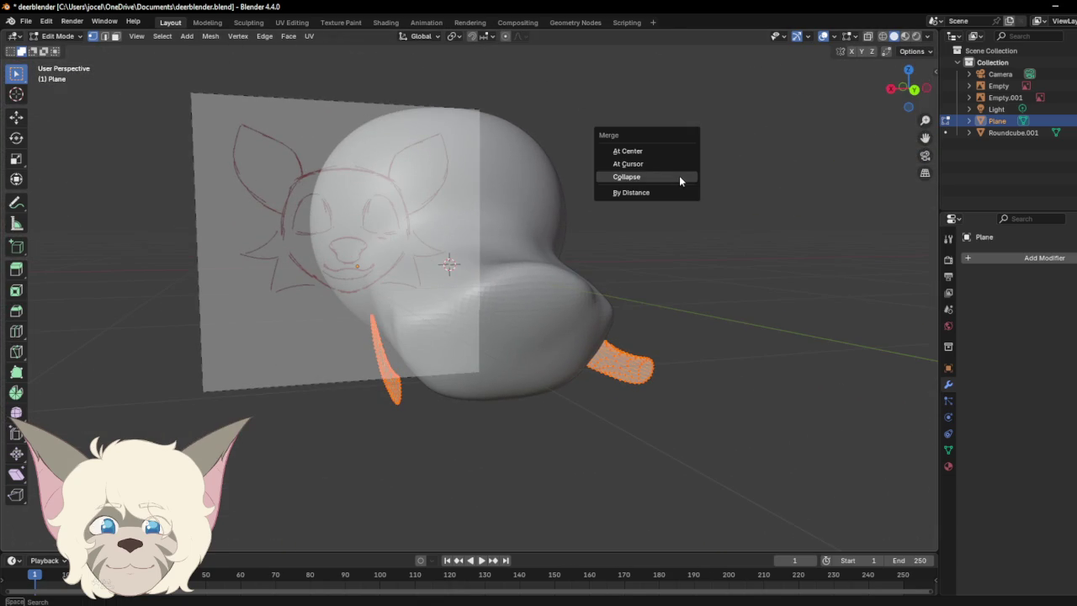
click(648, 193)
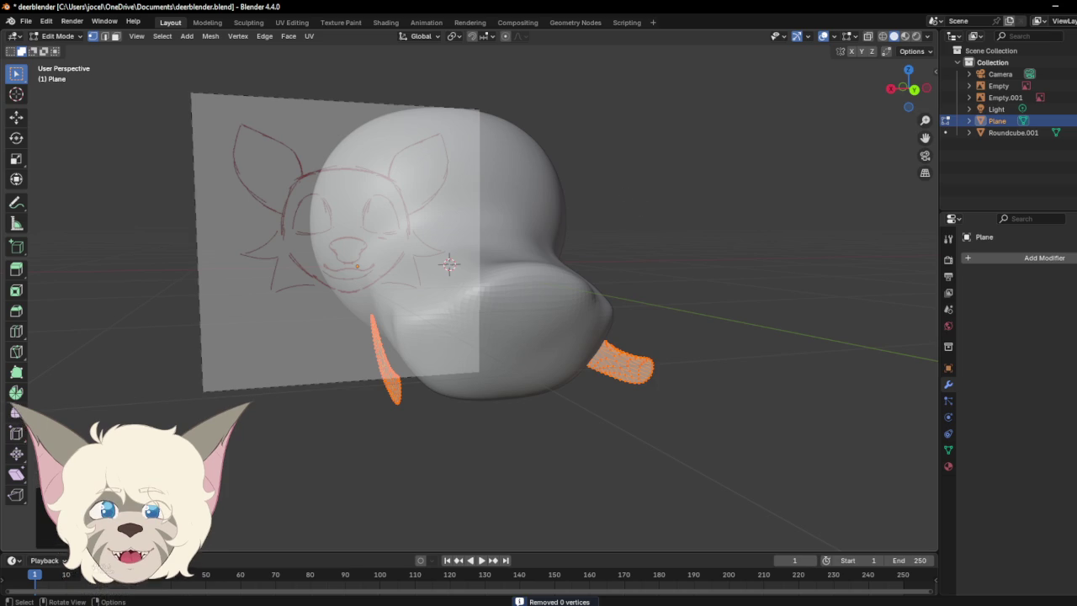
key(h)
key(alt+h)
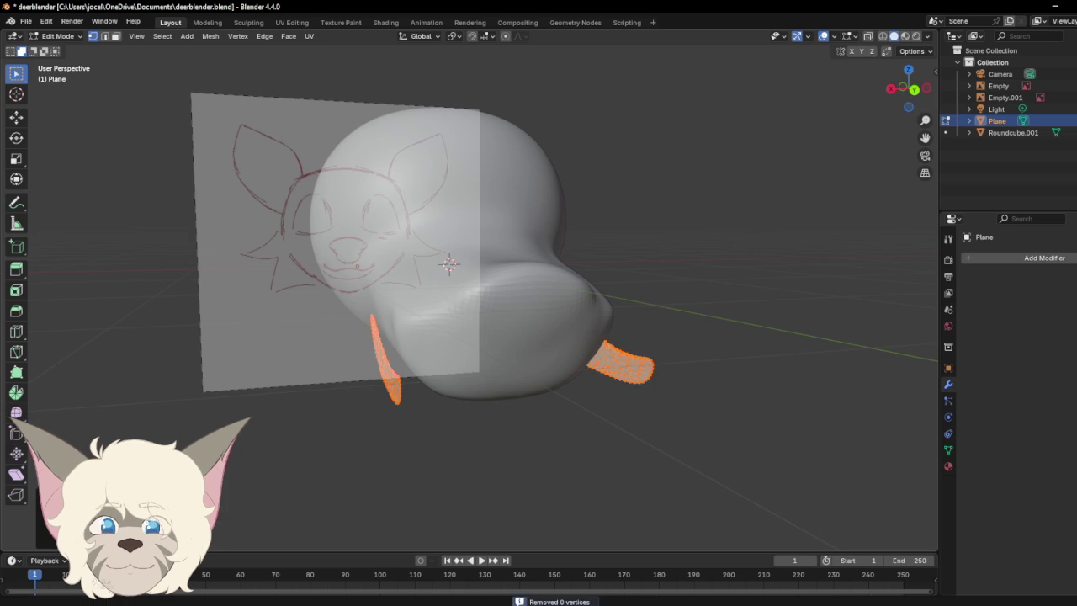
key(shift+r)
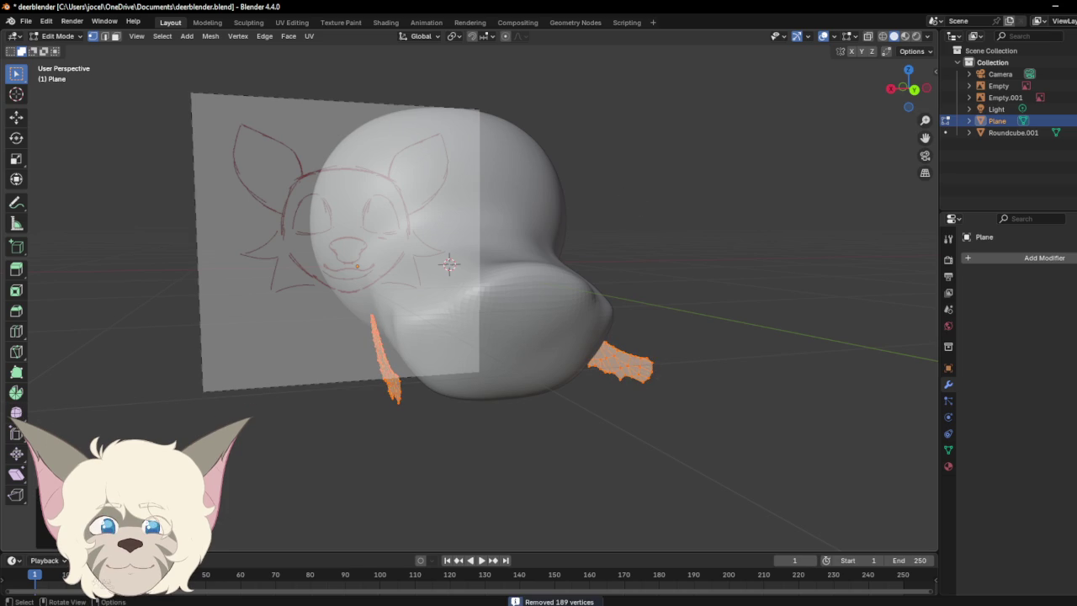
key(shift+r)
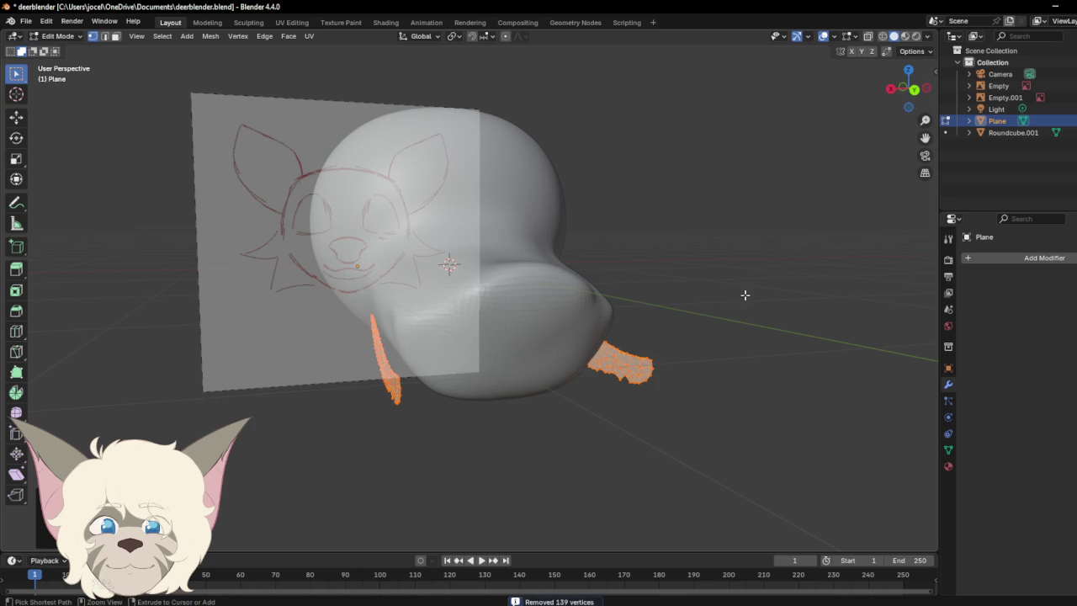
key(ctrl+z)
Step: Reselect the two flap pieces from a side view and bring up the vertex merge options
mouse_move(909, 88)
mouse_down()
mouse_move(982, 120)
mouse_move(922, 110)
mouse_up()
mouse_move(900, 88)
mouse_down()
mouse_move(876, 89)
mouse_move(925, 119)
mouse_move(1023, 87)
mouse_move(908, 119)
mouse_up()
click(705, 220)
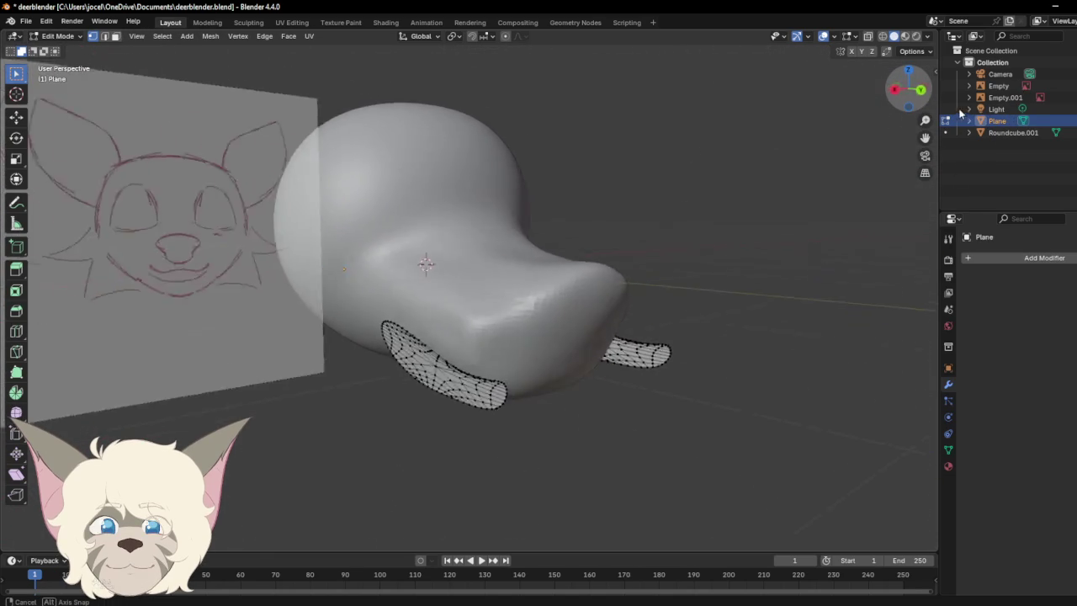
middle_drag(908, 118, 400, 291)
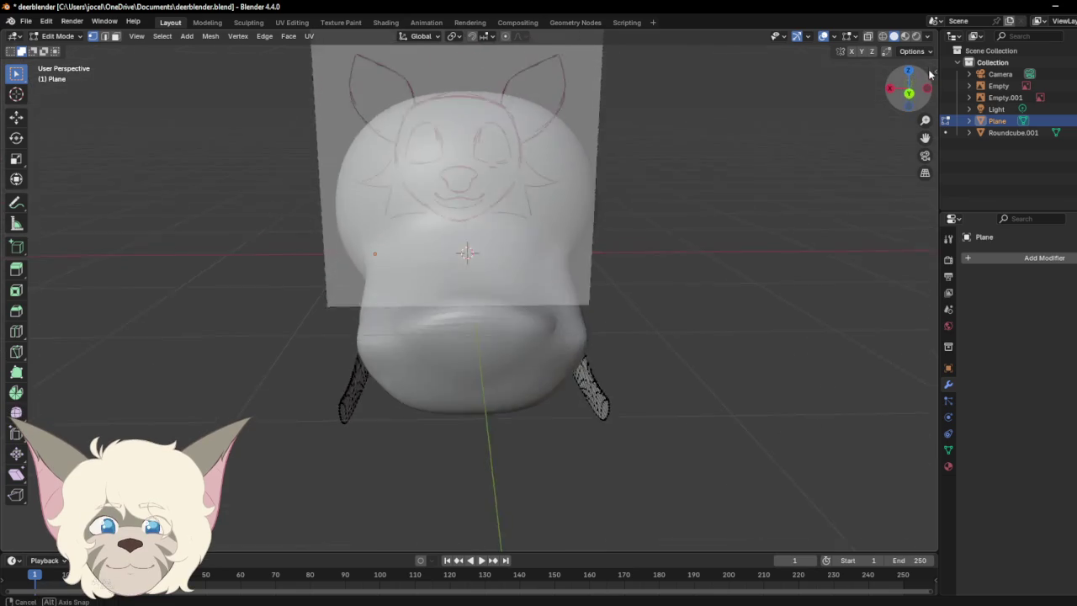
drag(401, 291, 771, 457)
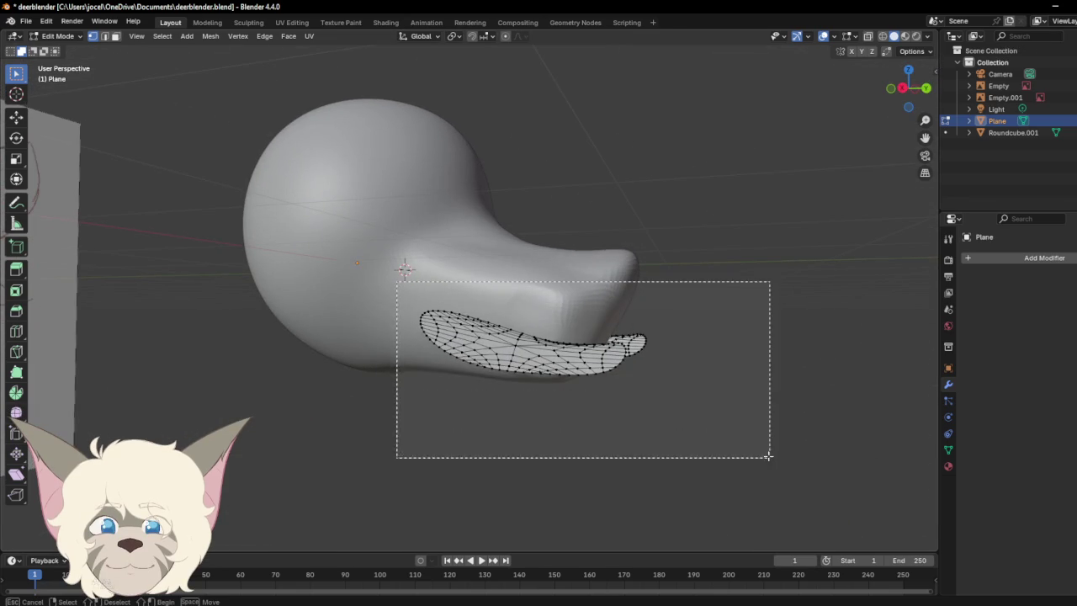
mouse_move(908, 88)
mouse_down()
mouse_move(743, 100)
mouse_move(701, 85)
mouse_up()
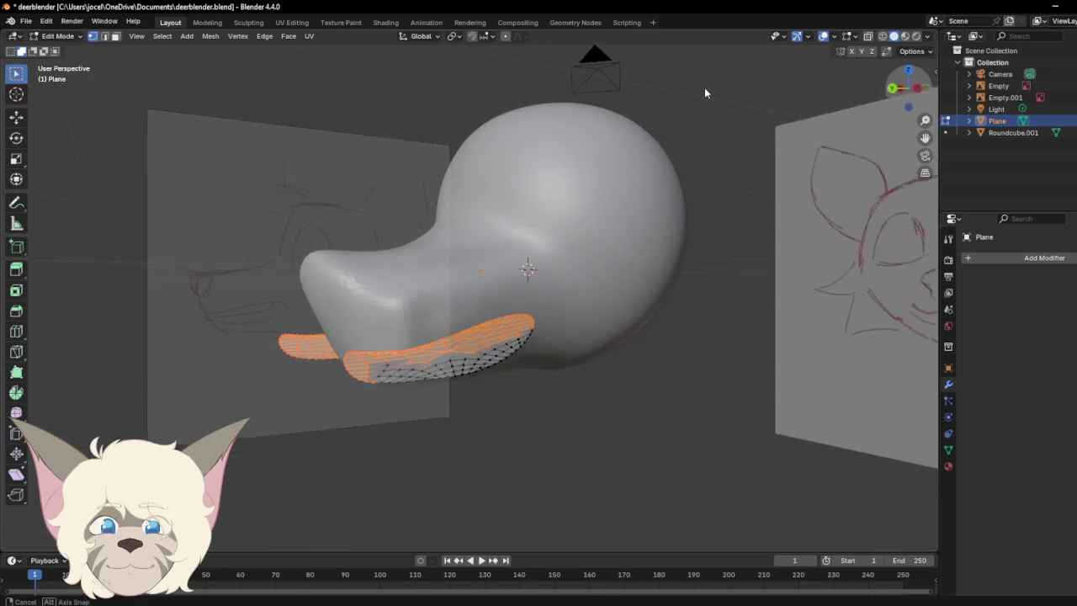
mouse_move(328, 320)
mouse_down()
mouse_move(658, 404)
mouse_move(639, 456)
mouse_up()
right_click(464, 344)
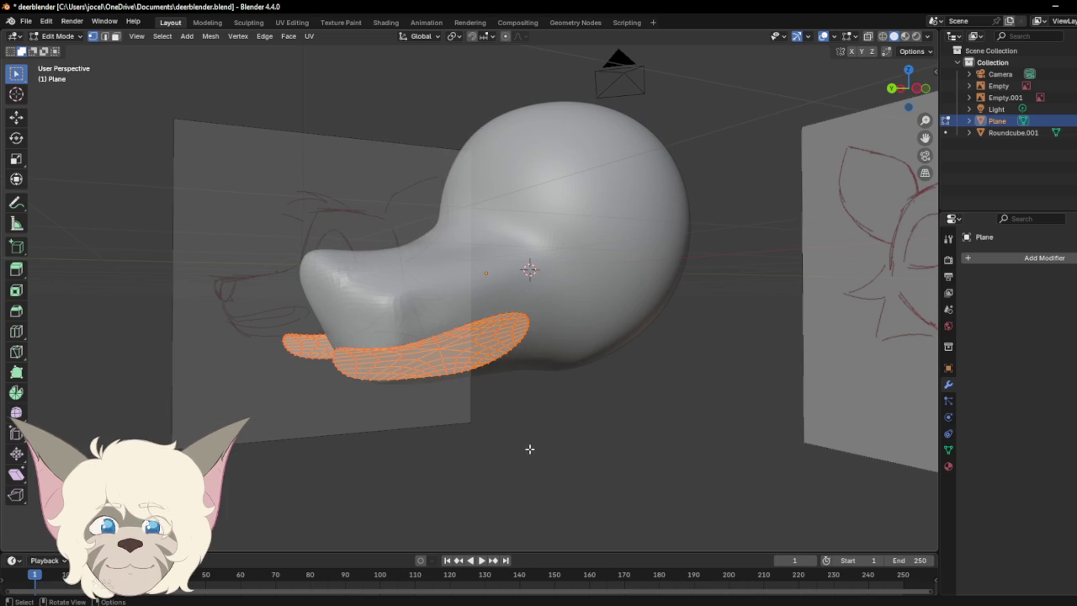
right_click(440, 360)
mouse_move(381, 359)
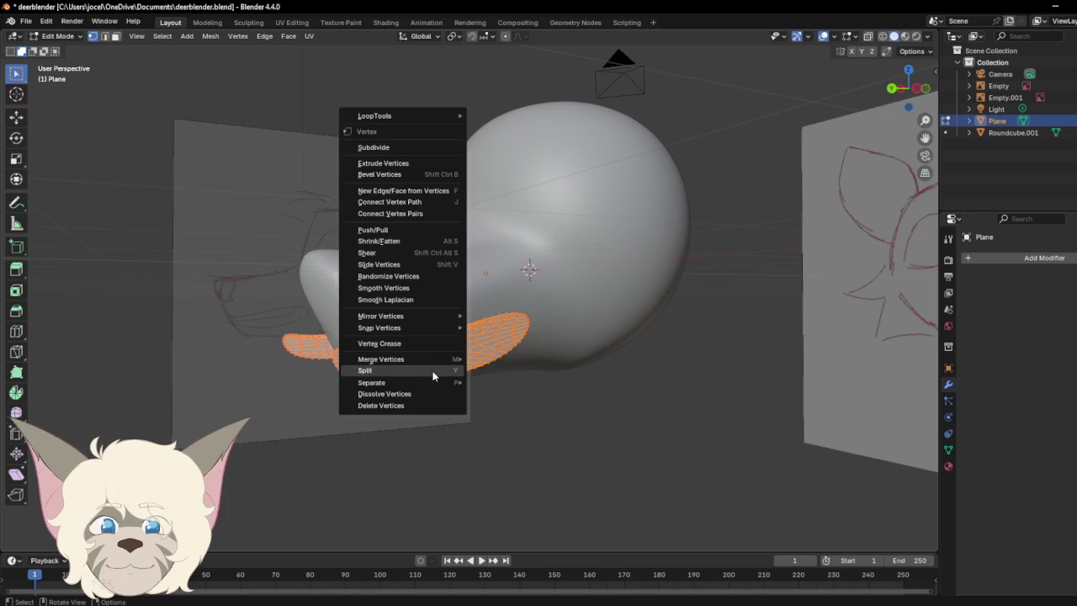
click(508, 467)
drag(908, 95, 369, 308)
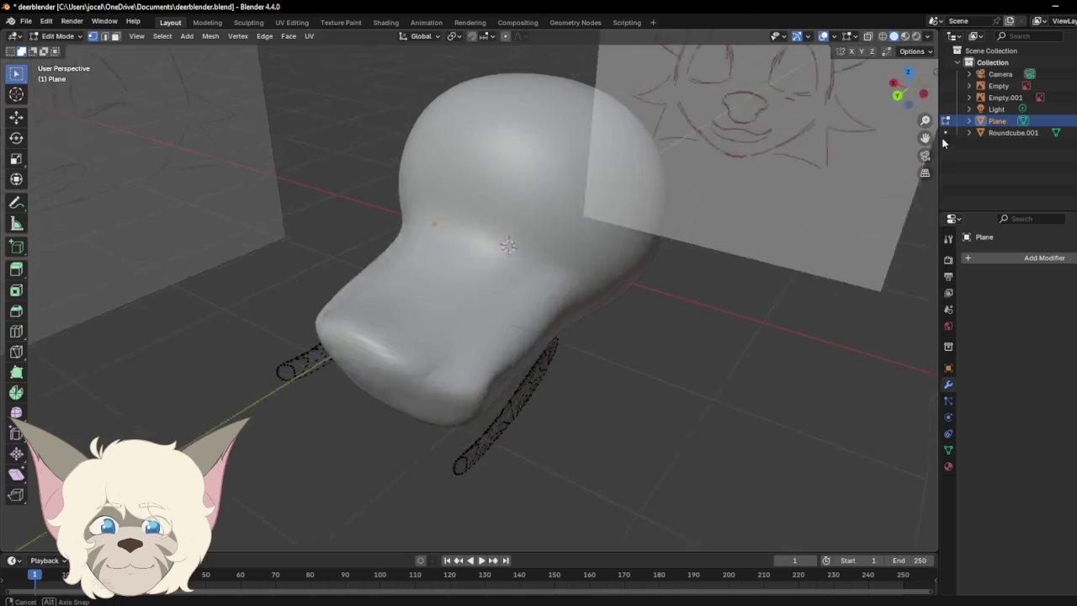
key(a)
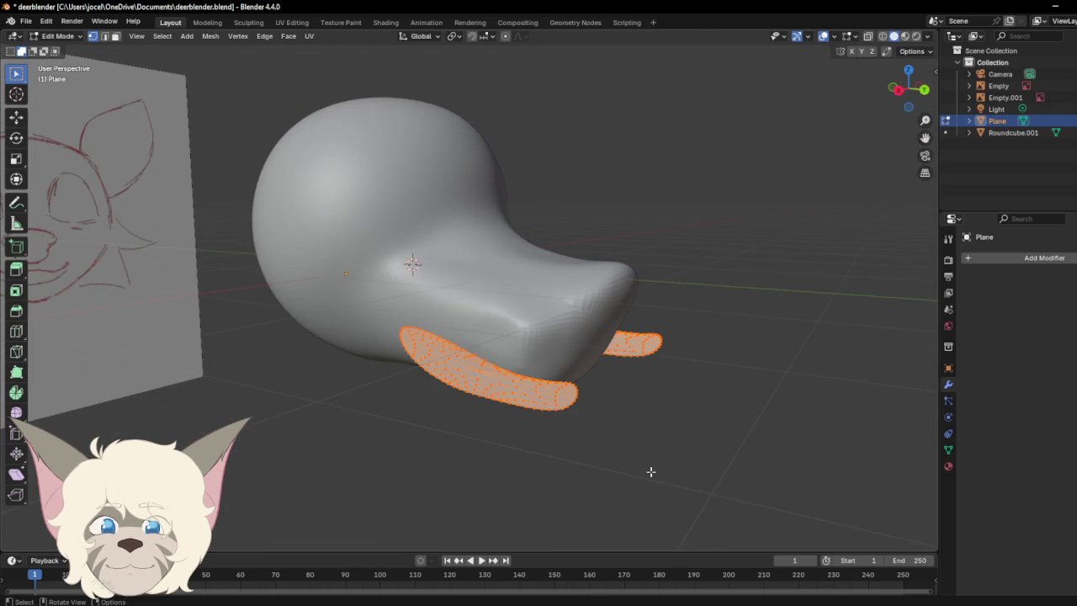
key(e)
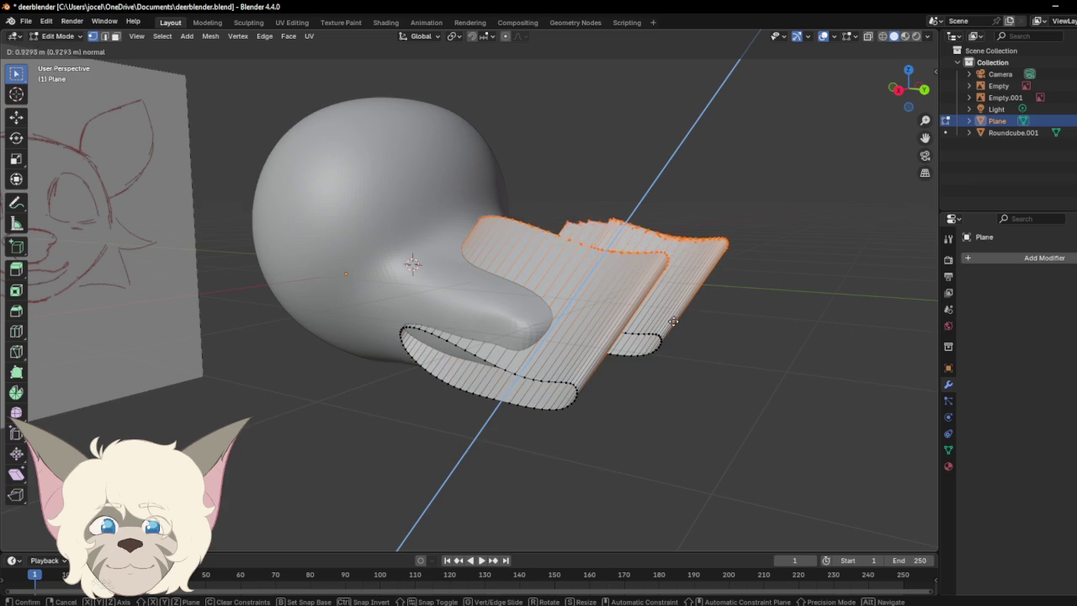
click(715, 278)
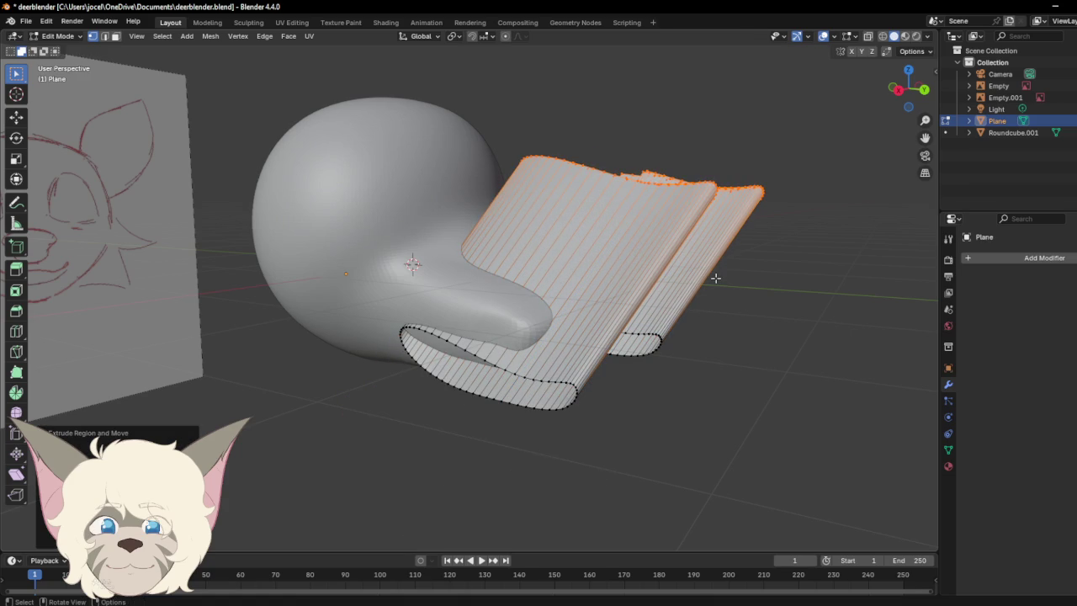
mouse_move(904, 93)
mouse_down()
mouse_move(917, 90)
mouse_move(786, 140)
mouse_up()
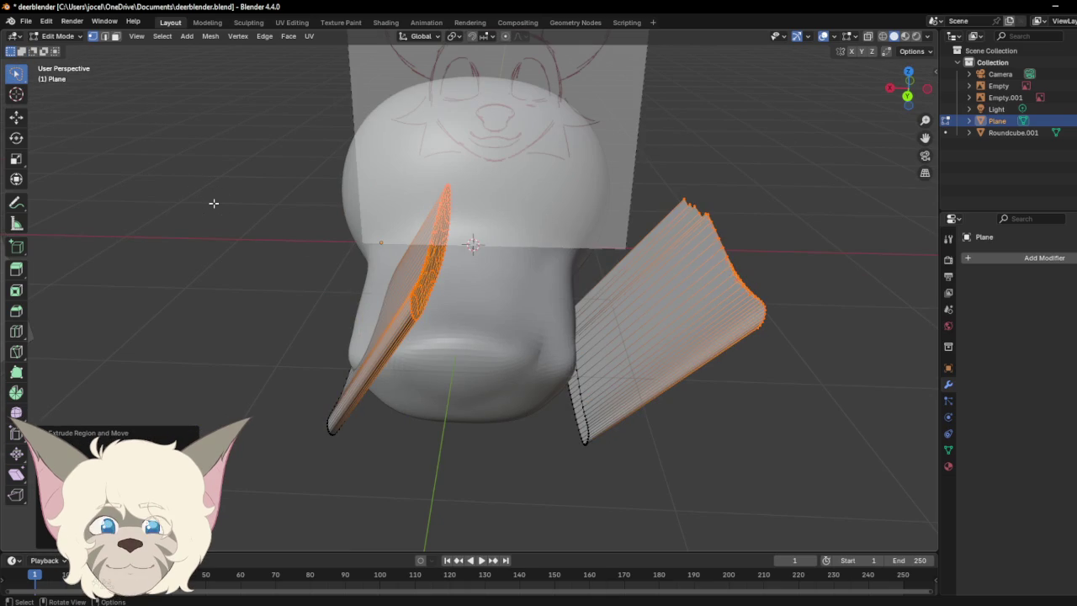
key(w)
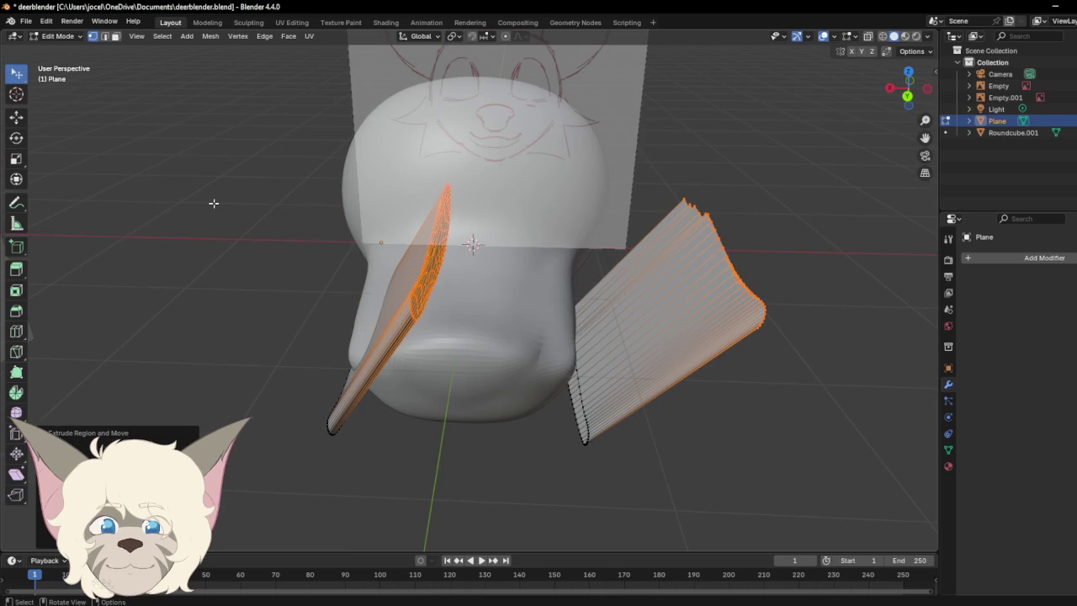
key(r)
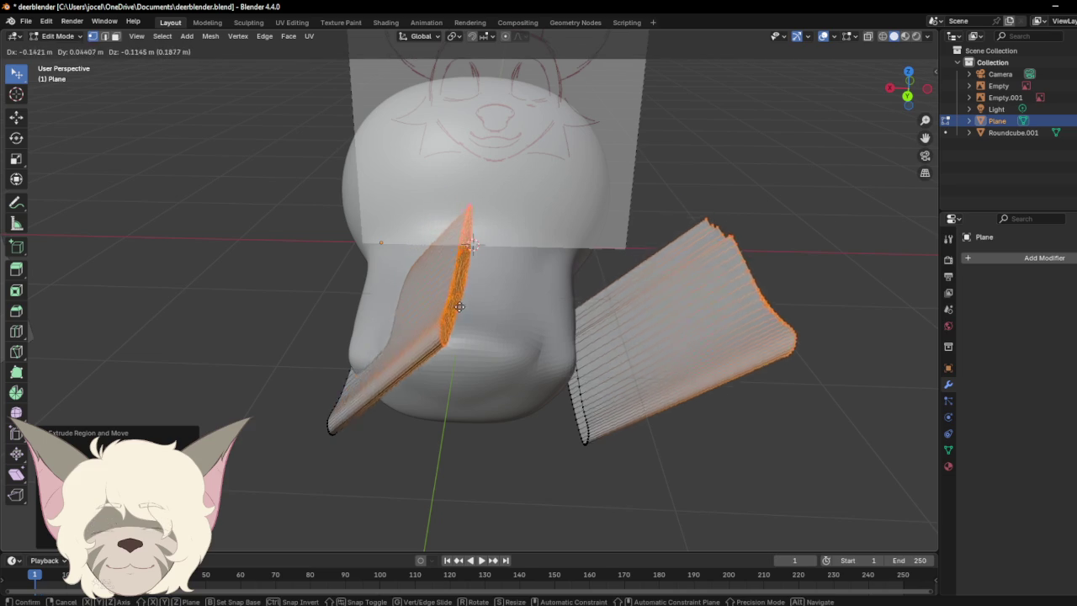
click(602, 378)
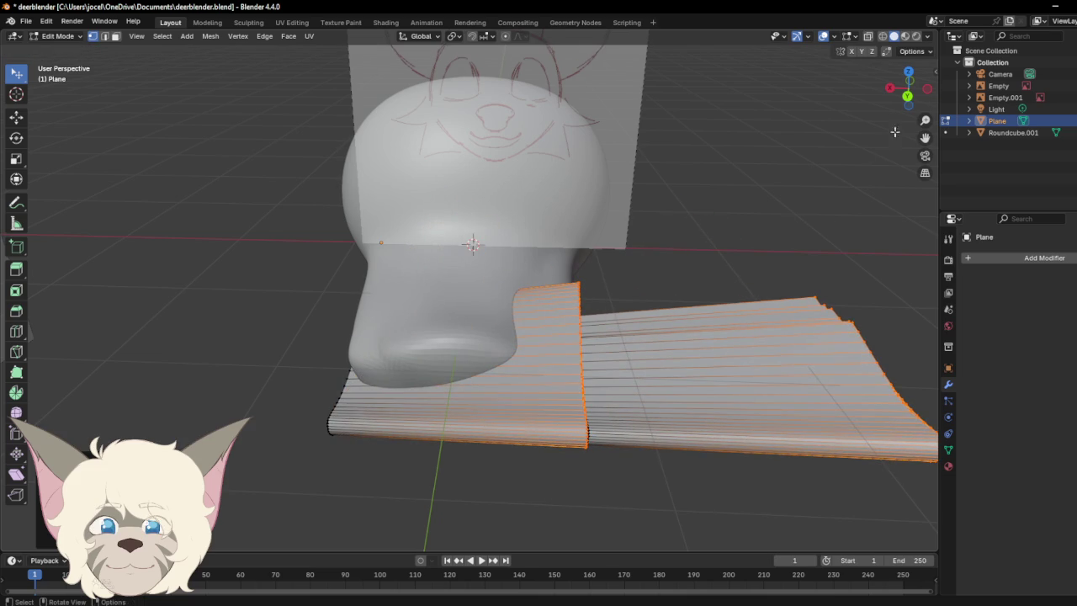
drag(906, 95, 875, 109)
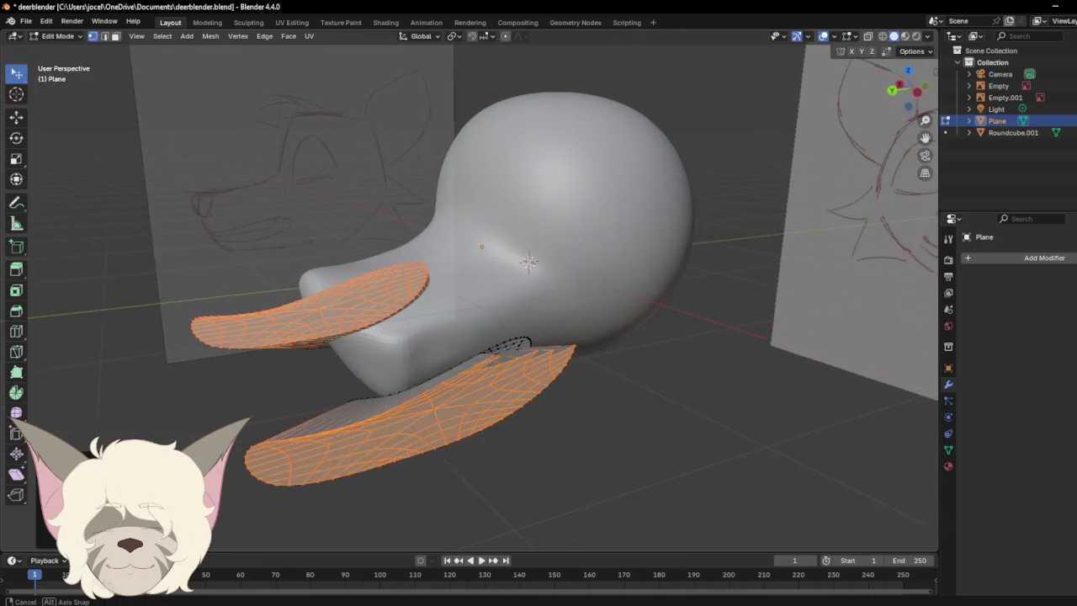
click(441, 314)
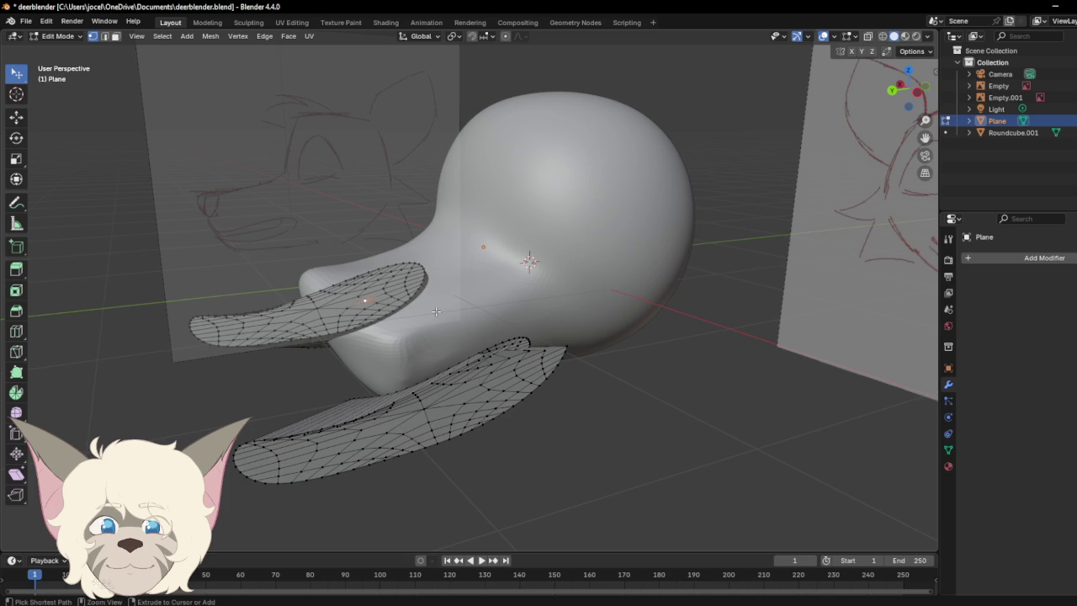
key(ctrl+i)
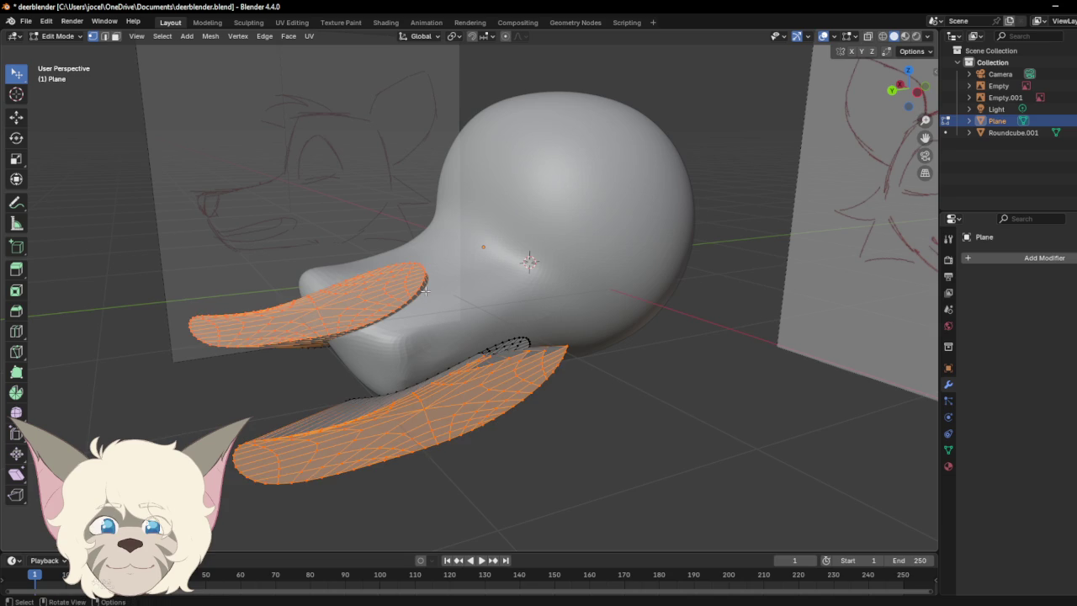
click(426, 294)
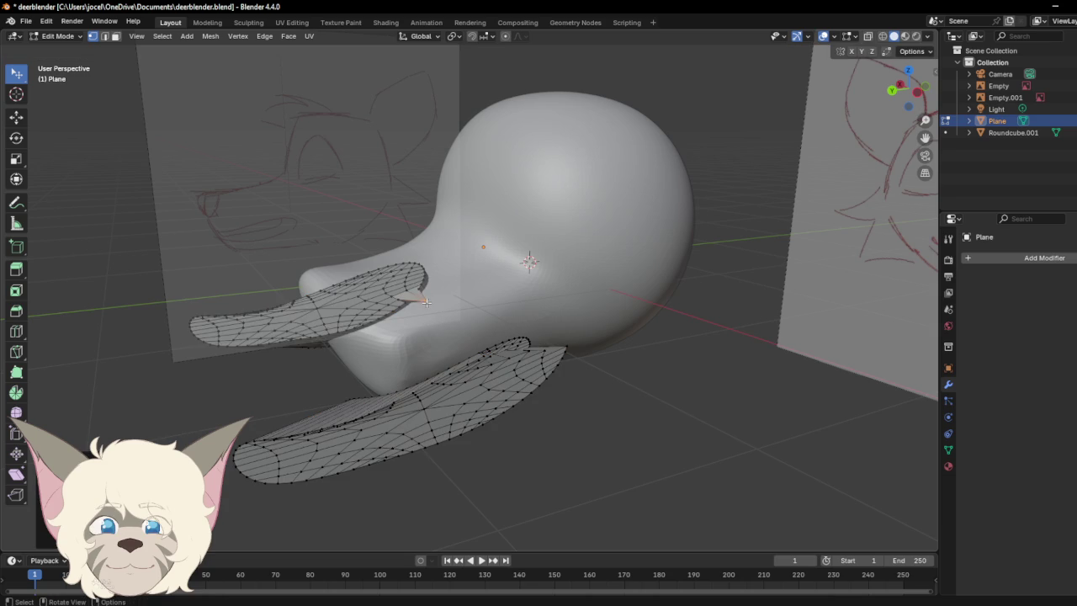
key(ctrl+i)
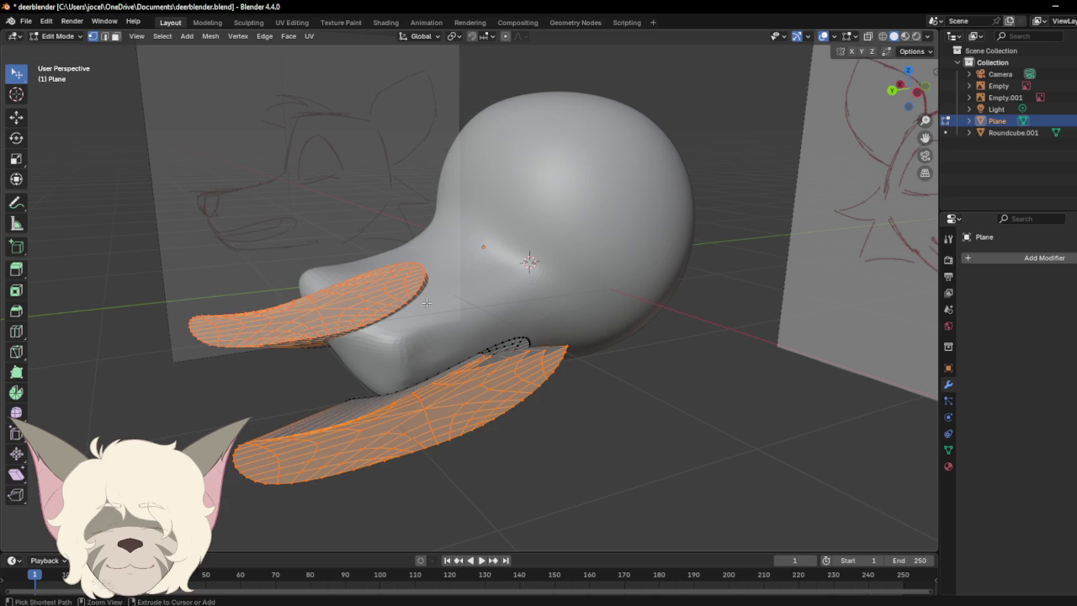
click(247, 287)
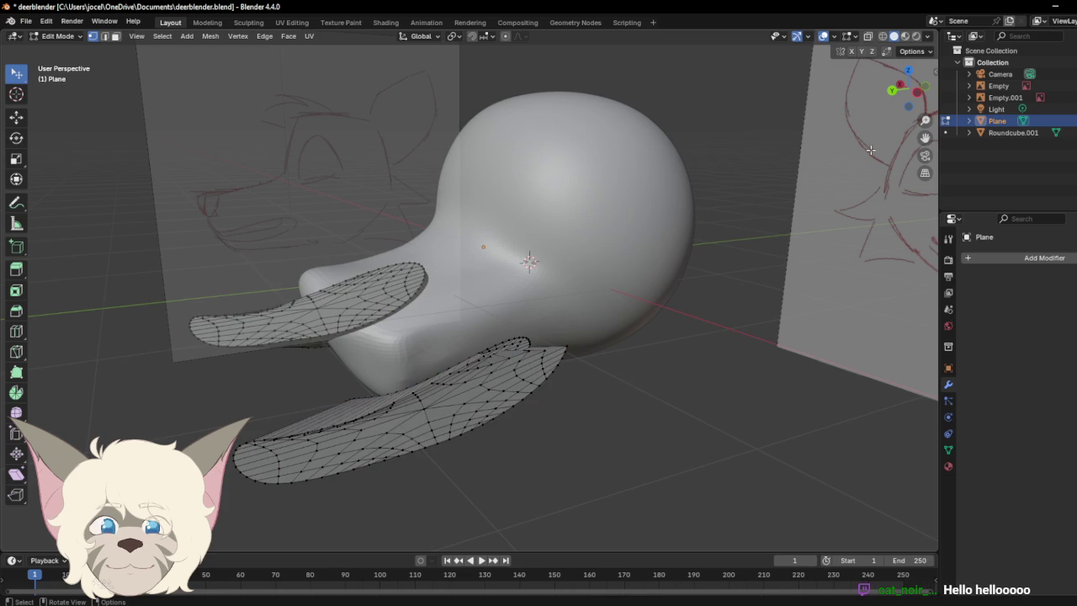
mouse_move(532, 347)
middle_down()
mouse_move(471, 353)
mouse_move(505, 320)
middle_up()
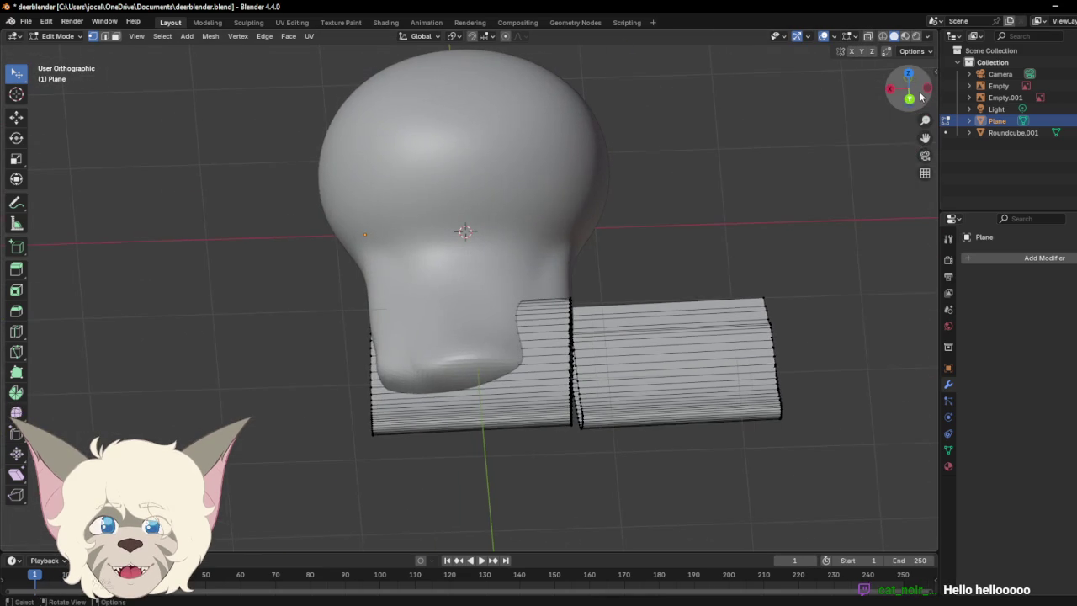
key(a)
key(ctrl+z)
key(ctrl+z)
key(ctrl+shift+z)
key(a)
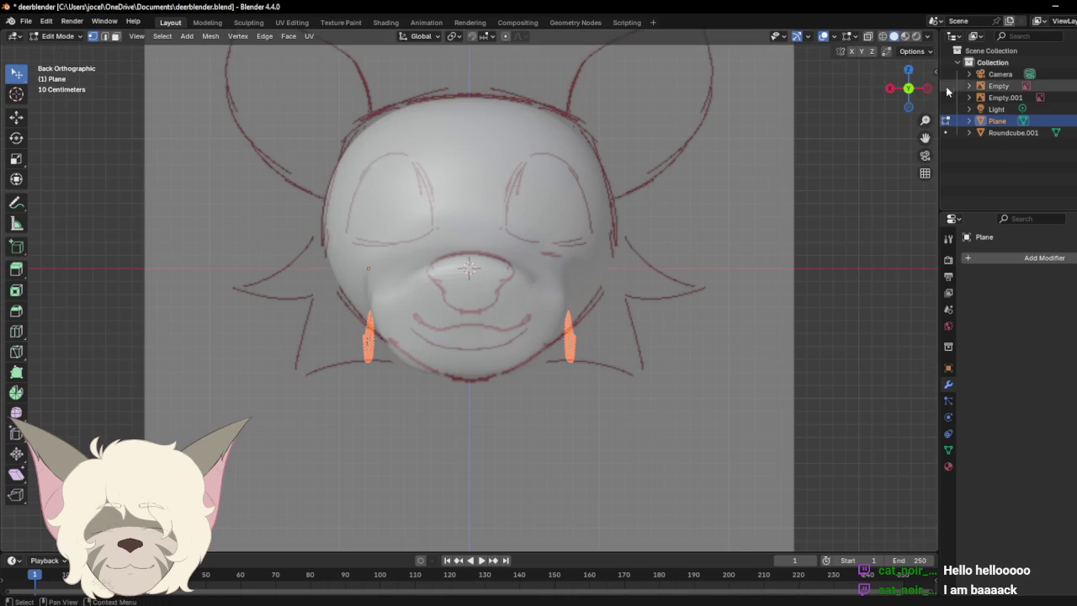
Step: Delete the mouth-flap Plane object from the Outliner
click(911, 103)
drag(911, 94, 921, 101)
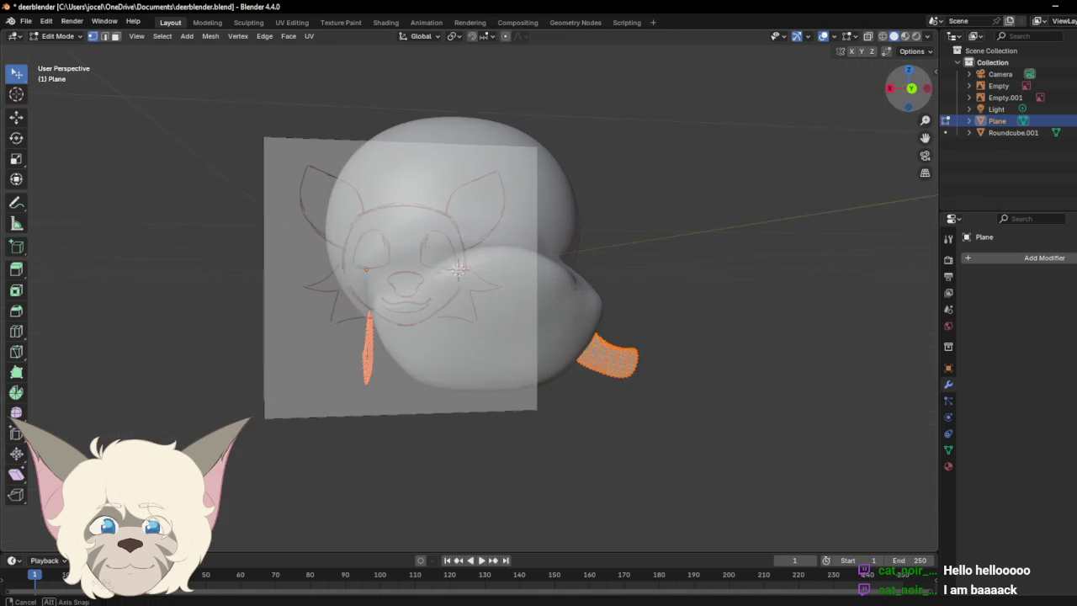
right_click(995, 106)
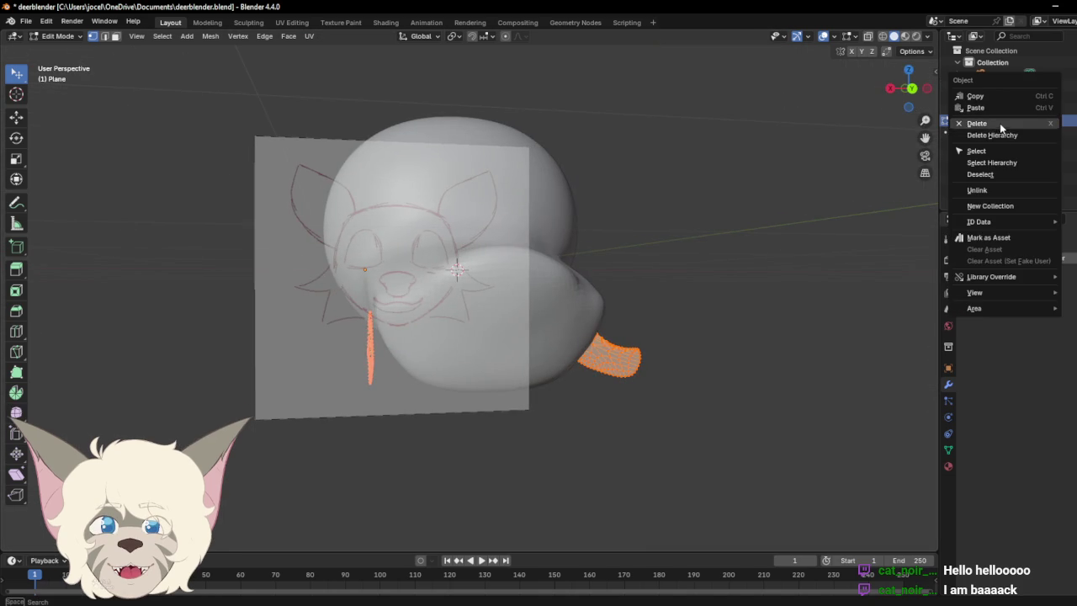
click(1000, 123)
Step: Switch to Right orthographic view and bring up the Add menu
click(892, 90)
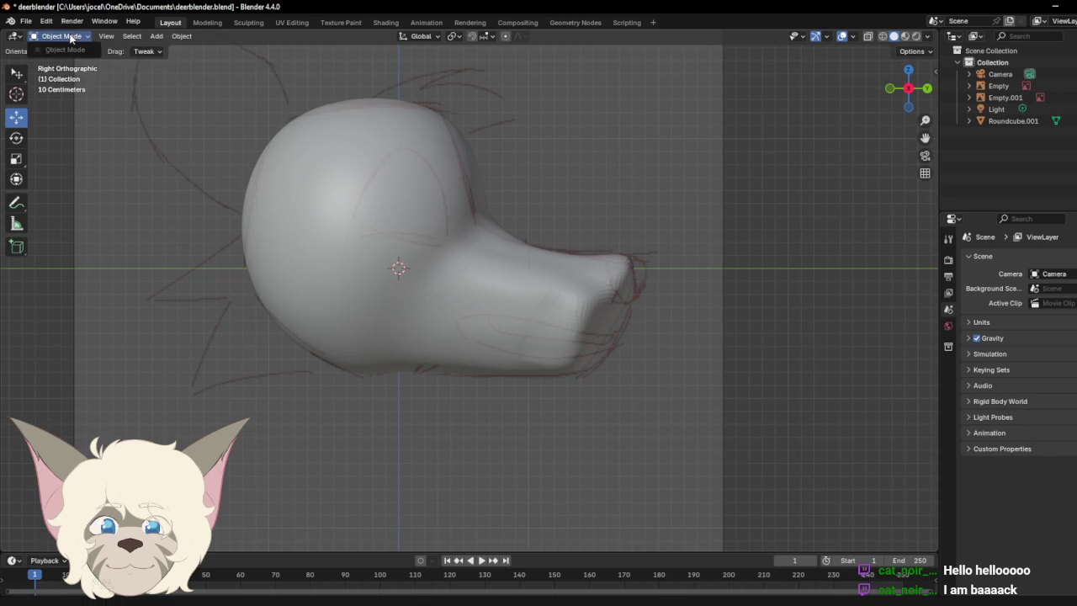
click(132, 36)
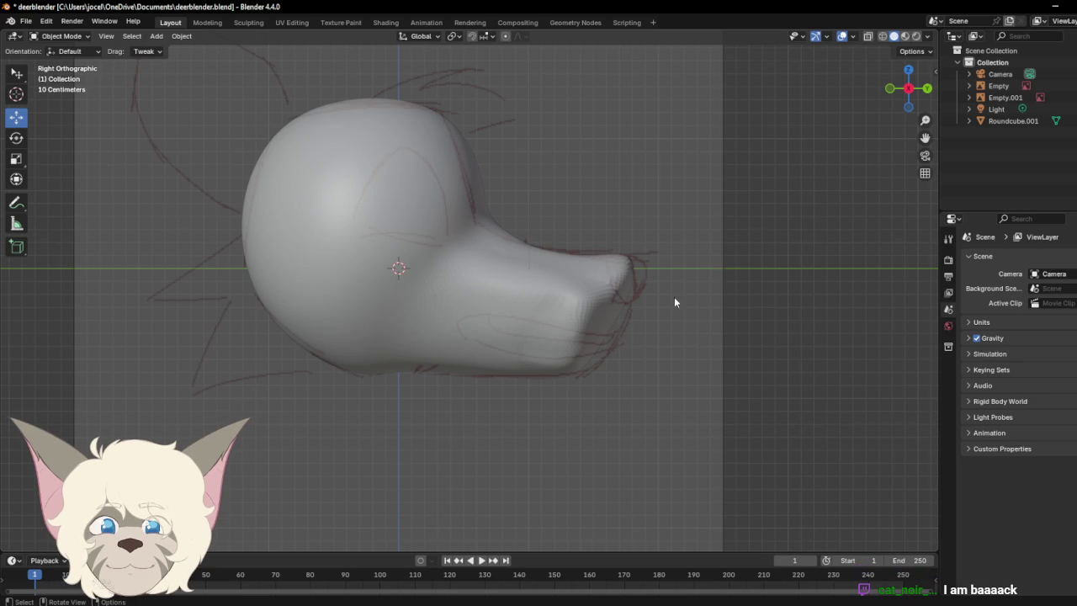
click(132, 37)
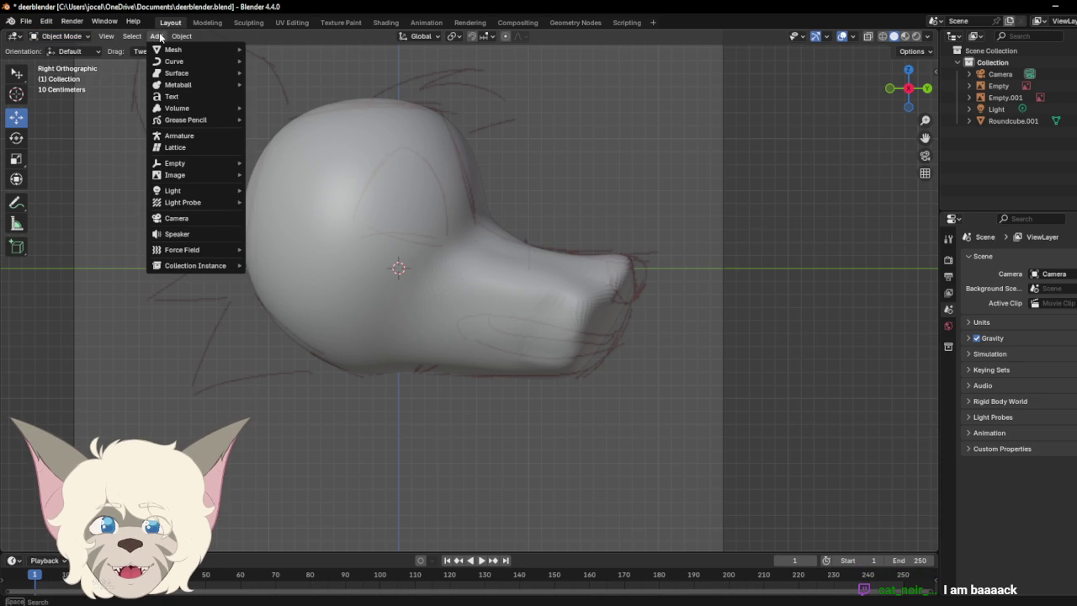
mouse_move(174, 50)
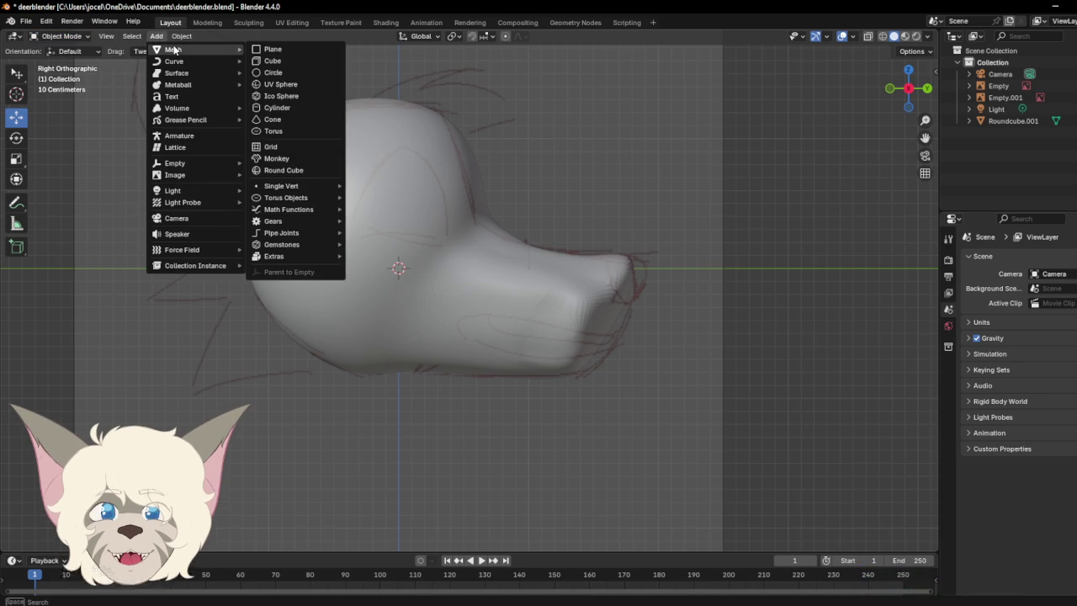
Step: Add a trial cylinder, hide and reveal it while zooming out, then delete it
click(289, 107)
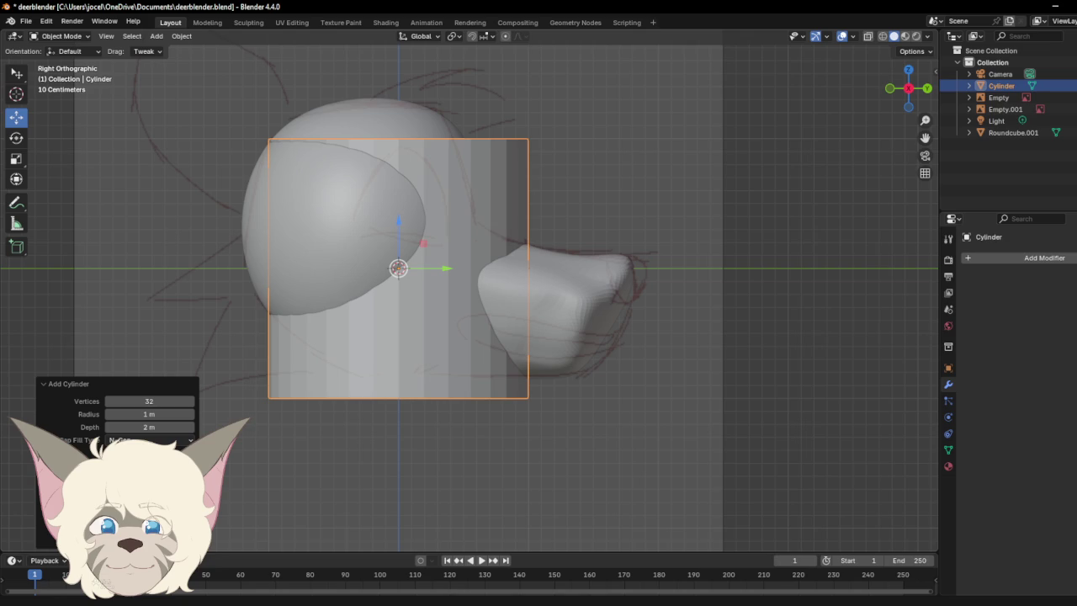
key(h)
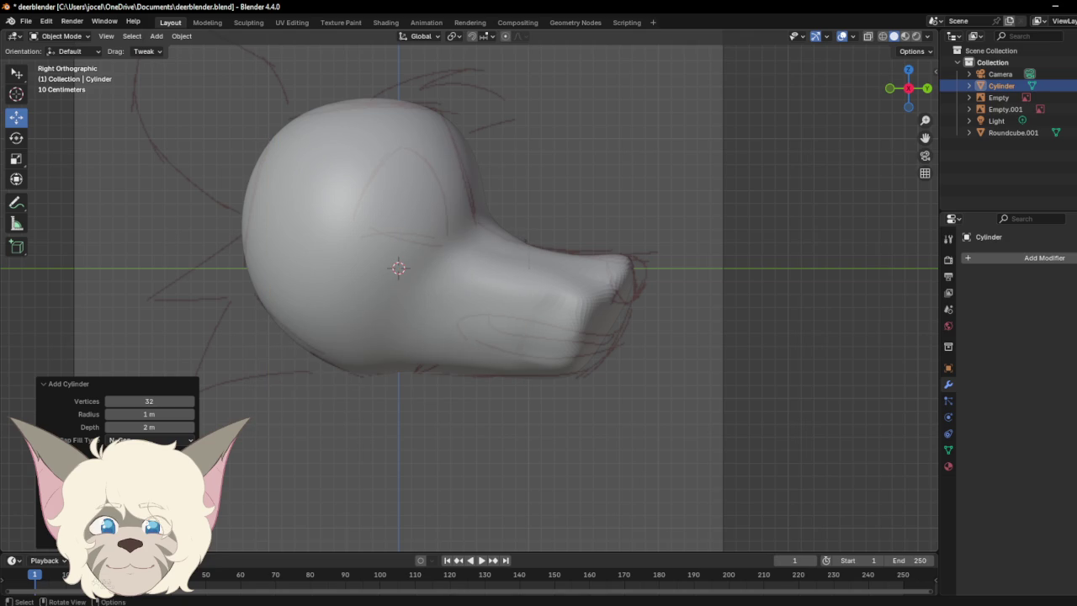
scroll(470, 395, down, 5)
scroll(484, 395, down, 4)
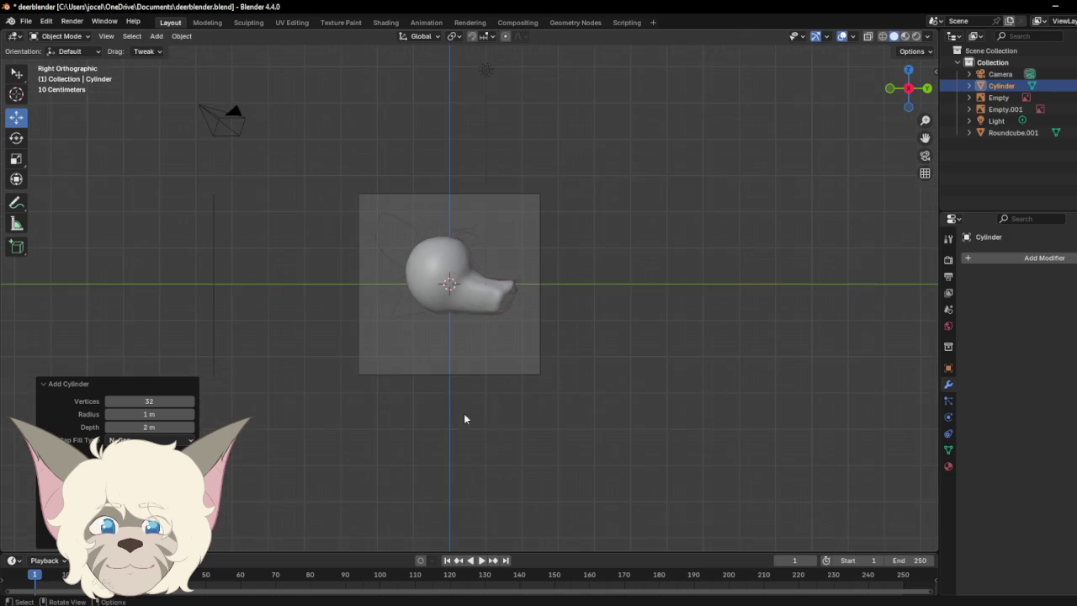
scroll(463, 413, down, 3)
scroll(454, 398, down, 2)
key(alt+h)
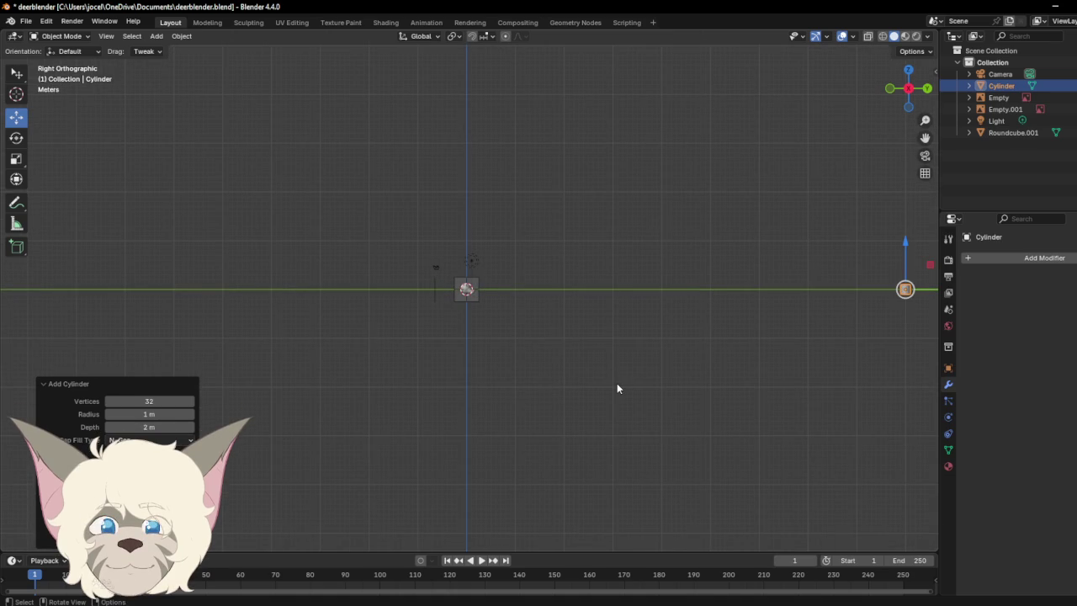
key(Delete)
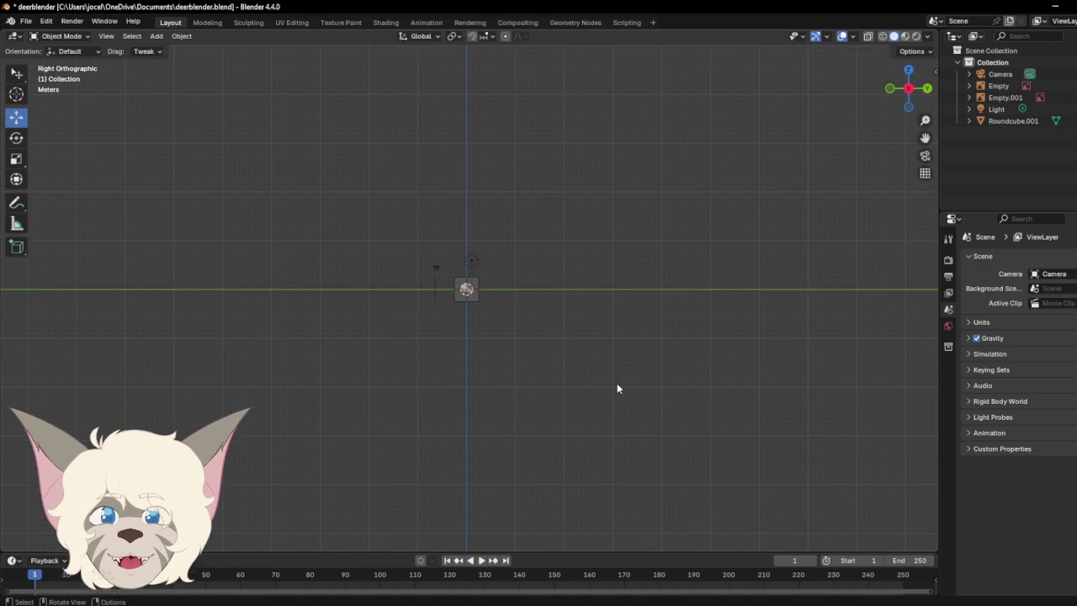
Step: Re-add a 32-vertex cylinder, 1 m radius, 2 m depth, at the head's centre
scroll(557, 327, up, 3)
scroll(561, 328, up, 4)
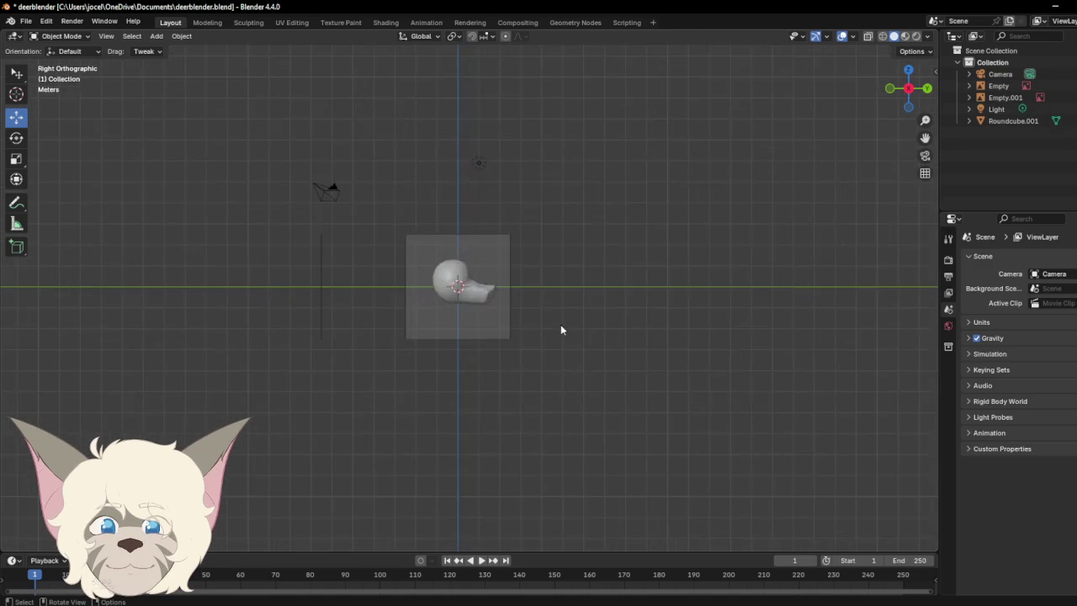
scroll(562, 332, up, 5)
key(ctrl+z)
key(ctrl+z)
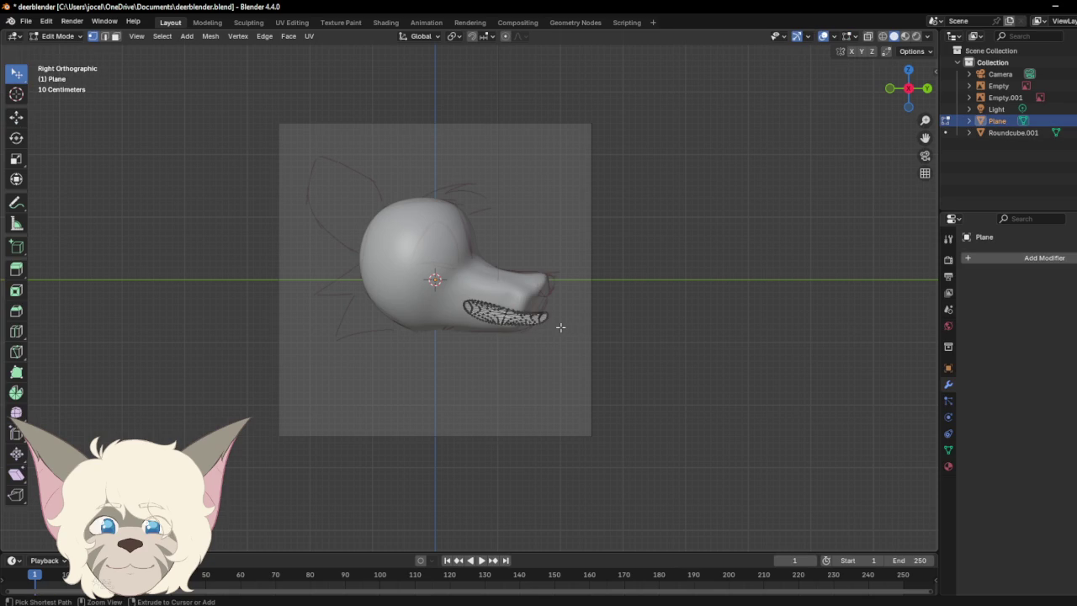
key(ctrl+z)
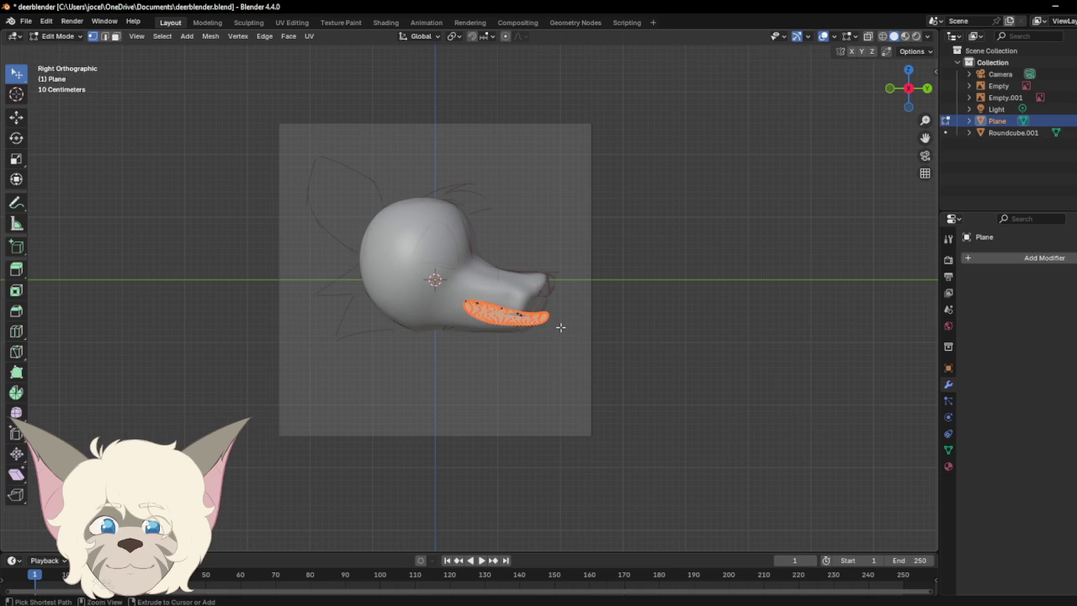
key(ctrl+z)
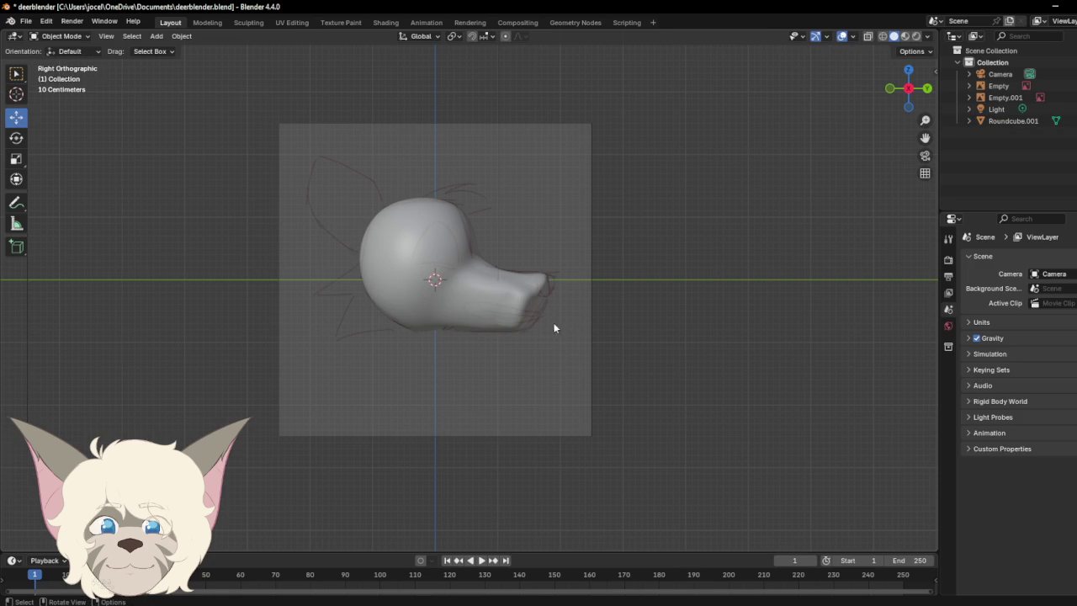
click(156, 37)
mouse_move(193, 49)
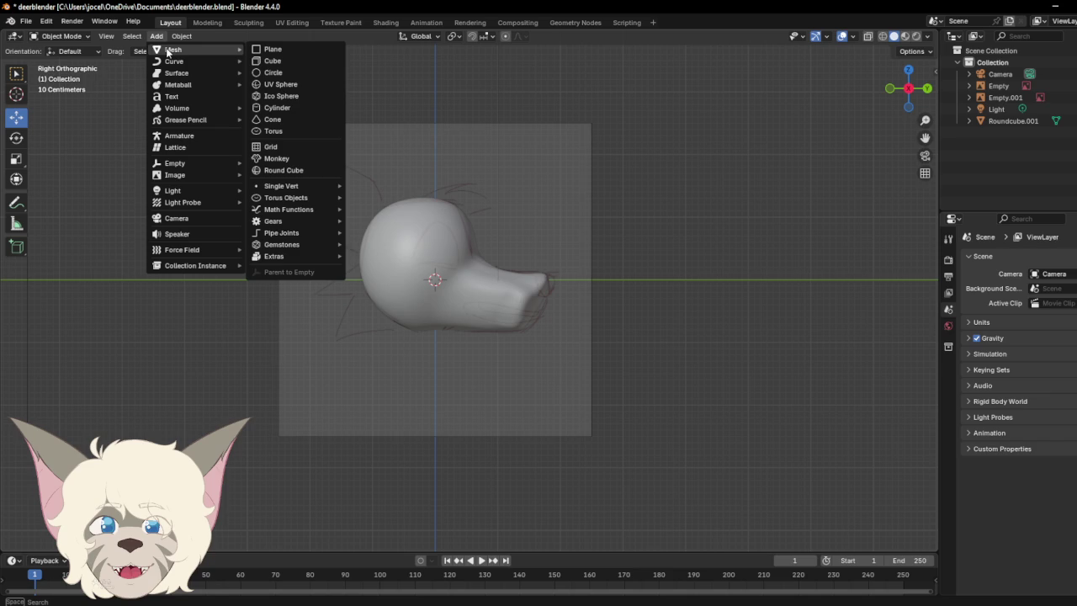
click(288, 107)
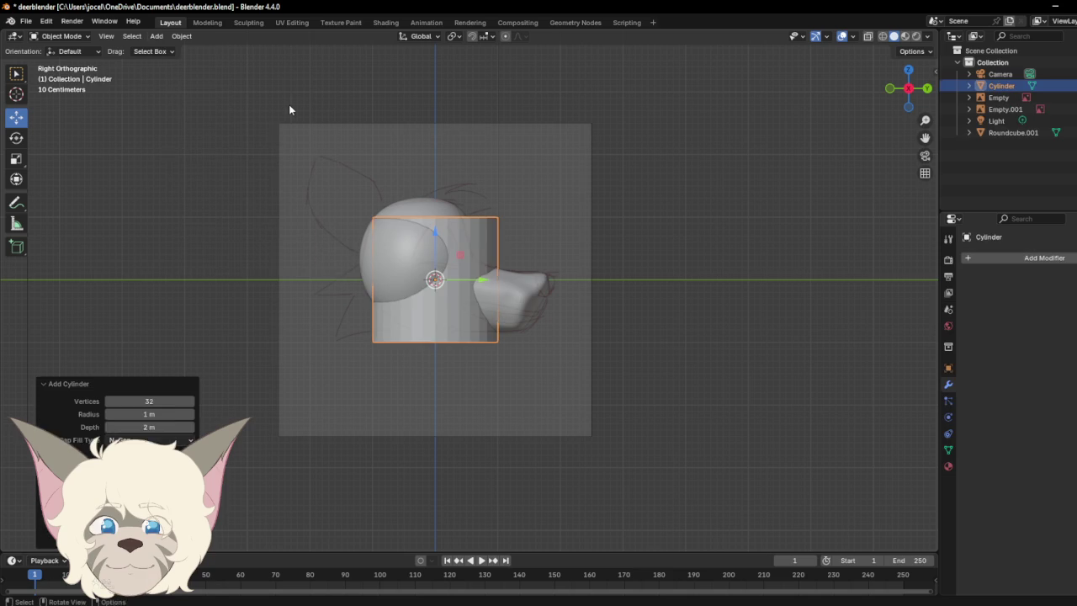
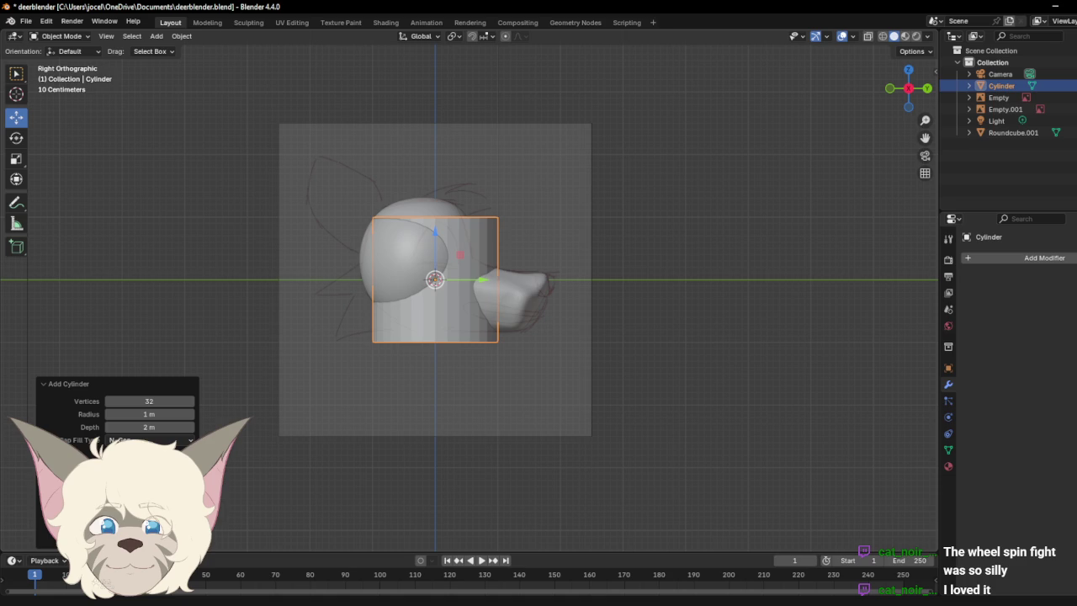
Step: Rotate the cylinder 90° on X so its round face points at the side view
key(Return)
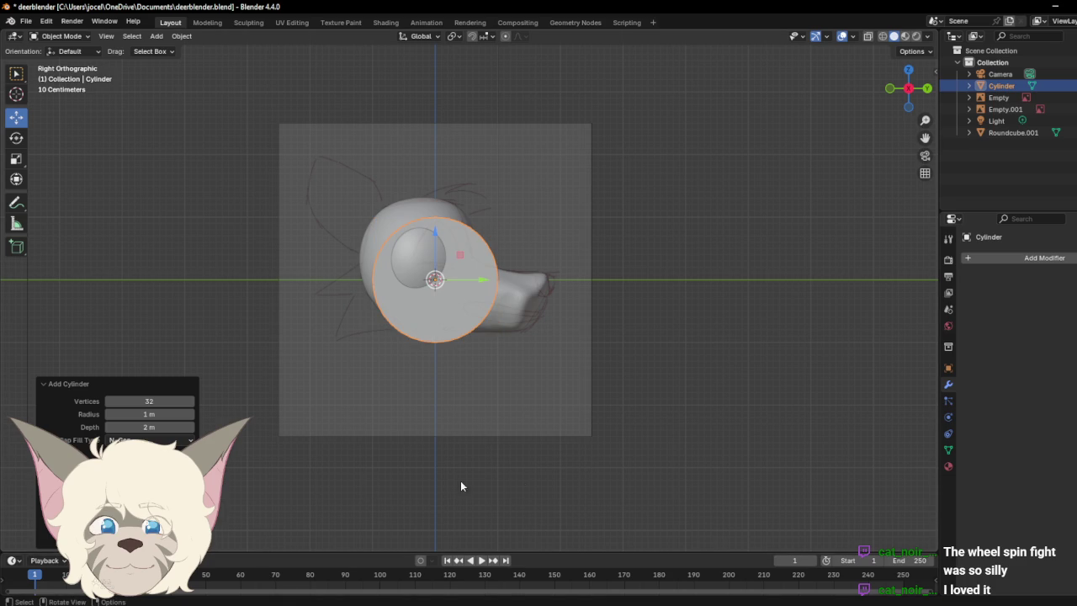
click(688, 370)
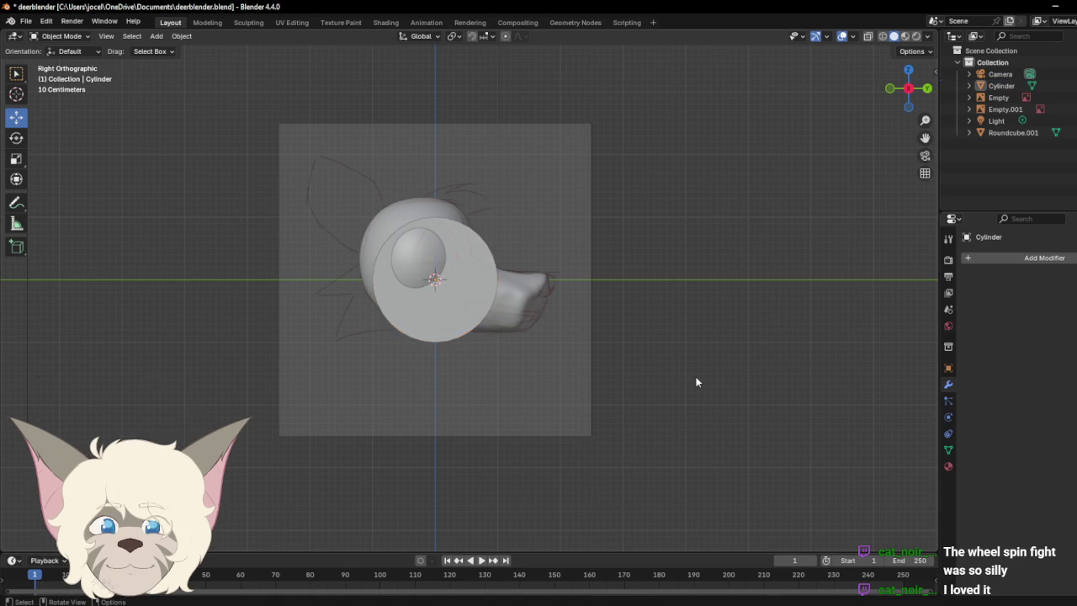
scroll(681, 365, up, 3)
scroll(580, 315, up, 2)
click(484, 270)
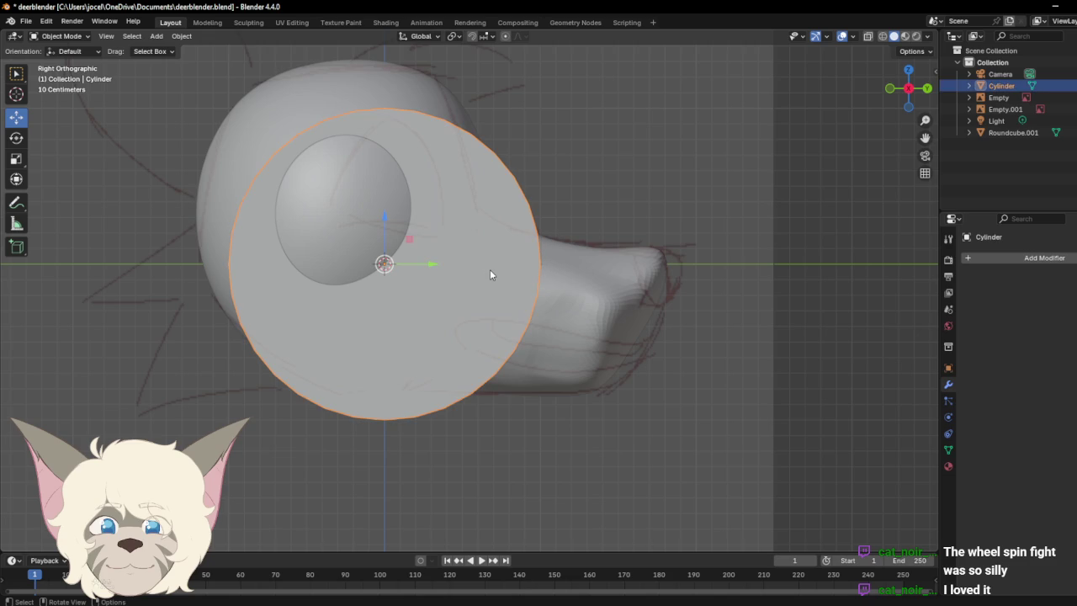
click(76, 36)
Step: Slide the cylinder toward the snout and flatten it into a thin disc
drag(435, 267, 644, 306)
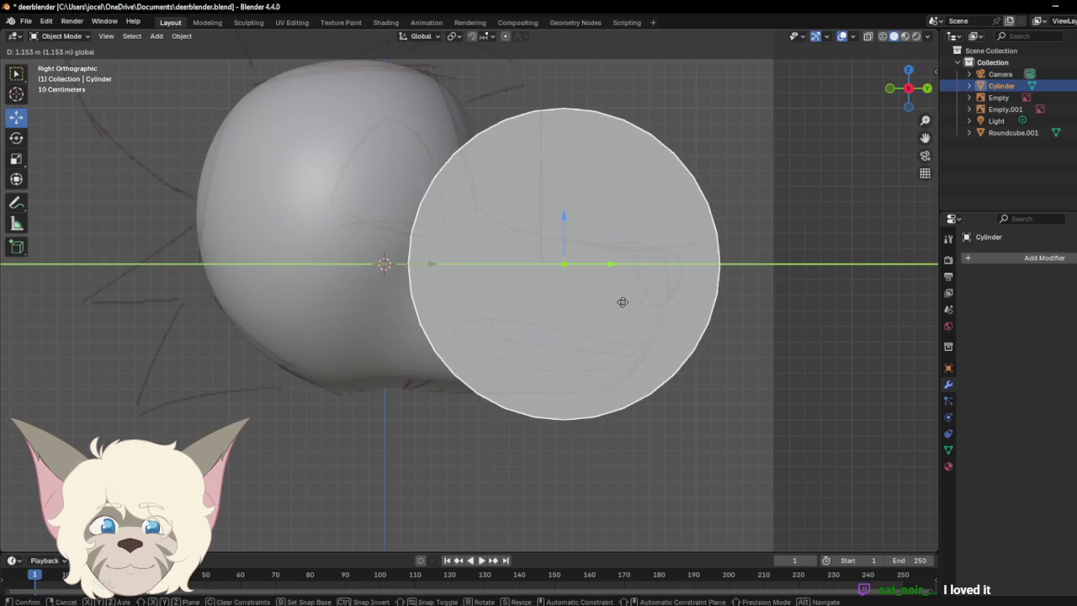
click(643, 306)
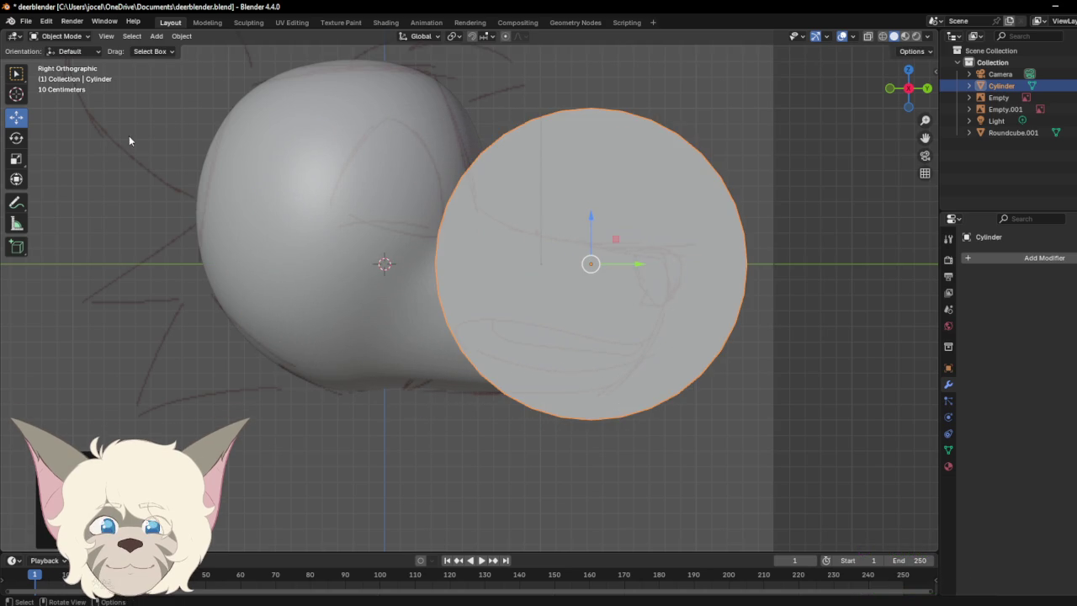
mouse_move(915, 91)
mouse_down()
mouse_move(787, 139)
mouse_move(843, 100)
mouse_up()
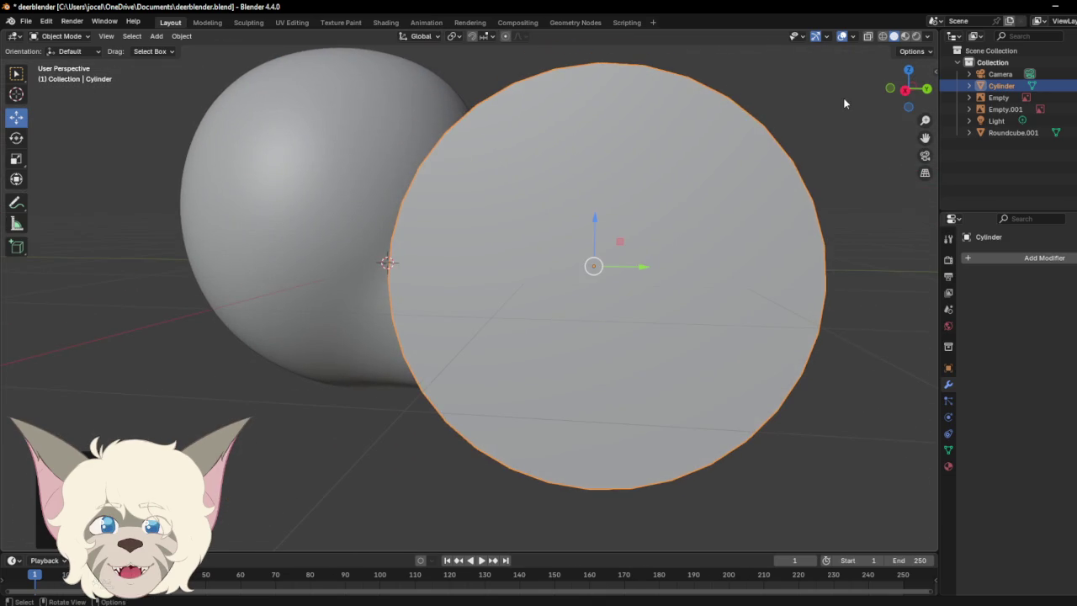
click(16, 159)
drag(594, 240, 597, 264)
Step: Lower the disc below the snout, then undo everything until the cylinder is gone
drag(921, 86, 919, 88)
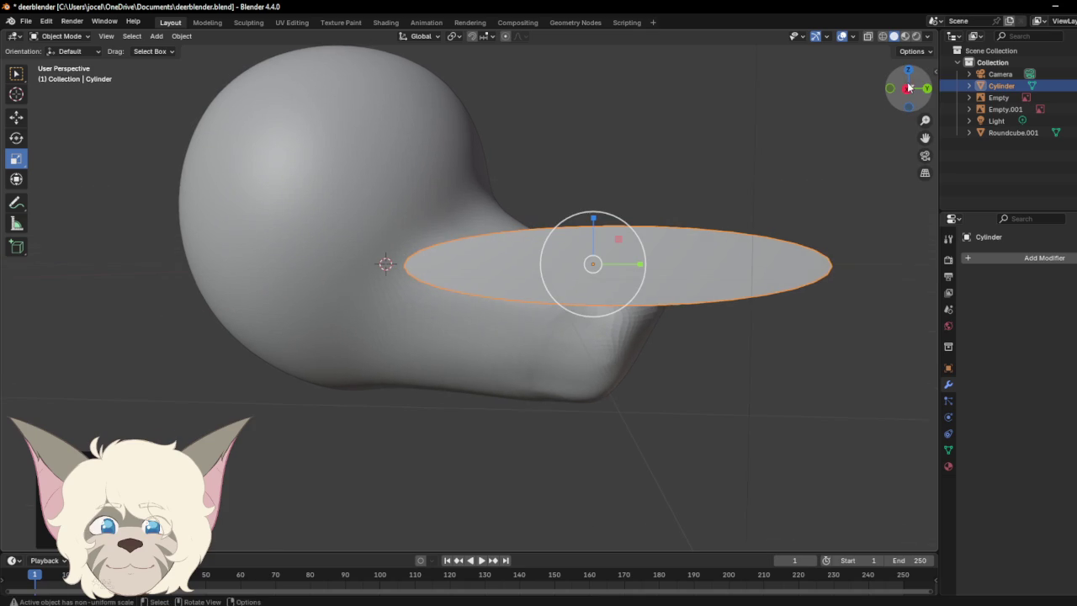
click(16, 117)
drag(593, 235, 602, 304)
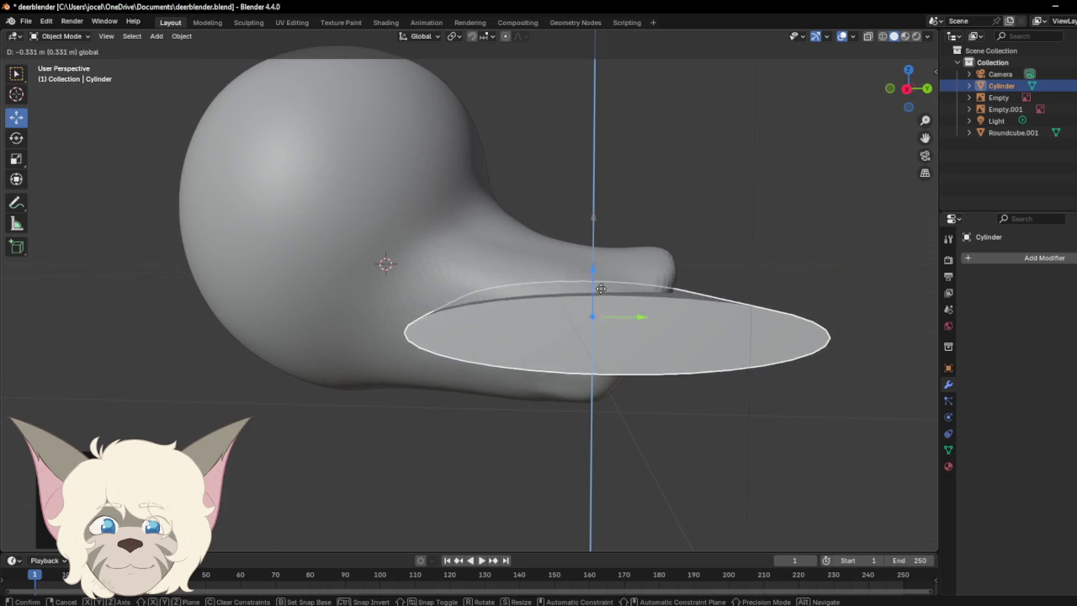
click(907, 88)
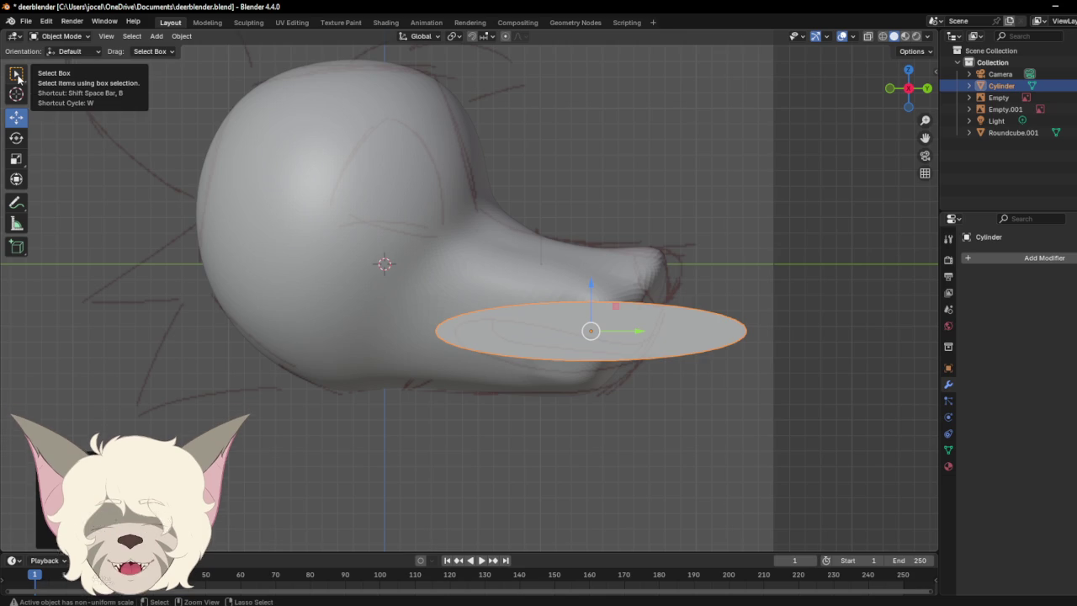
key(ctrl+z)
key(ctrl+z)
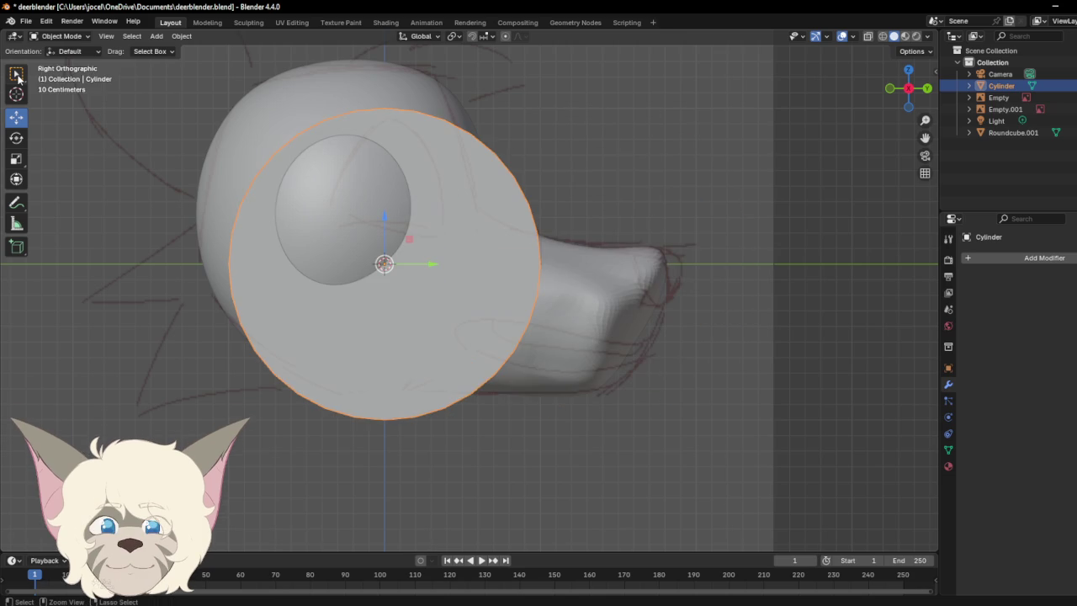
key(ctrl+z)
key(ctrl+z)
key(ctrl+z)
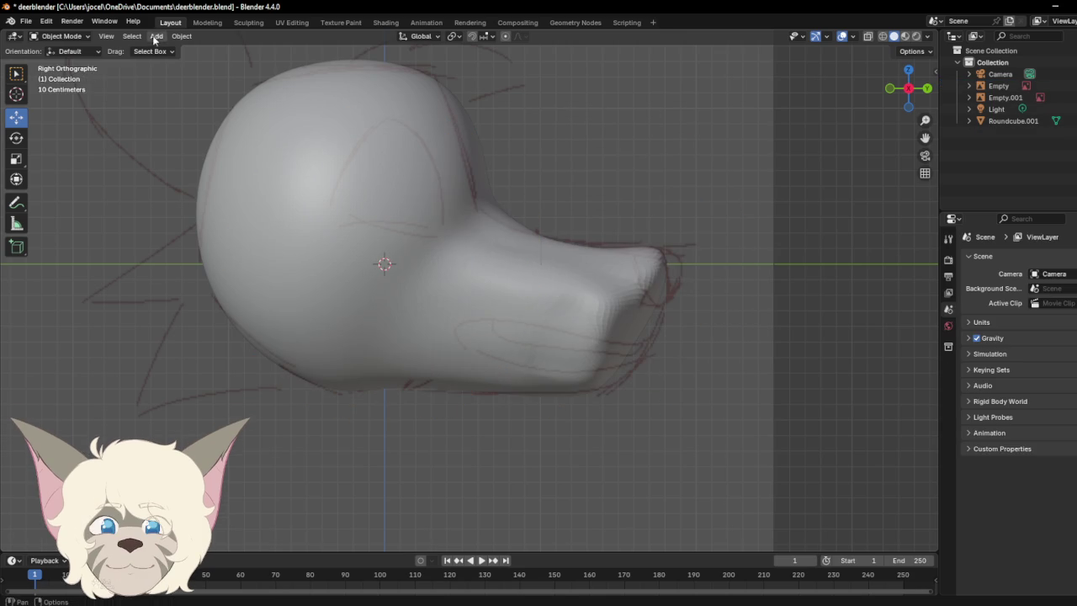
Step: Add a new cylinder mesh and rotate it 90° on X to face sideways
click(166, 36)
mouse_move(173, 50)
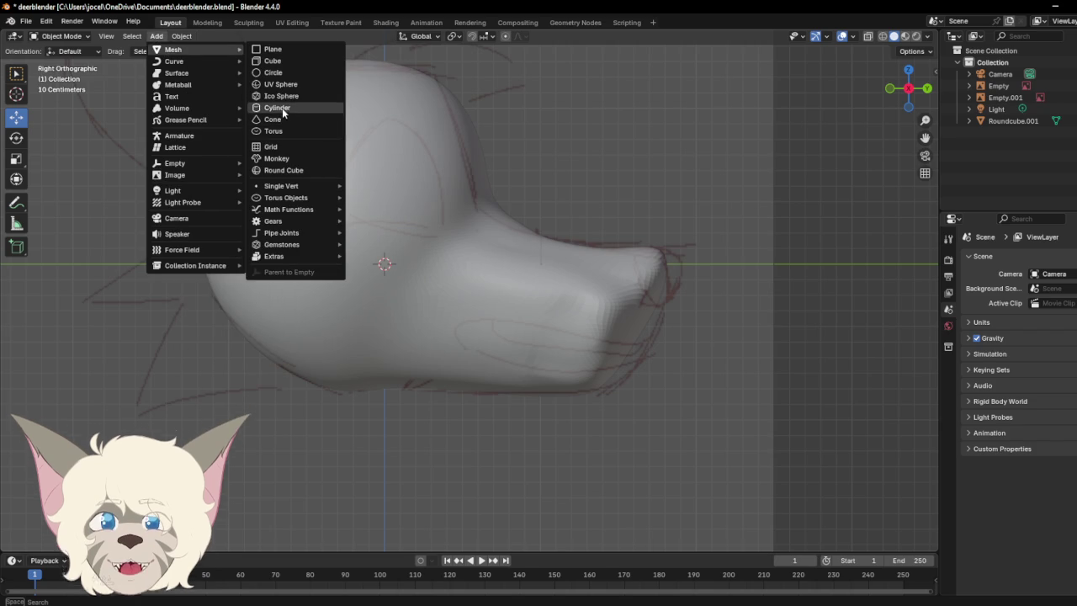
click(282, 111)
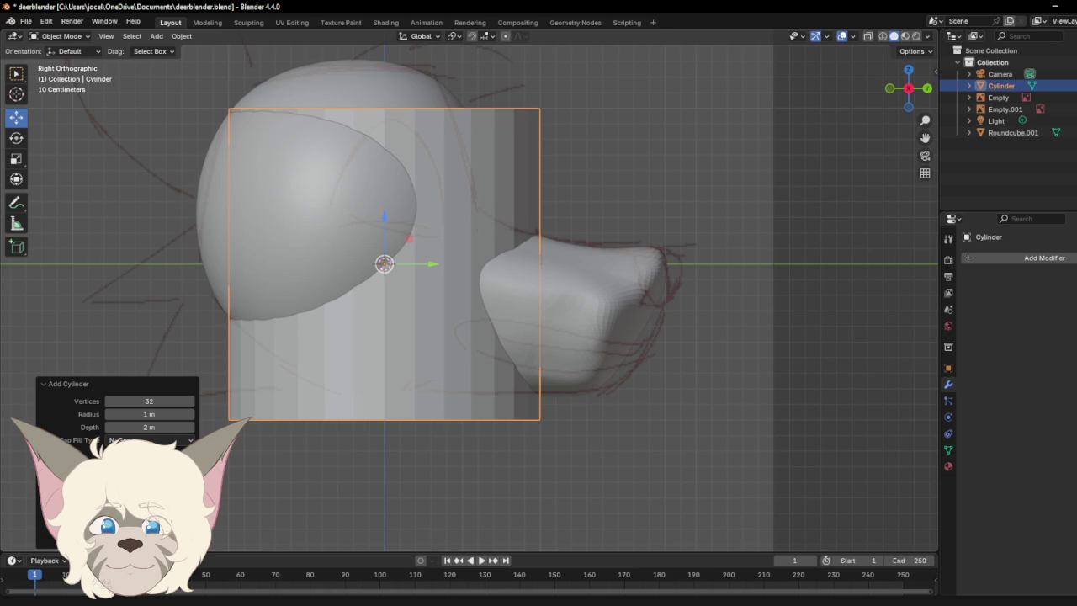
key(Return)
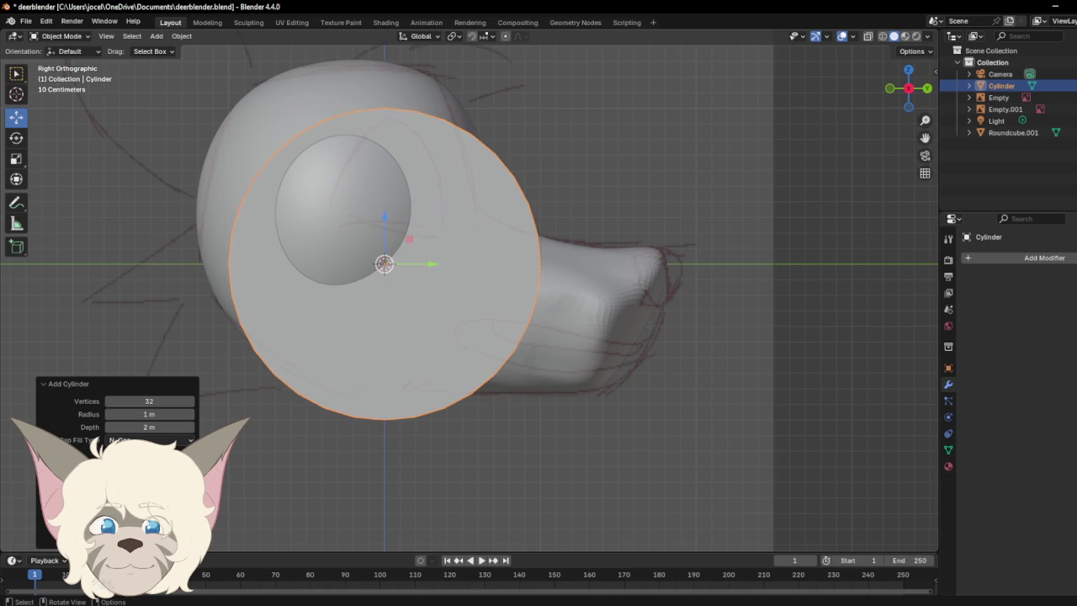
Step: Set the new cylinder's vertex count to 10 in the Add Cylinder panel
double_click(149, 402)
text(8)
key(Return)
drag(151, 402, 153, 403)
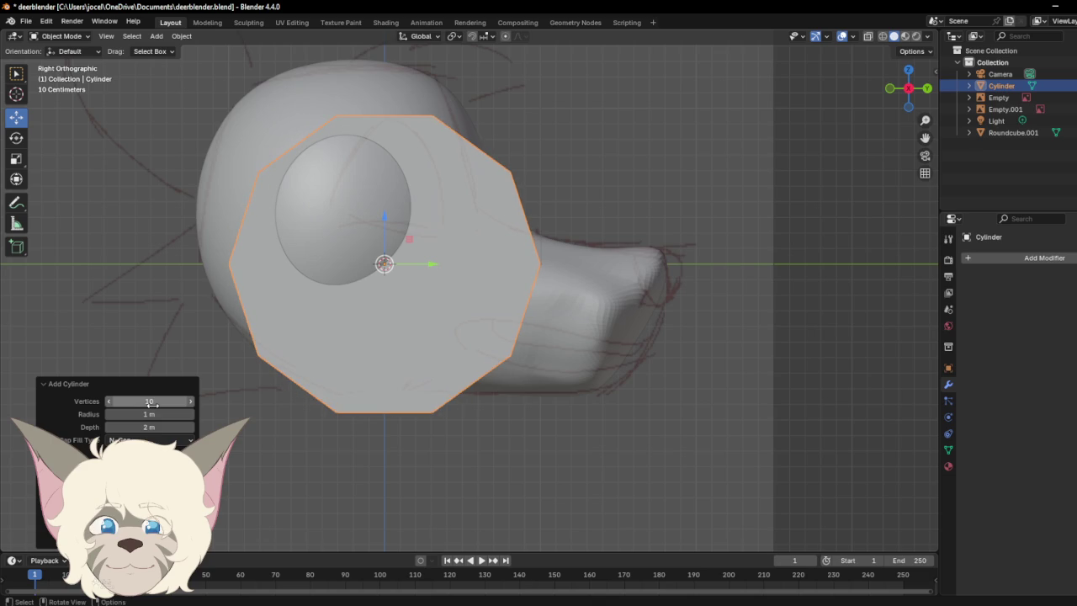
click(286, 491)
click(379, 380)
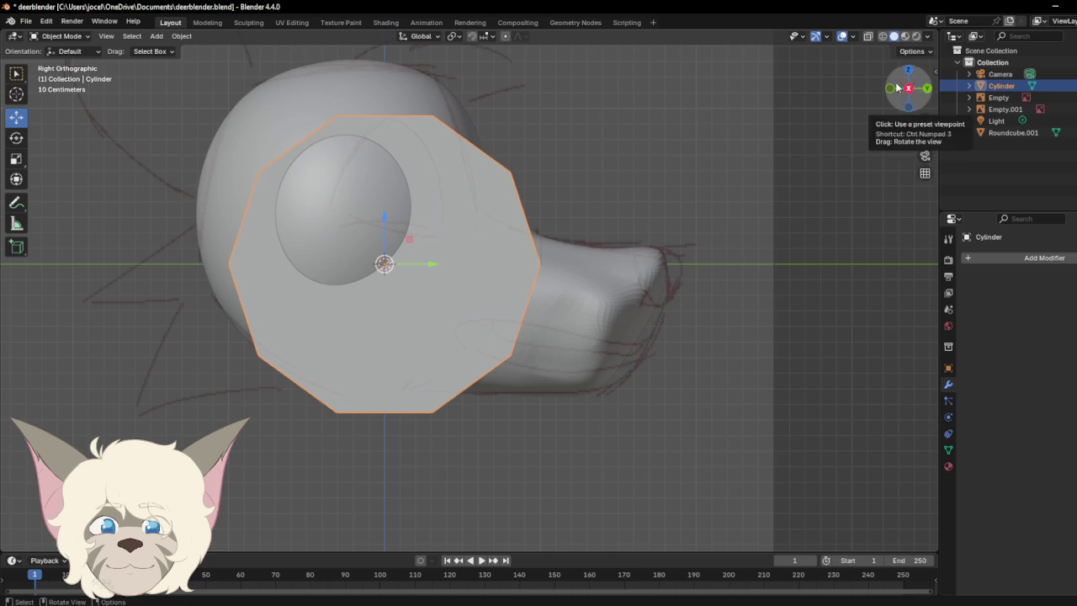
click(60, 37)
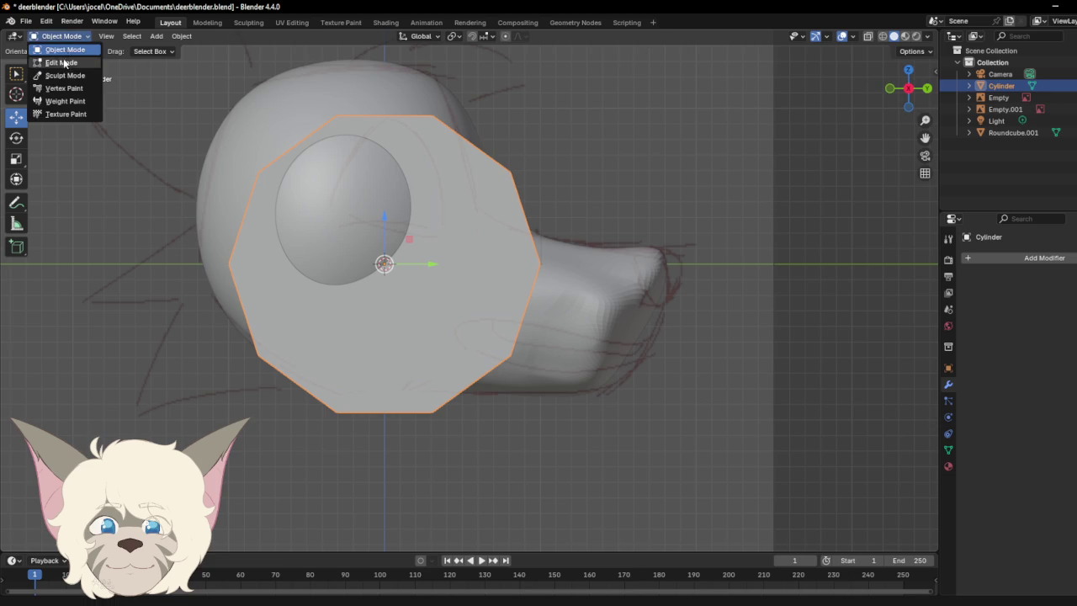
Step: Enter Edit Mode and try moving the whole cylinder mesh, then undo it
click(88, 64)
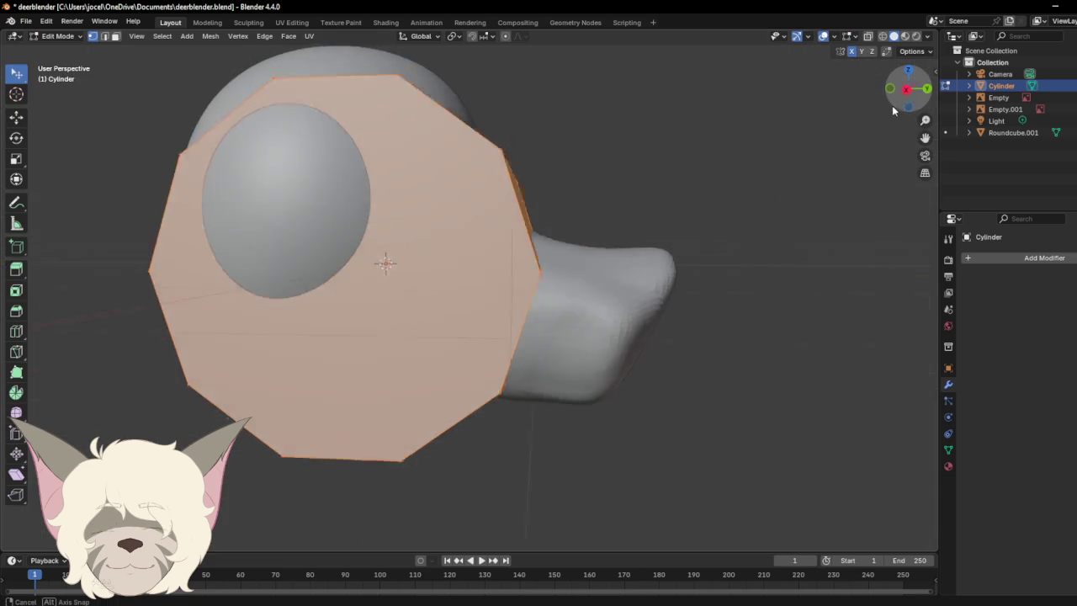
drag(909, 94, 869, 136)
key(g)
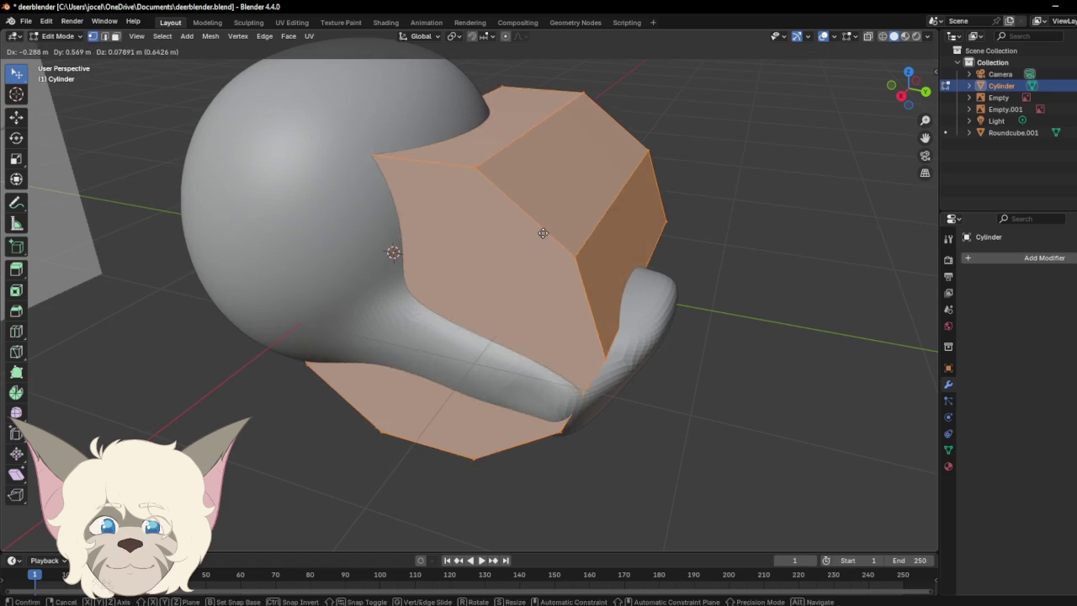
click(490, 273)
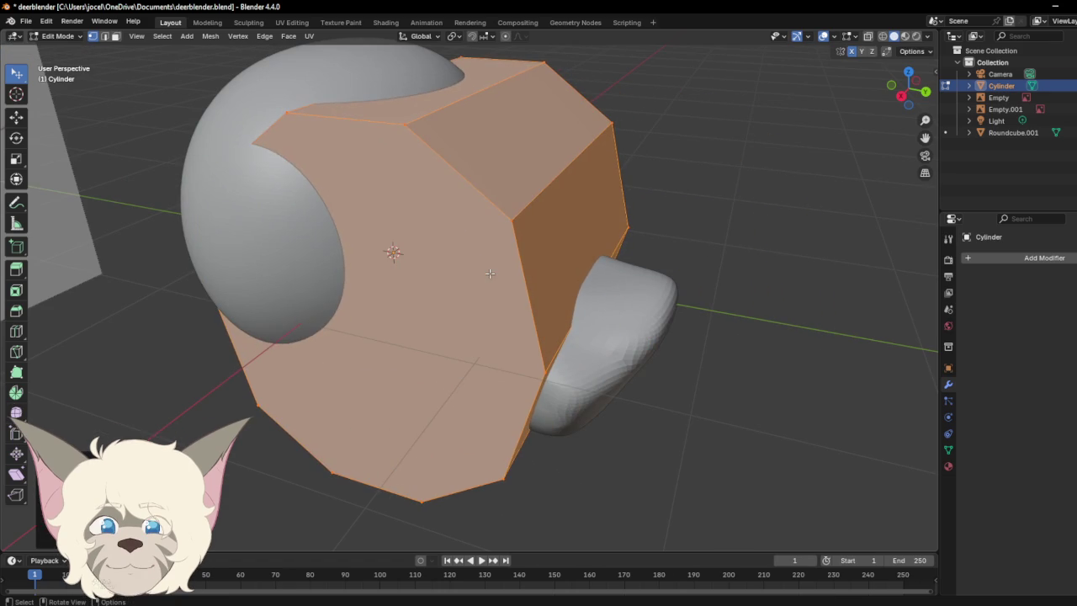
key(ctrl+z)
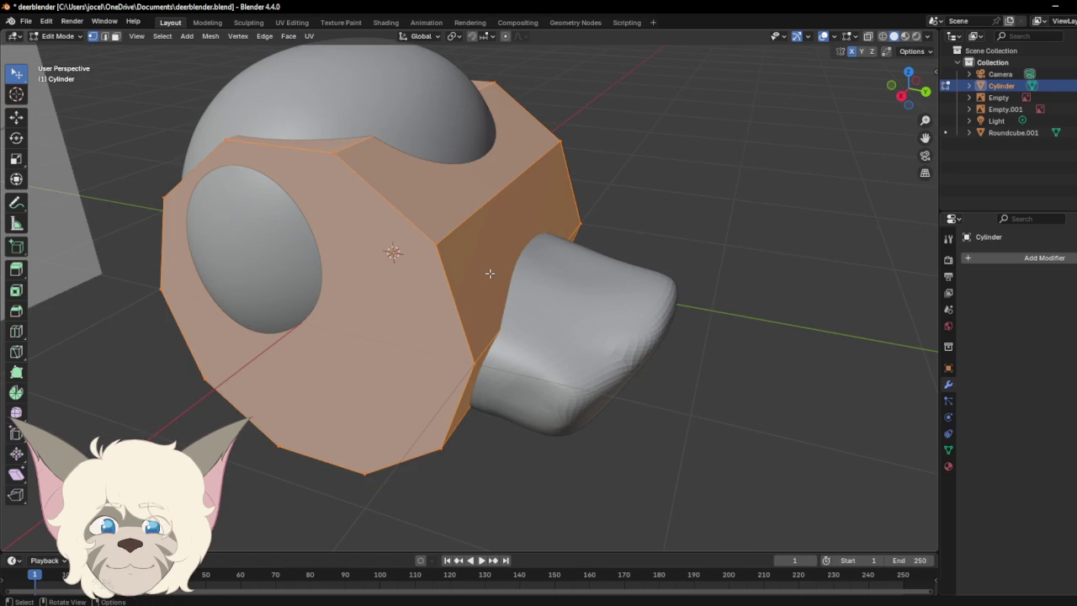
Step: Select a single vertex beside the snout, try moving it, then undo
click(17, 110)
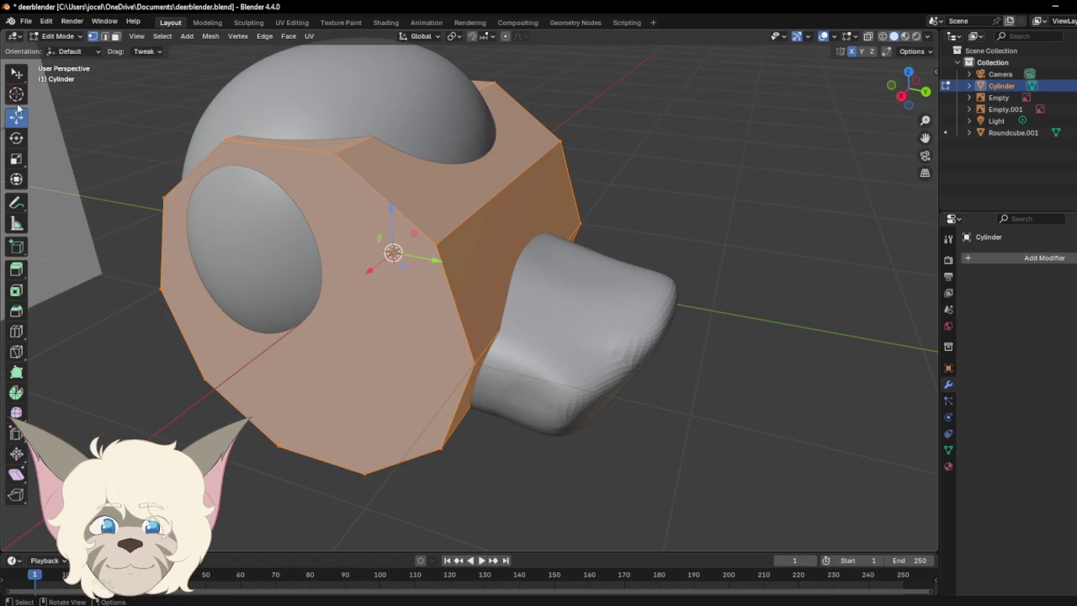
click(15, 75)
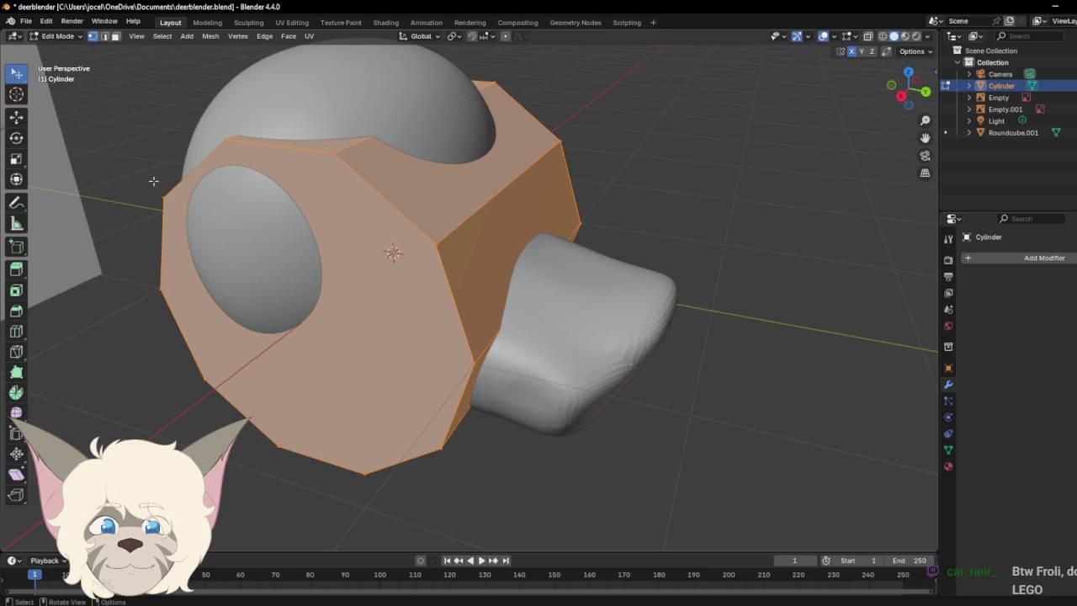
click(392, 250)
click(438, 246)
key(g)
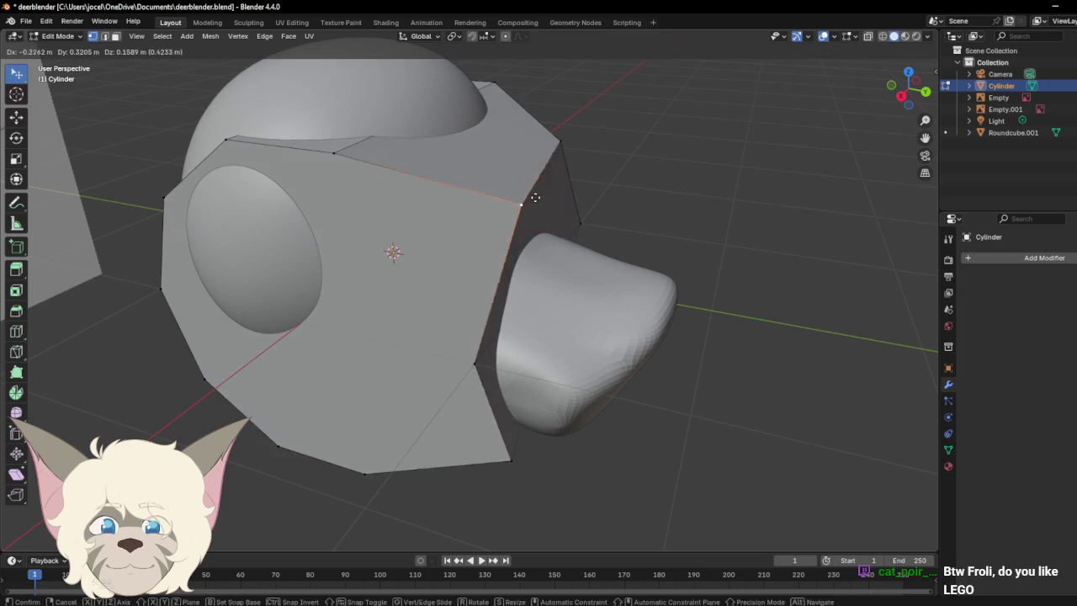
click(519, 200)
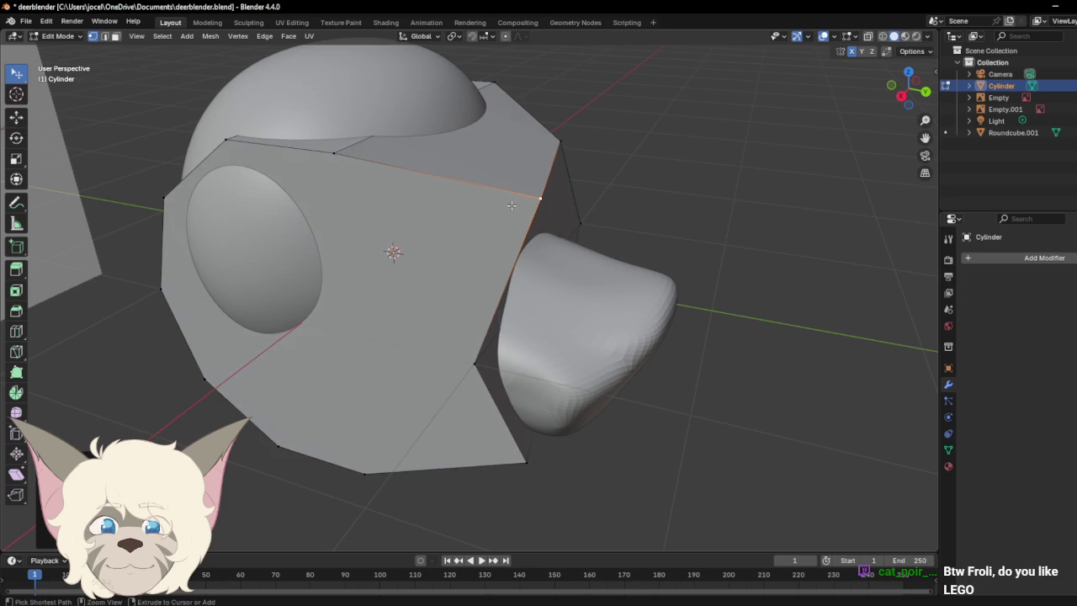
key(ctrl+z)
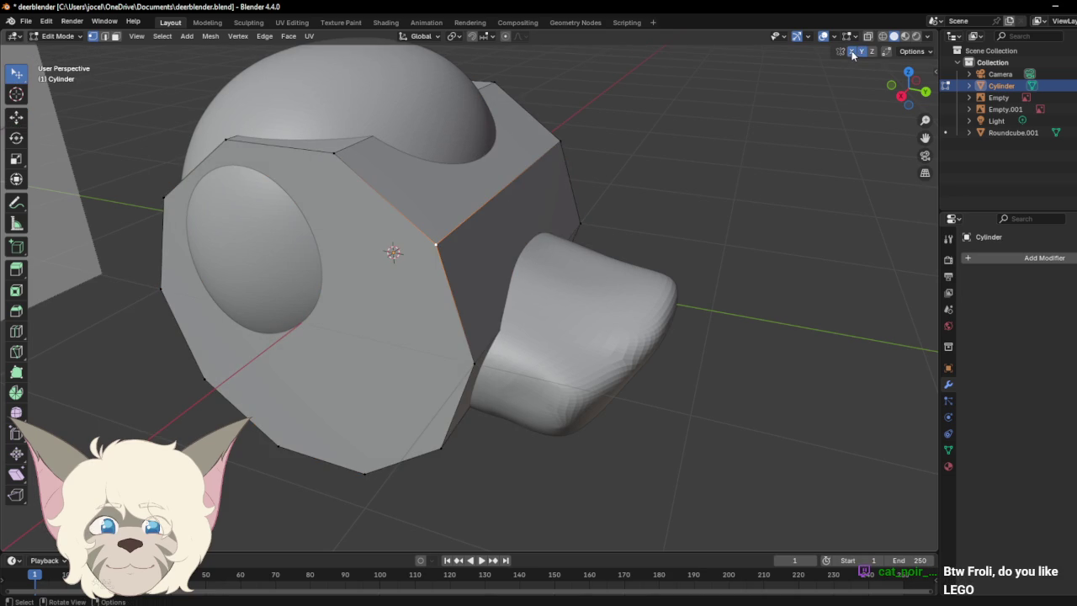
Step: Try several more small moves of that vertex, undoing each one
key(g)
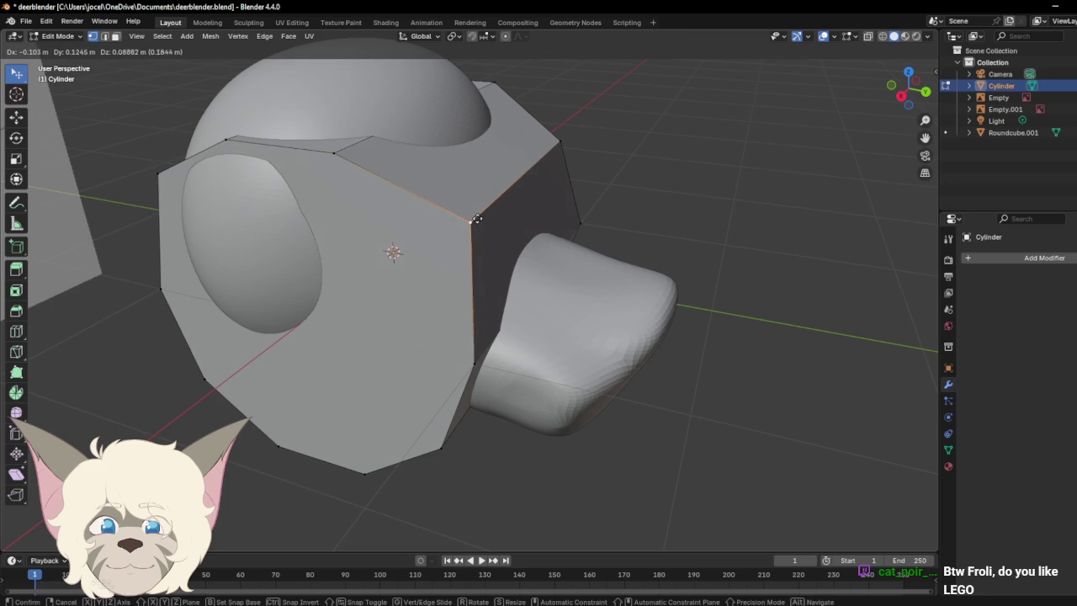
click(477, 212)
key(ctrl+z)
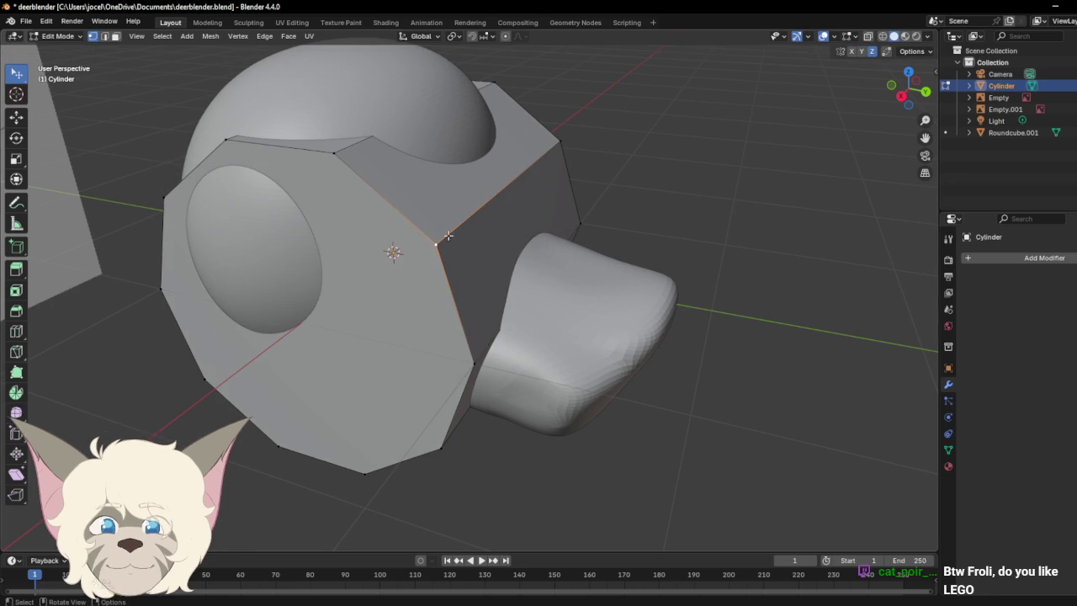
key(g)
click(452, 236)
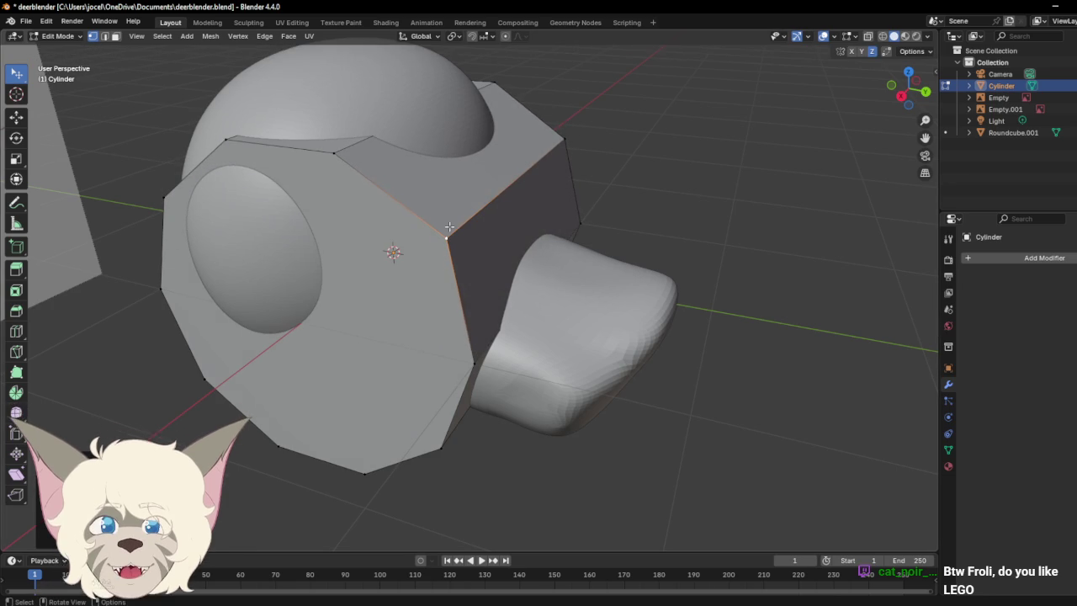
key(ctrl+z)
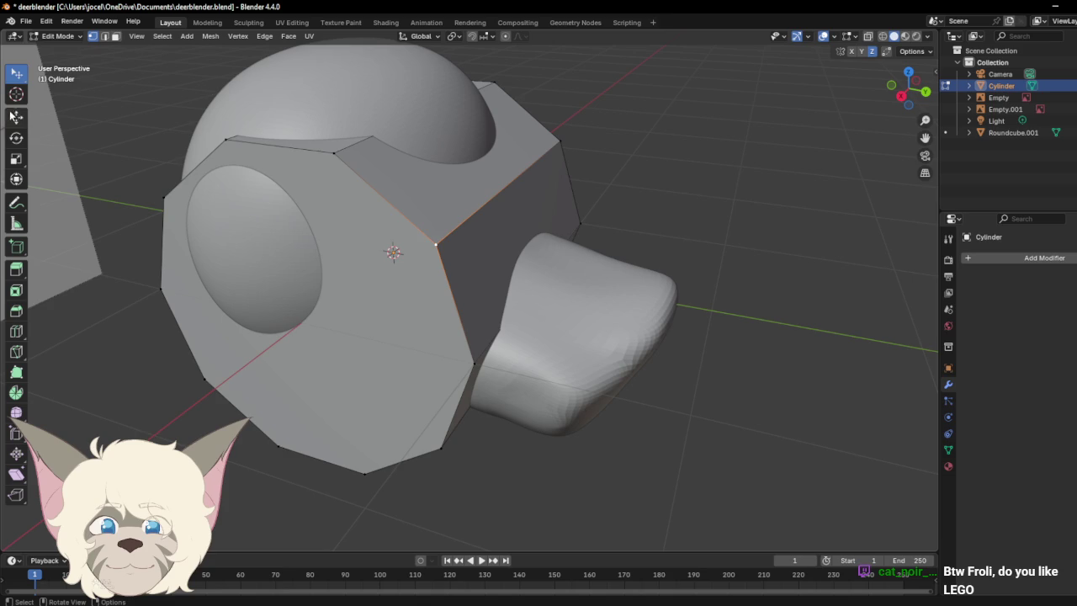
click(15, 115)
drag(481, 254, 533, 262)
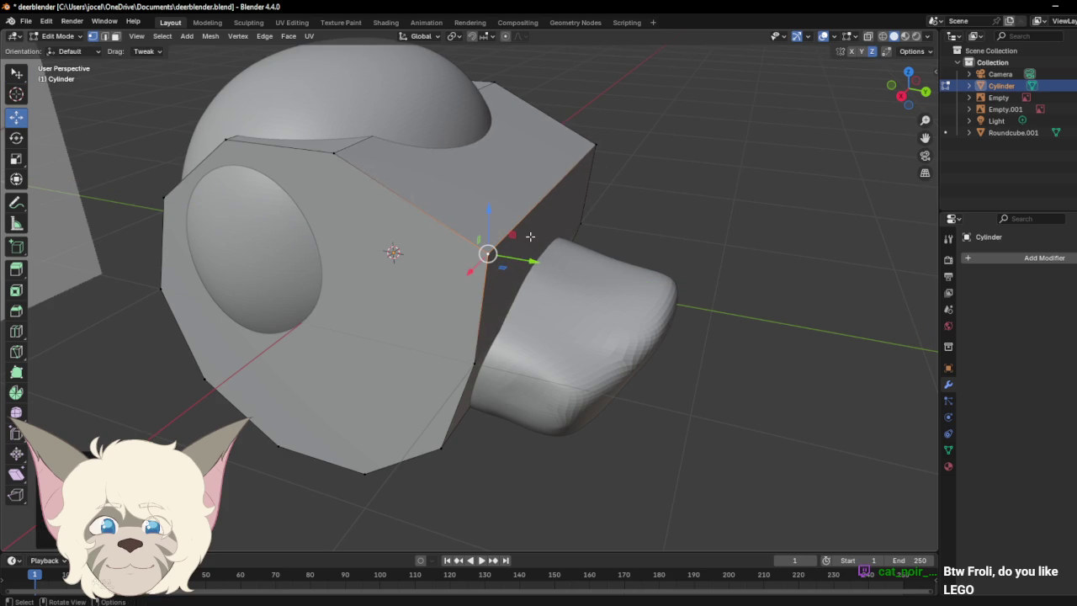
key(ctrl+z)
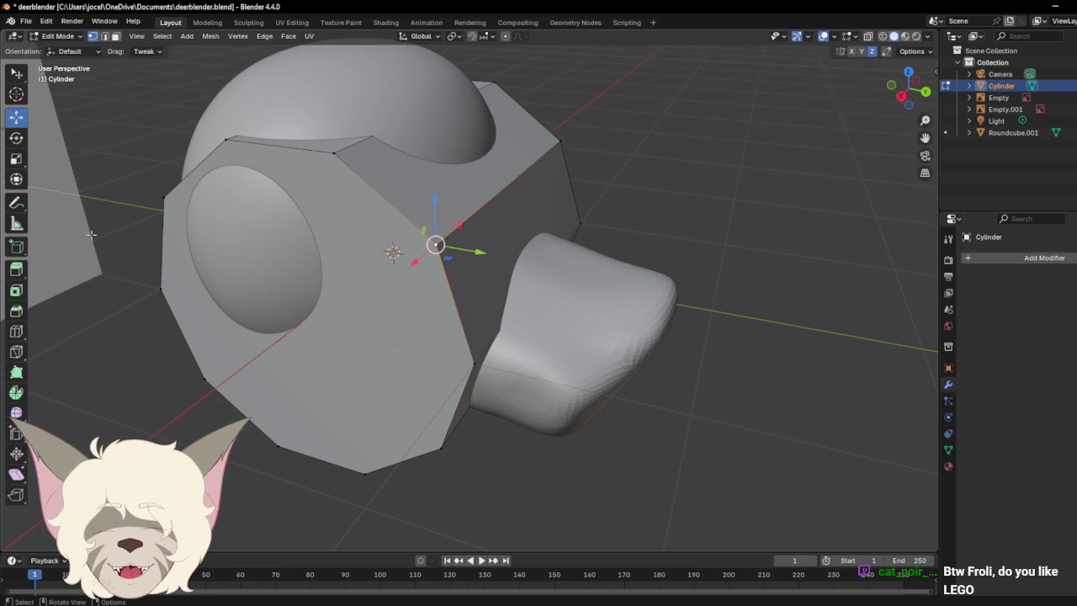
Step: Back in Object Mode, move the cylinder forward out of the head and lower it on Z
click(57, 36)
click(52, 52)
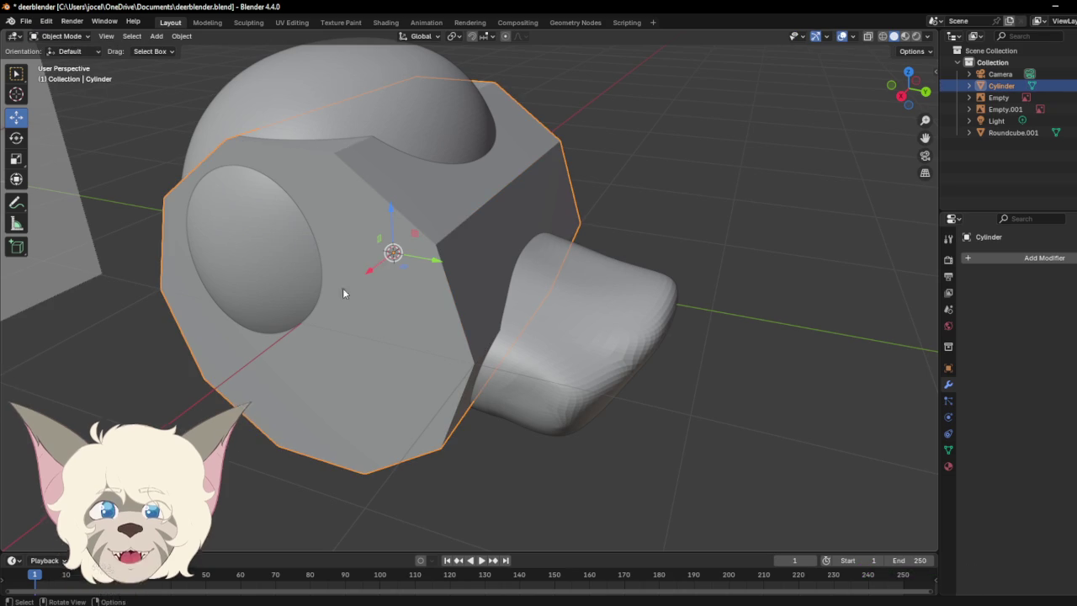
drag(446, 264, 544, 252)
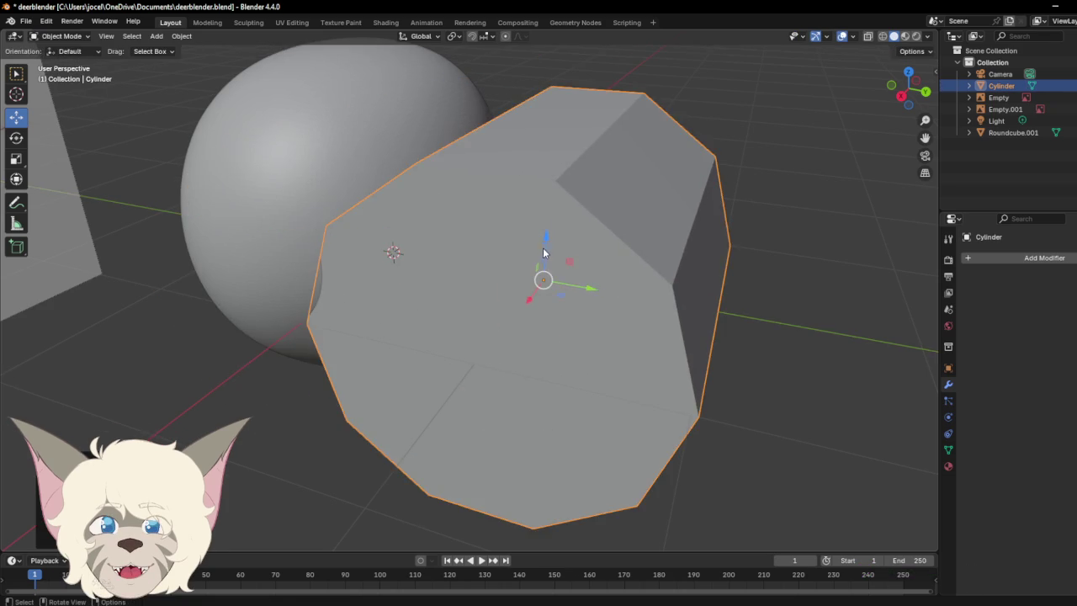
key(g)
key(z)
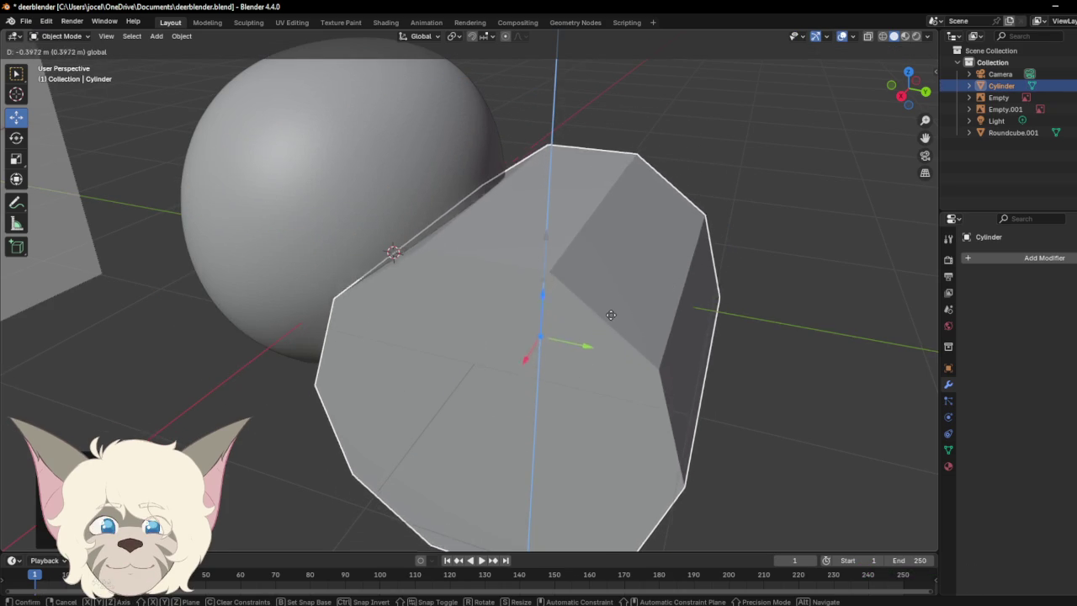
click(610, 305)
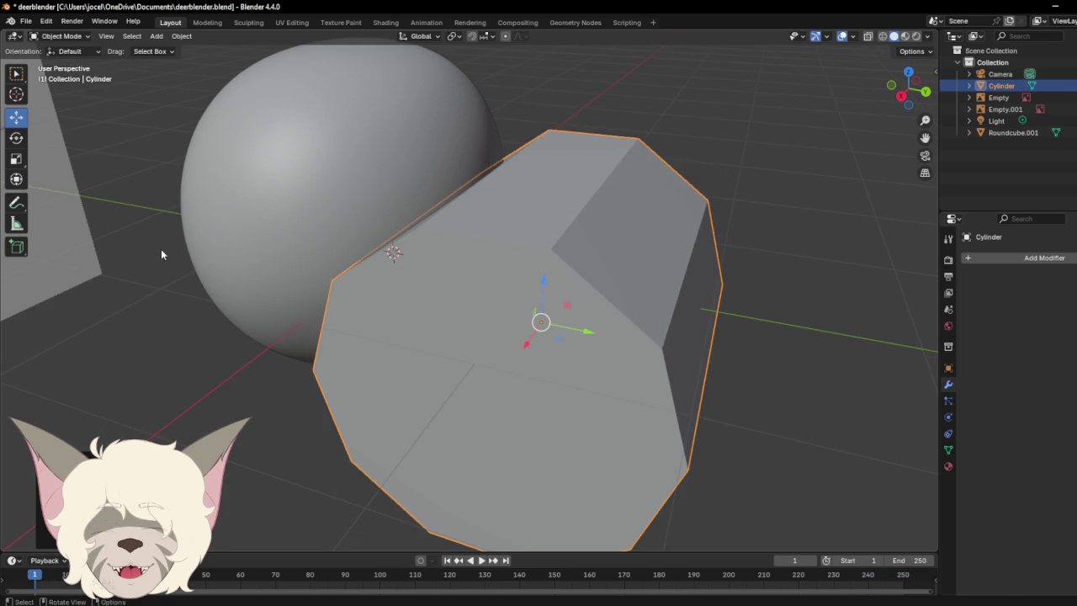
click(15, 142)
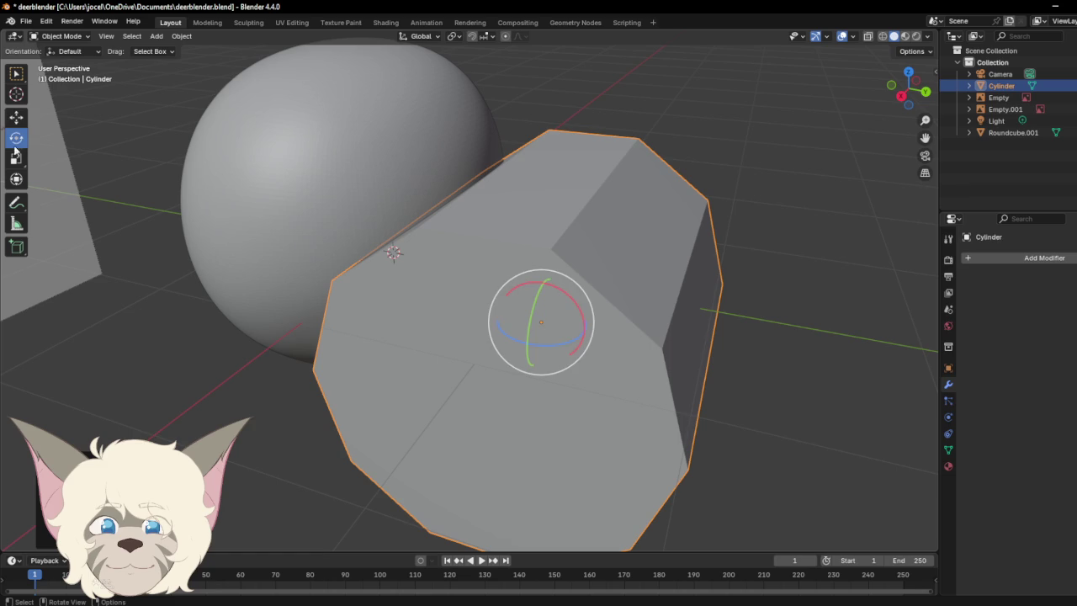
Step: Scale the cylinder into a thin slab and shrink it so its ends draw in
drag(909, 99, 909, 67)
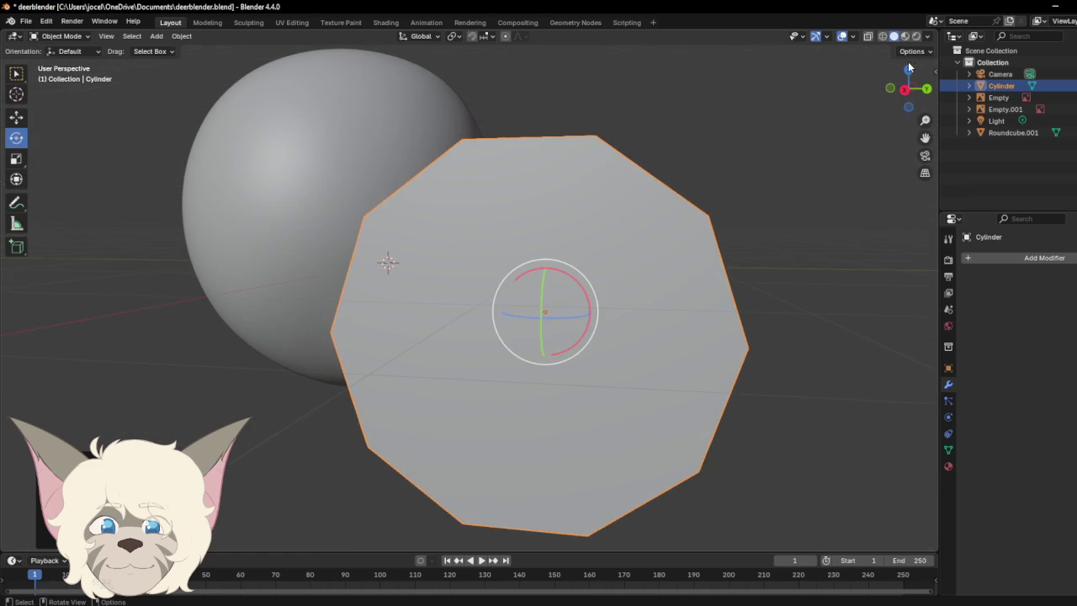
click(15, 160)
mouse_move(545, 271)
mouse_down()
mouse_move(547, 320)
mouse_move(596, 336)
mouse_up()
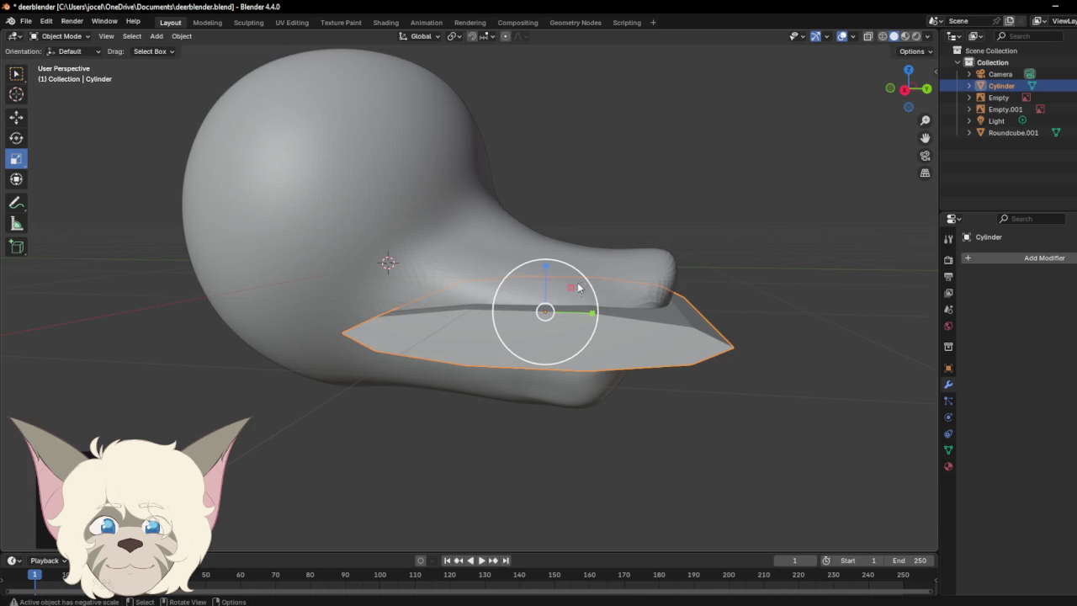
drag(591, 297, 577, 299)
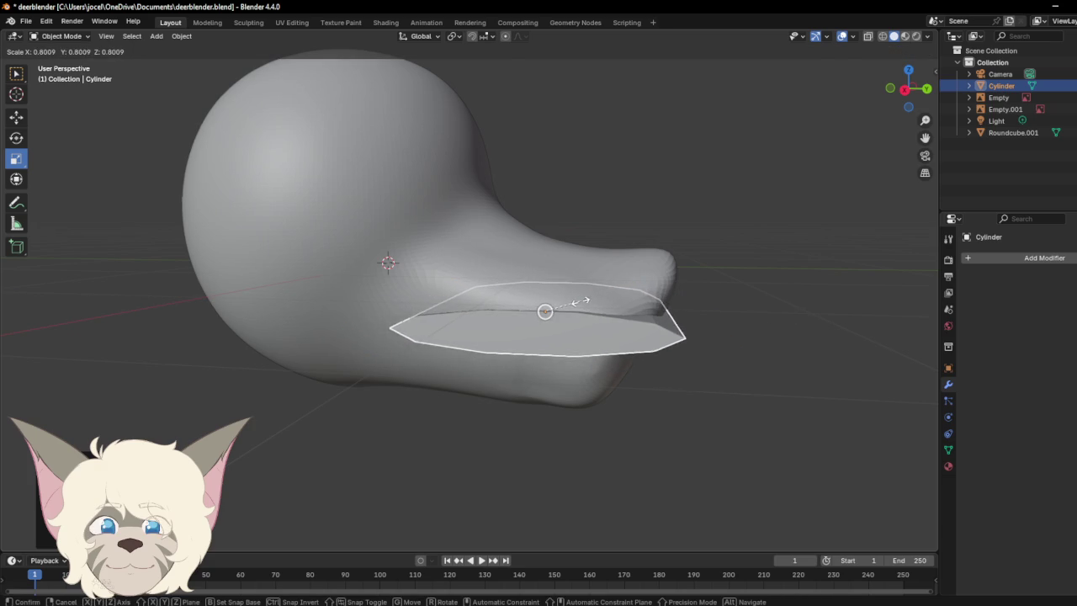
Step: In Right Orthographic view, lower the slab along Z to the mouth line under the snout
click(904, 90)
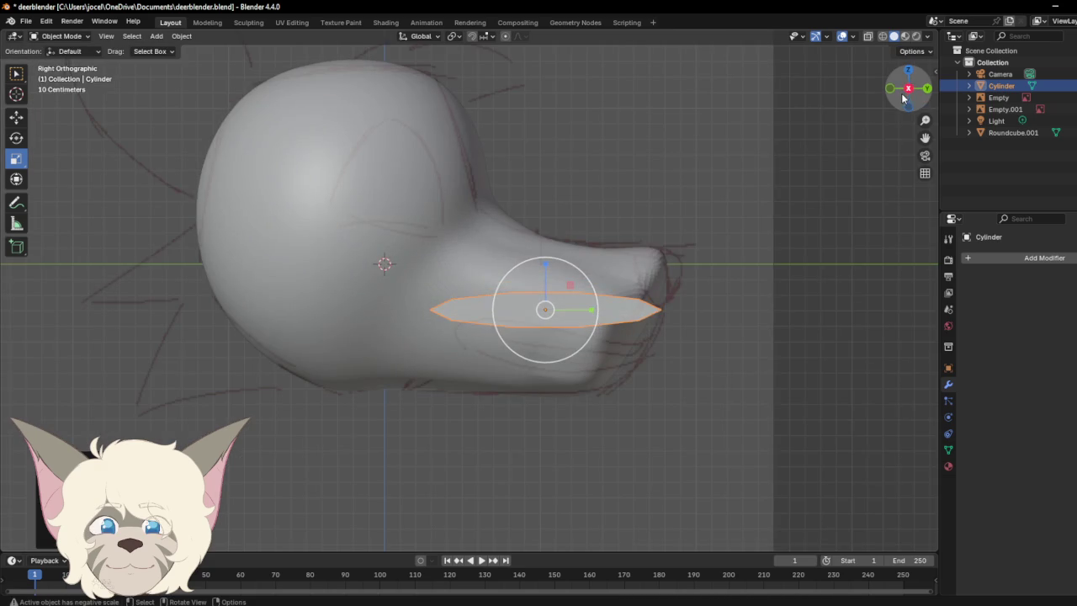
click(620, 314)
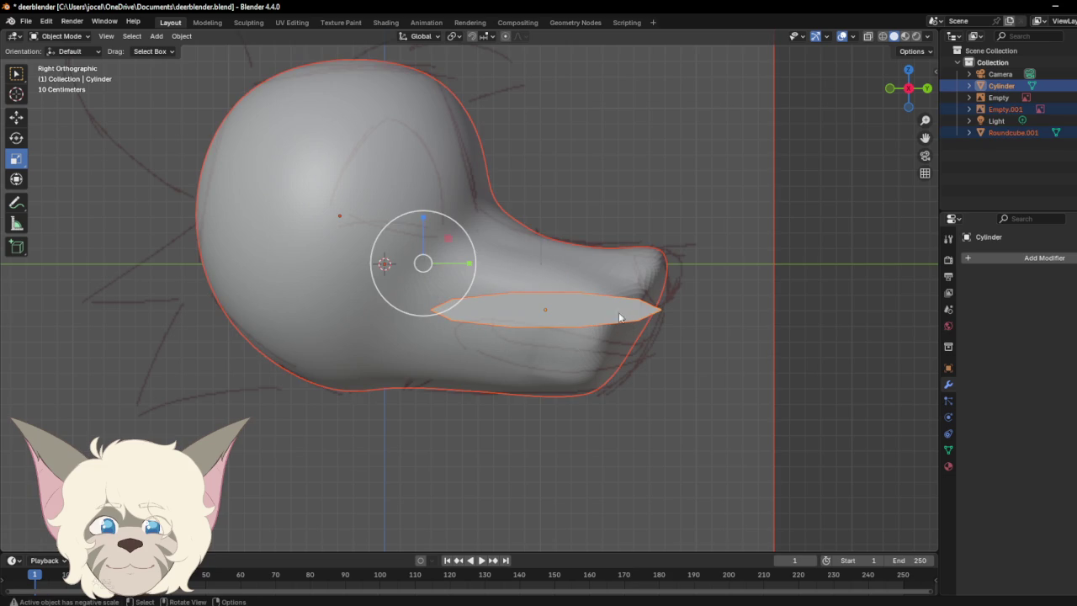
key(shift+space)
key(g)
click(598, 318)
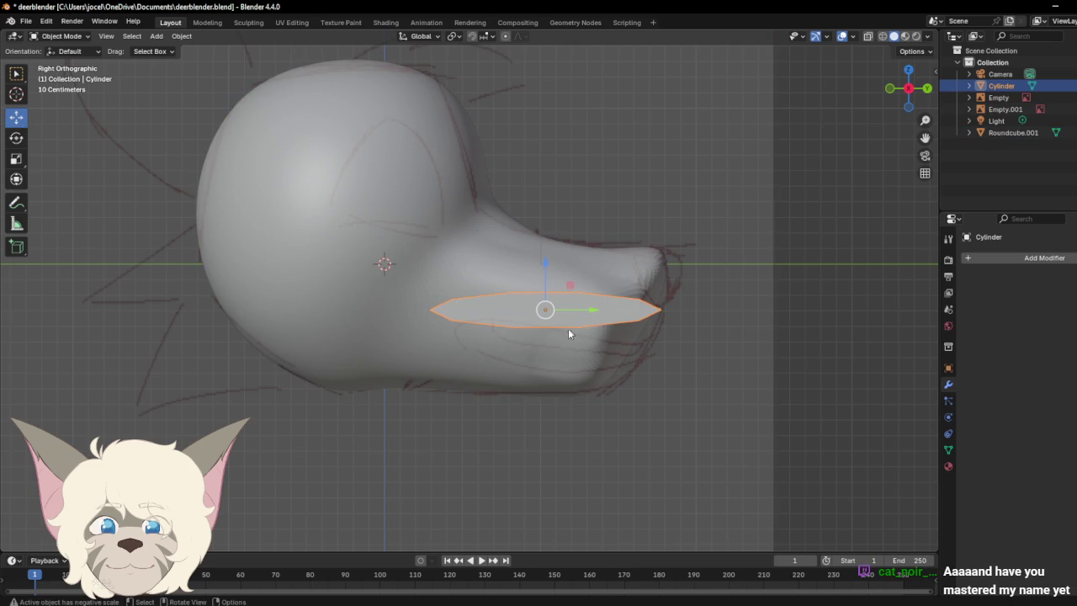
mouse_move(545, 288)
mouse_down()
mouse_move(547, 323)
mouse_move(608, 358)
mouse_up()
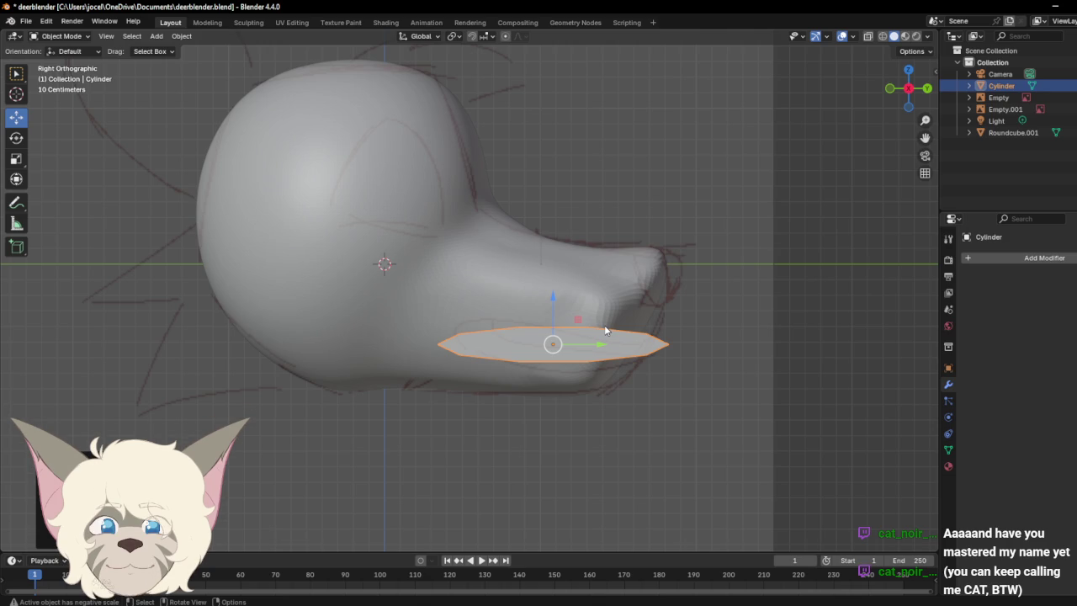
click(471, 358)
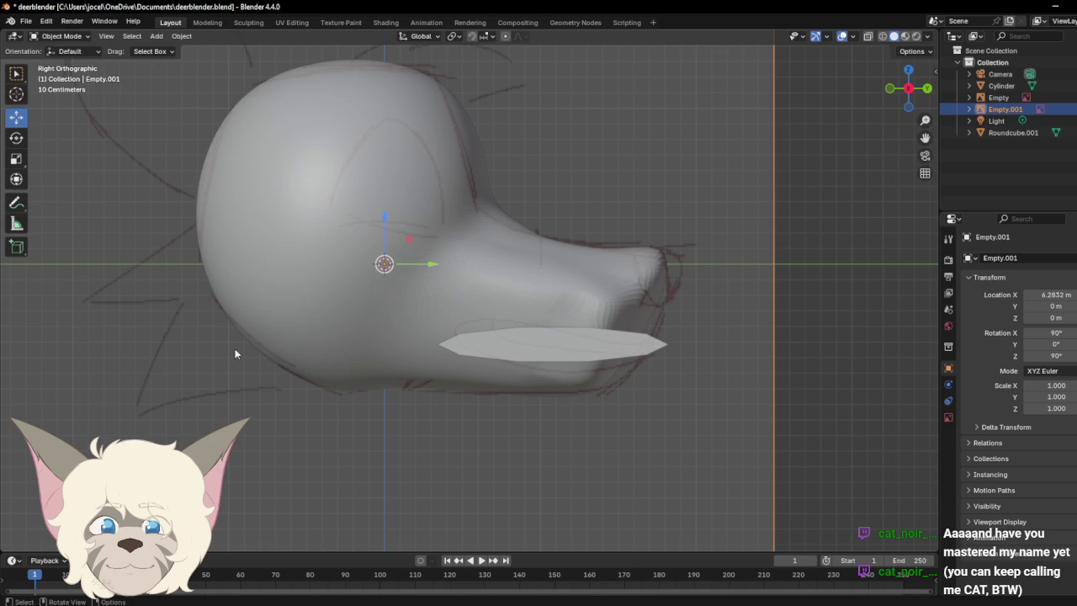
click(554, 355)
click(61, 36)
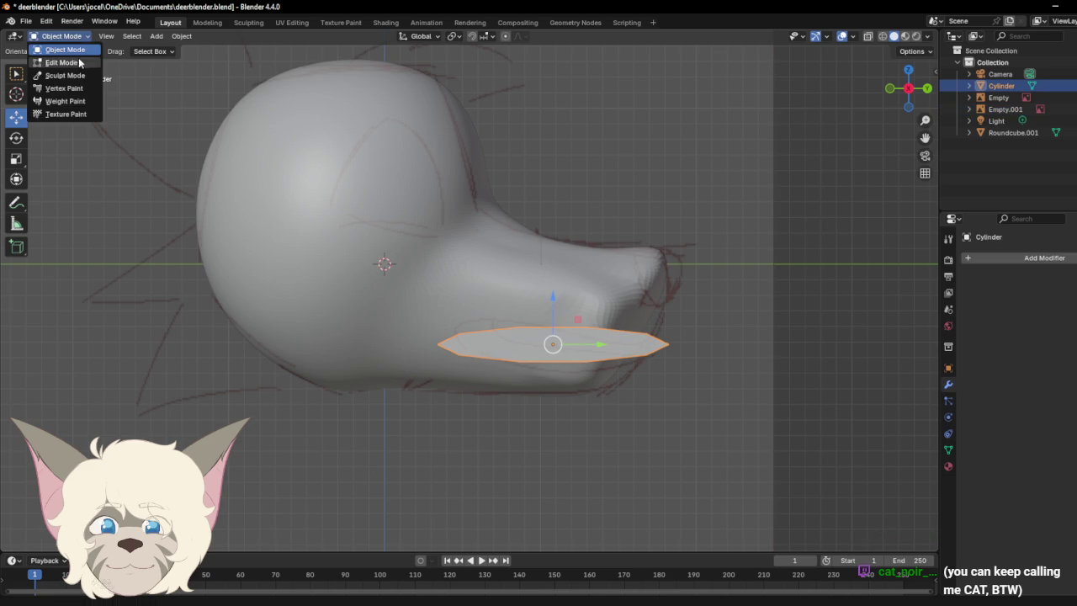
Step: In Edit Mode, move individual slab vertices to form a slanted mouth wedge
click(77, 63)
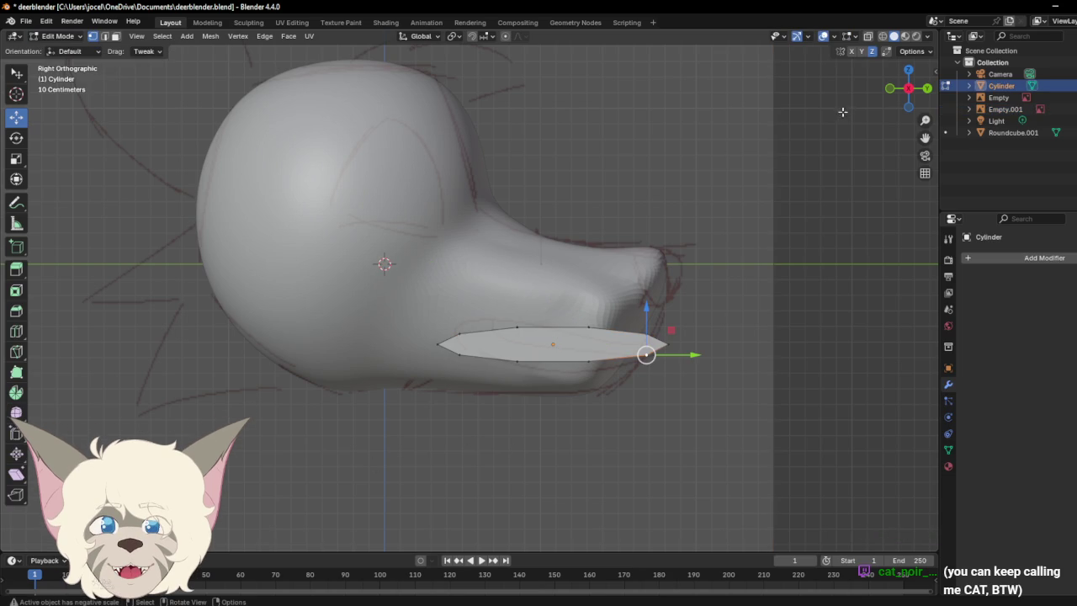
click(645, 467)
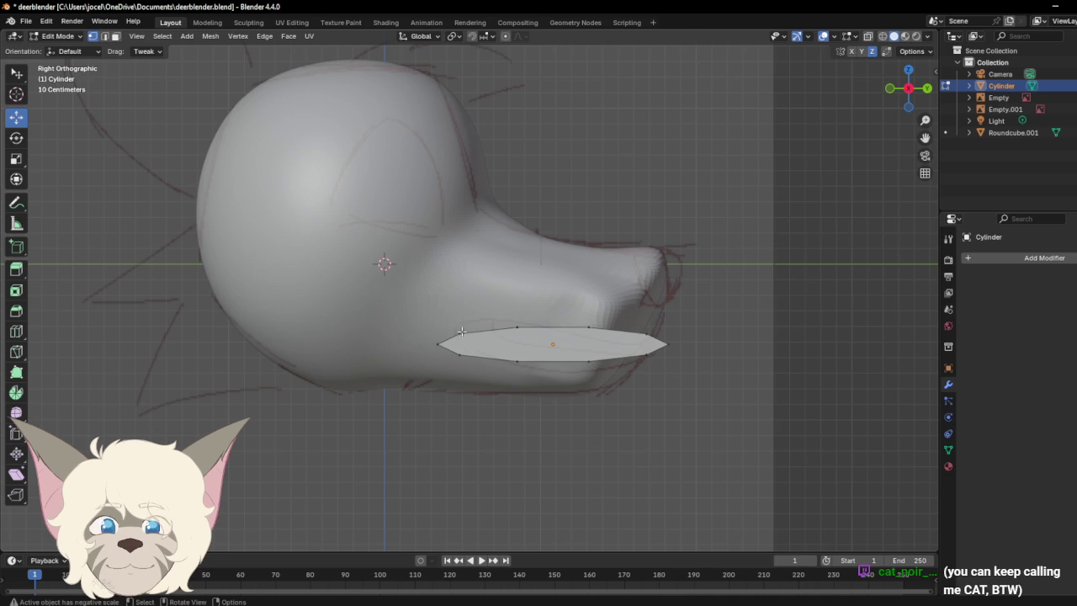
mouse_move(459, 333)
mouse_down()
mouse_move(470, 319)
mouse_move(476, 354)
mouse_up()
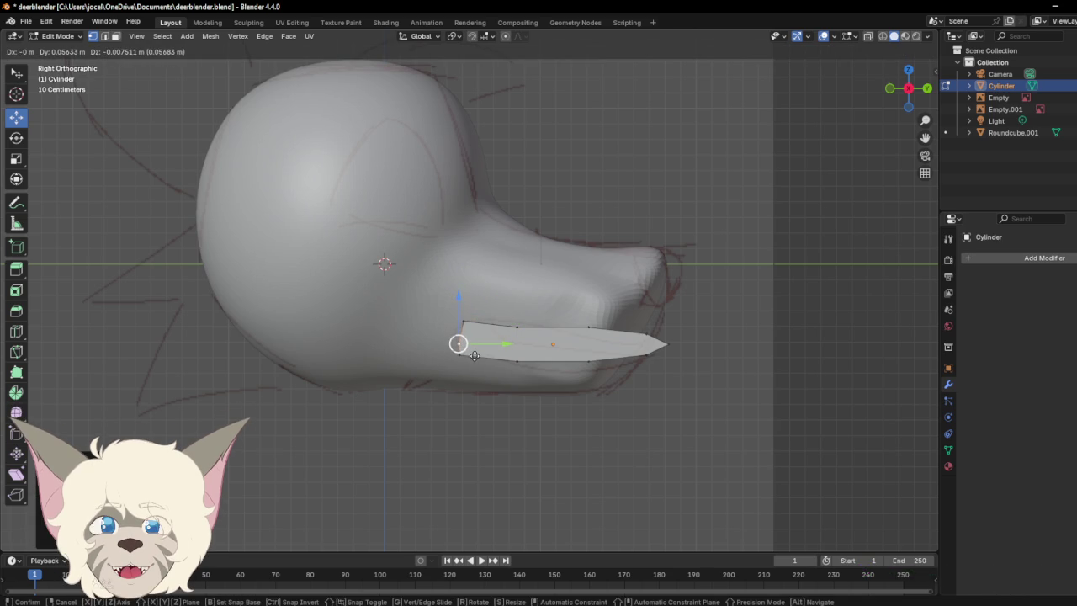
drag(475, 354, 459, 356)
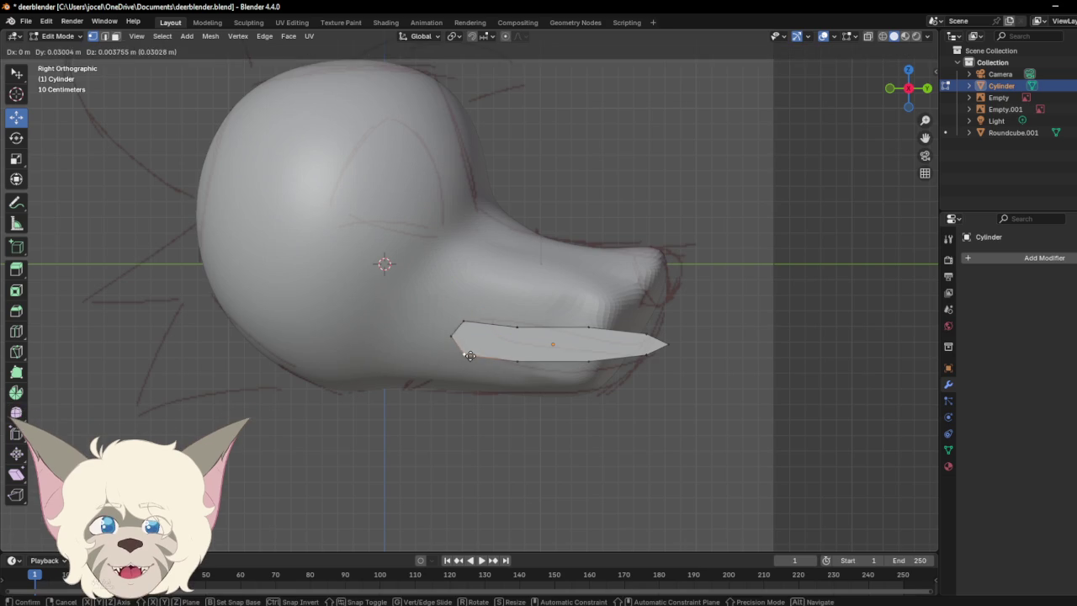
drag(521, 325, 528, 314)
drag(516, 361, 519, 367)
drag(589, 364, 589, 378)
mouse_move(593, 331)
mouse_down()
mouse_move(654, 368)
mouse_move(651, 341)
mouse_up()
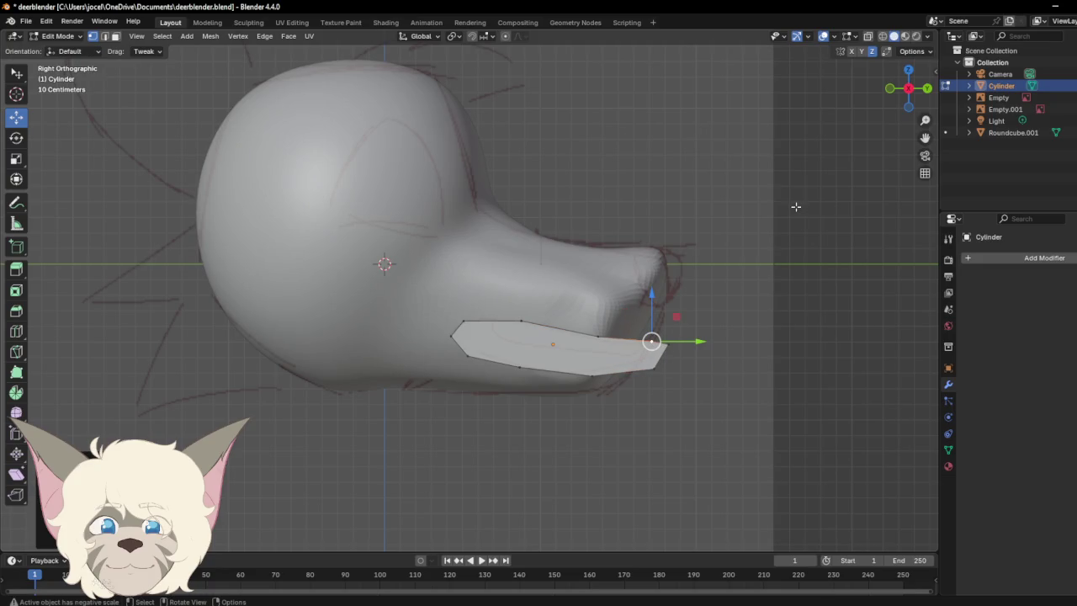
Step: Check the wedge from an orbit, the side views and the front view
mouse_move(922, 112)
mouse_down()
mouse_move(826, 118)
mouse_move(817, 149)
mouse_move(798, 158)
mouse_move(882, 161)
mouse_move(890, 91)
mouse_move(909, 127)
mouse_move(778, 145)
mouse_move(907, 91)
mouse_up()
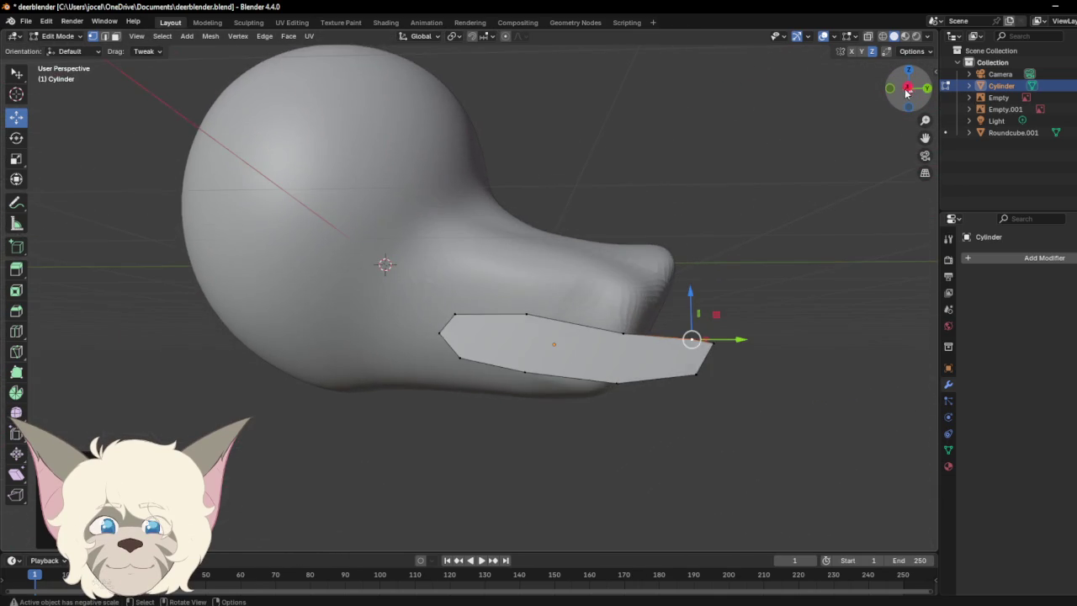
click(908, 91)
click(890, 88)
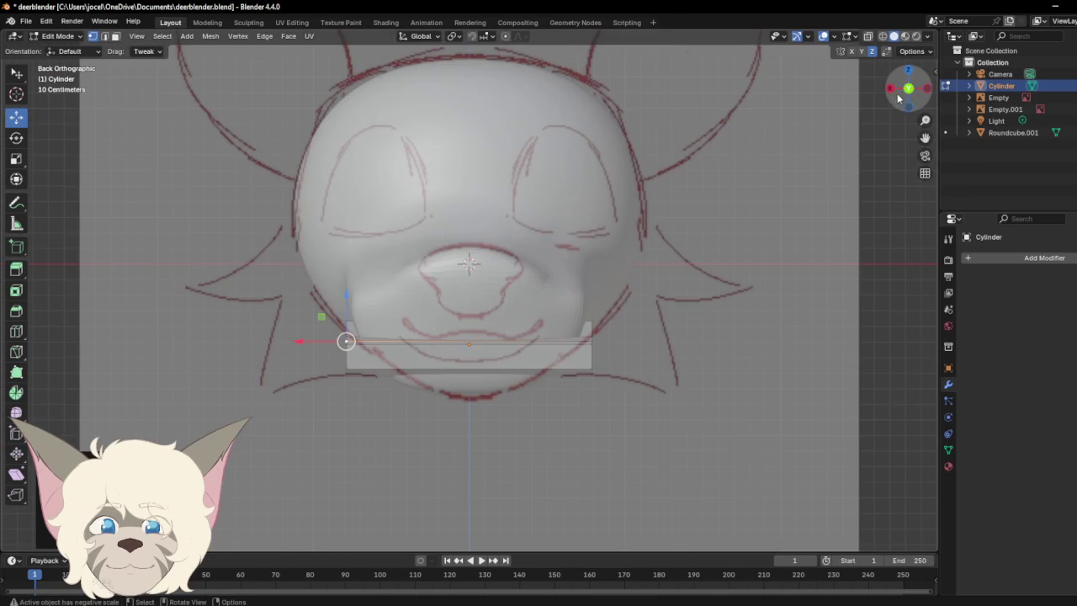
click(890, 89)
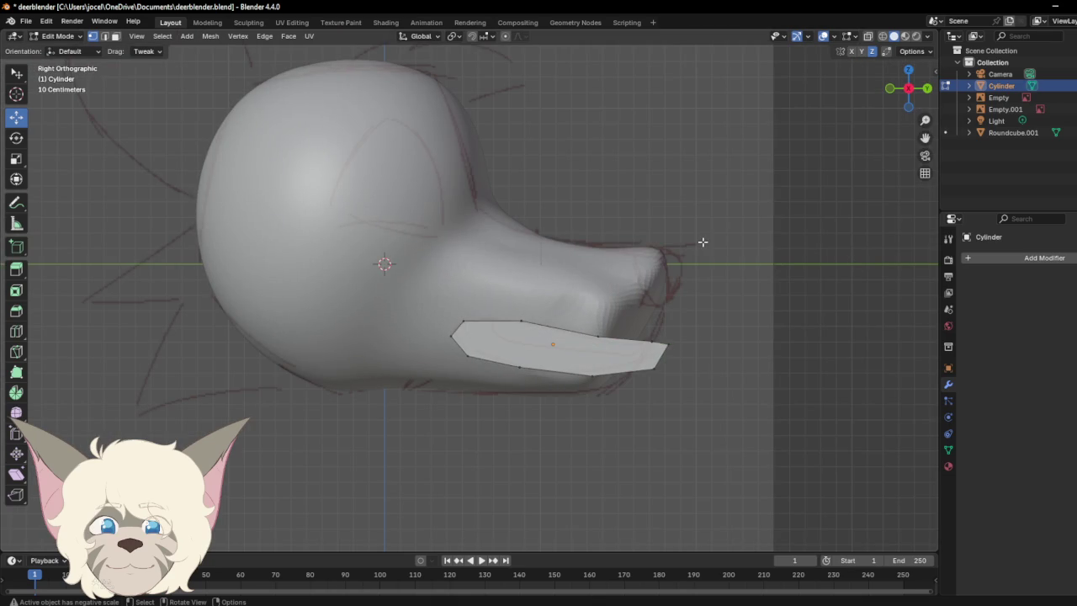
click(926, 89)
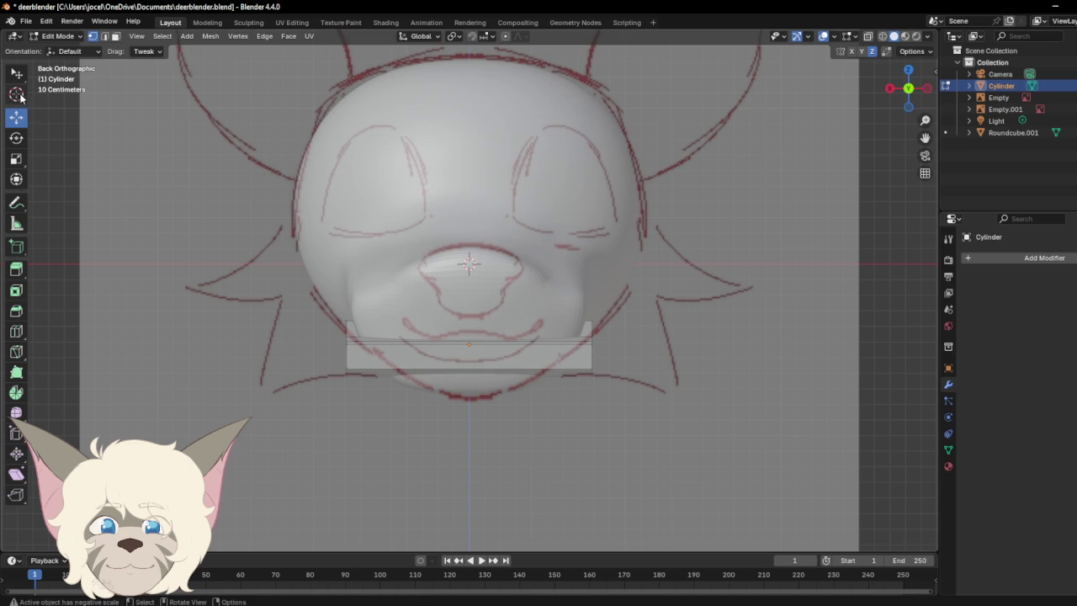
Step: In Object Mode, stretch the slab about 2.79× sideways past both sides of the head
click(18, 162)
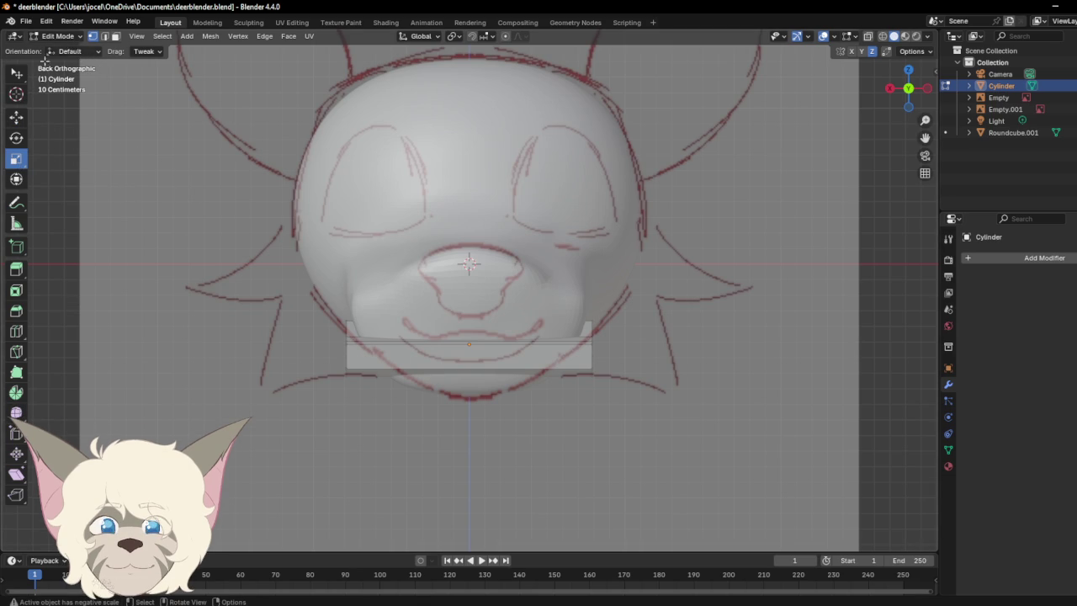
click(59, 35)
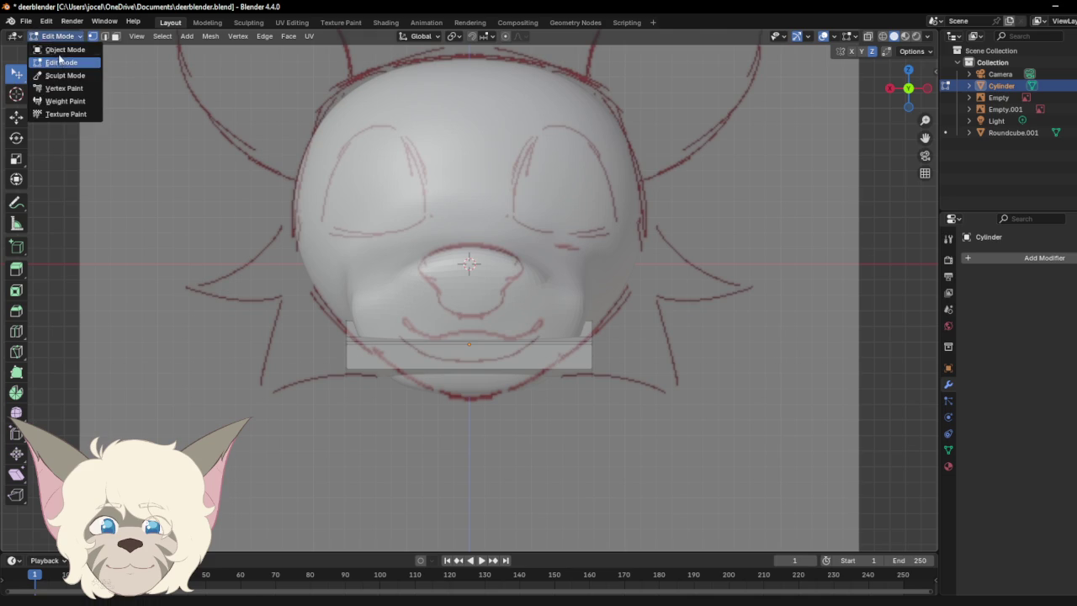
click(59, 49)
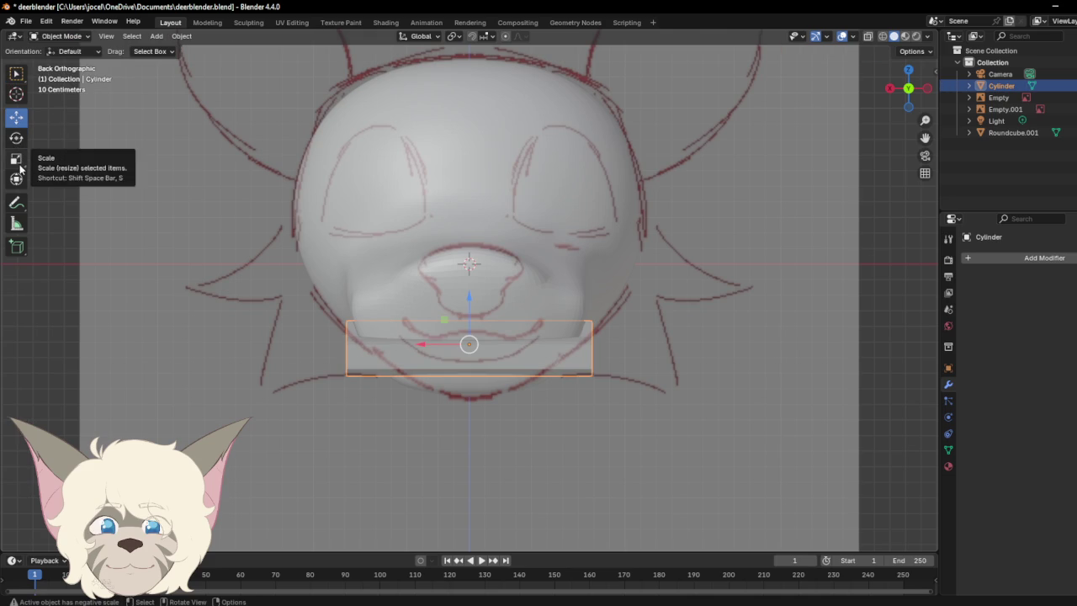
click(20, 169)
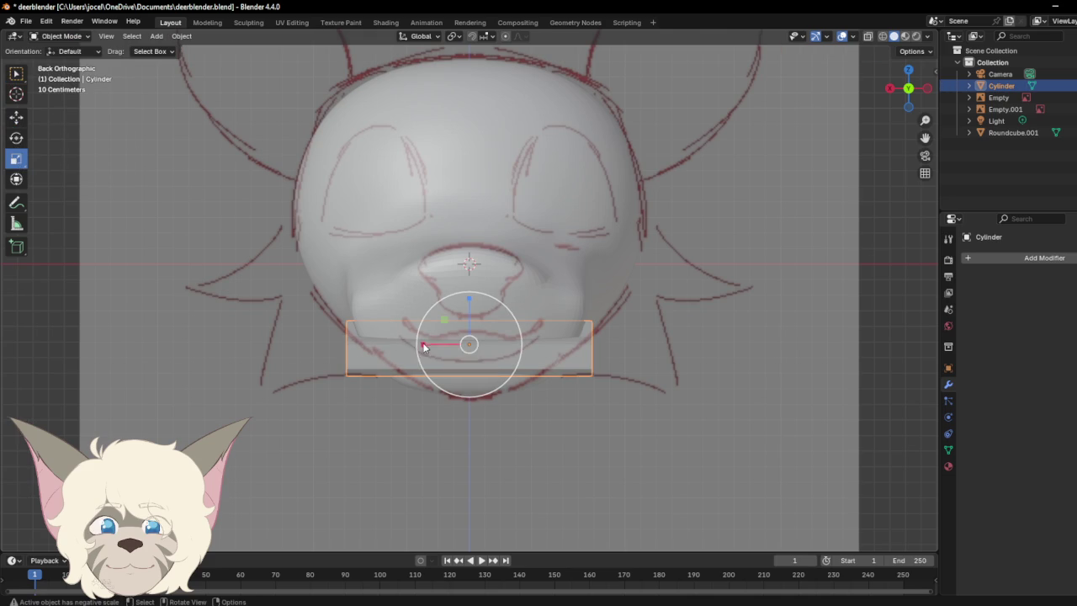
drag(423, 346, 334, 341)
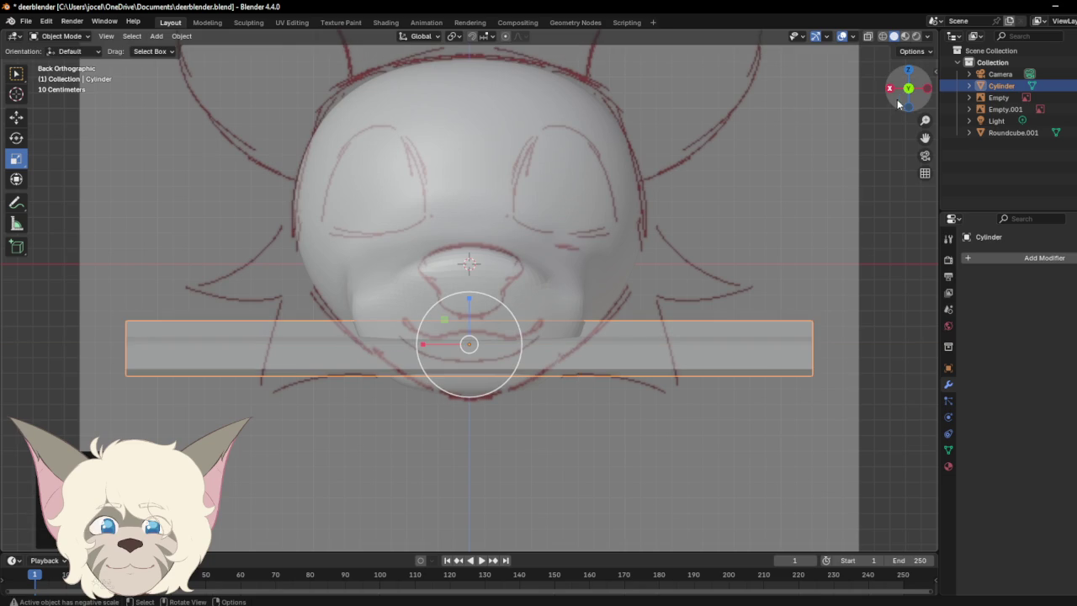
Step: Orbit to see head and slab, then switch the Cylinder to Edit Mode
drag(909, 97, 888, 106)
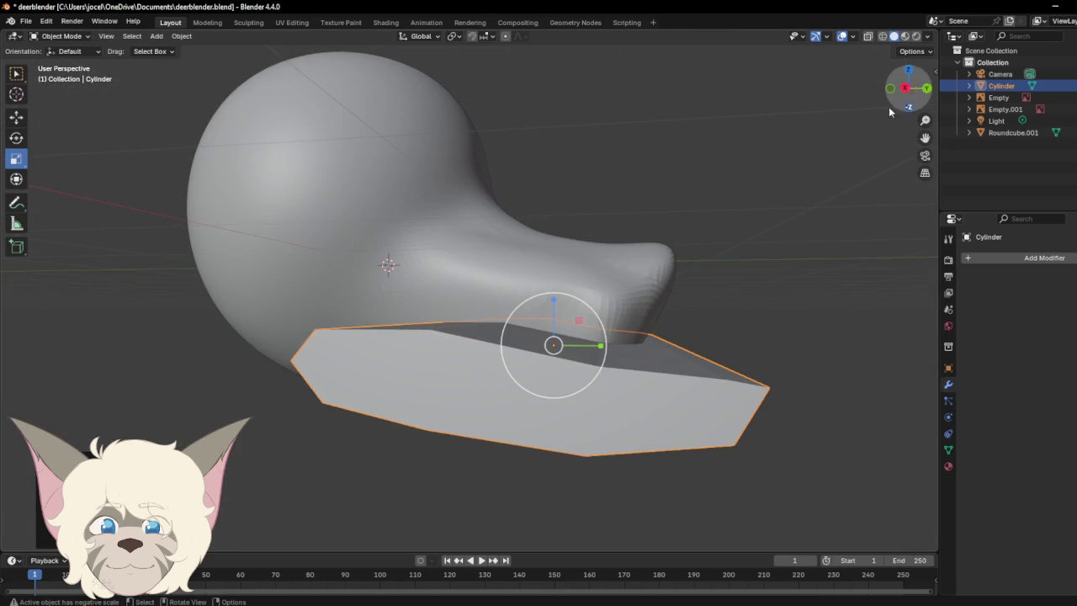
click(70, 38)
click(65, 63)
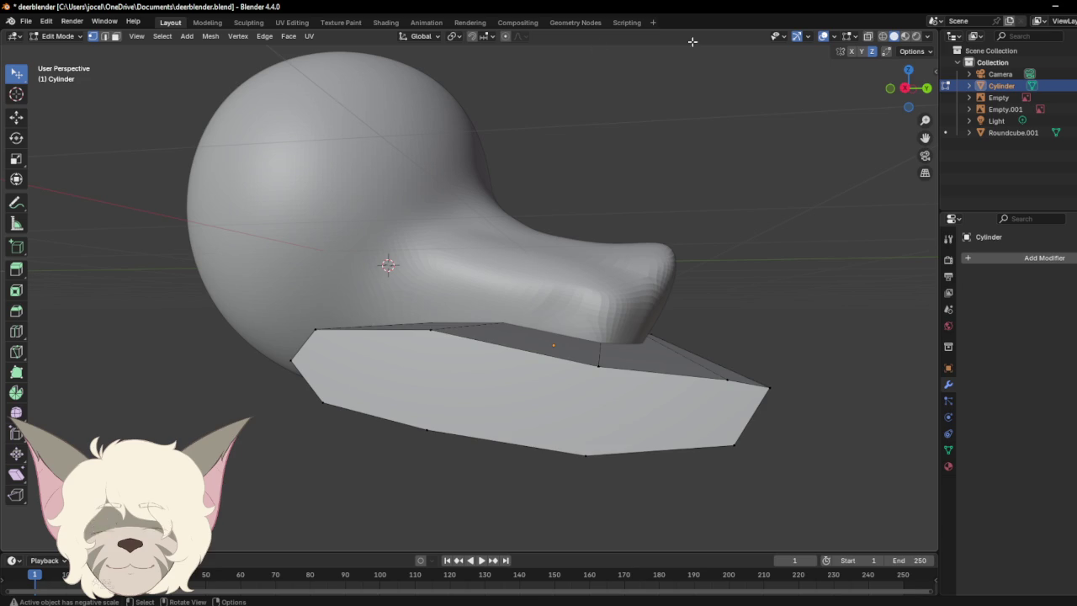
Step: In zoomed Right view, move the slab's front tip and lower front vertex forward past the snout
drag(908, 91, 913, 95)
click(905, 88)
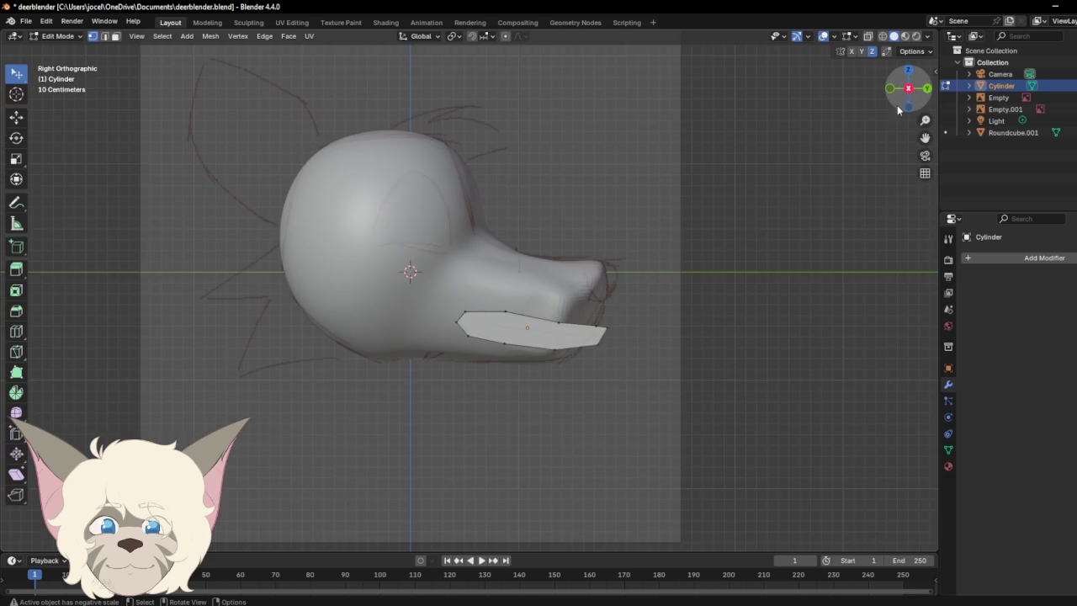
scroll(866, 168, up, 1)
scroll(855, 220, up, 1)
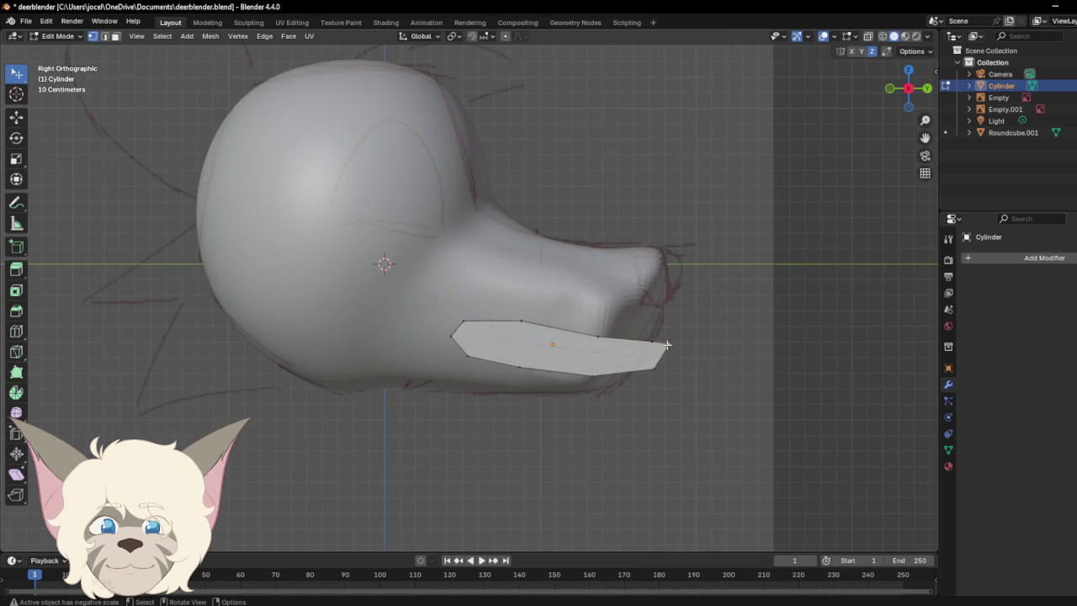
key(g)
click(721, 337)
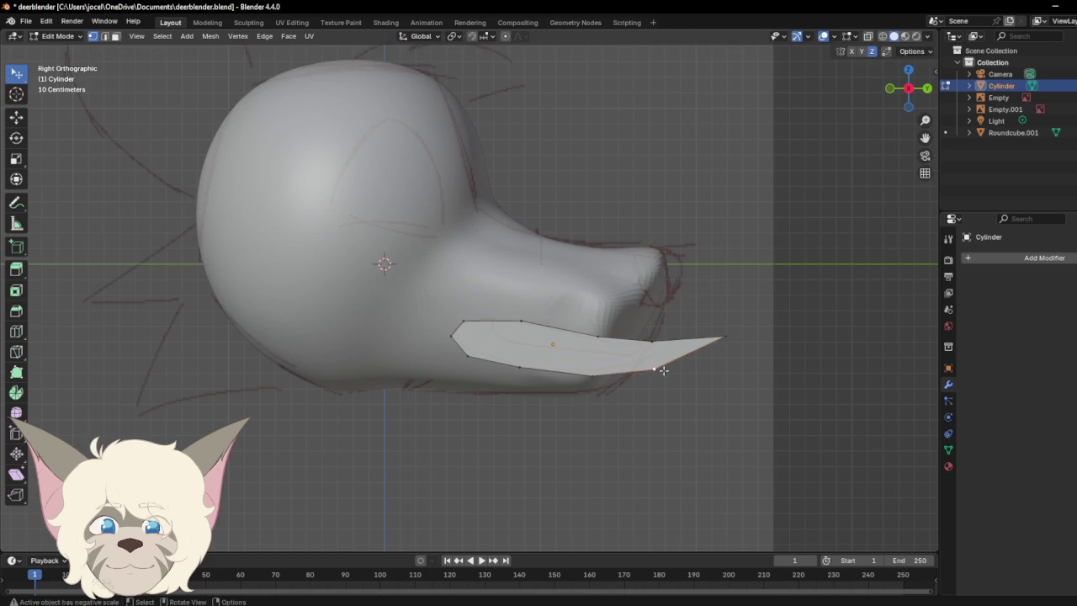
key(g)
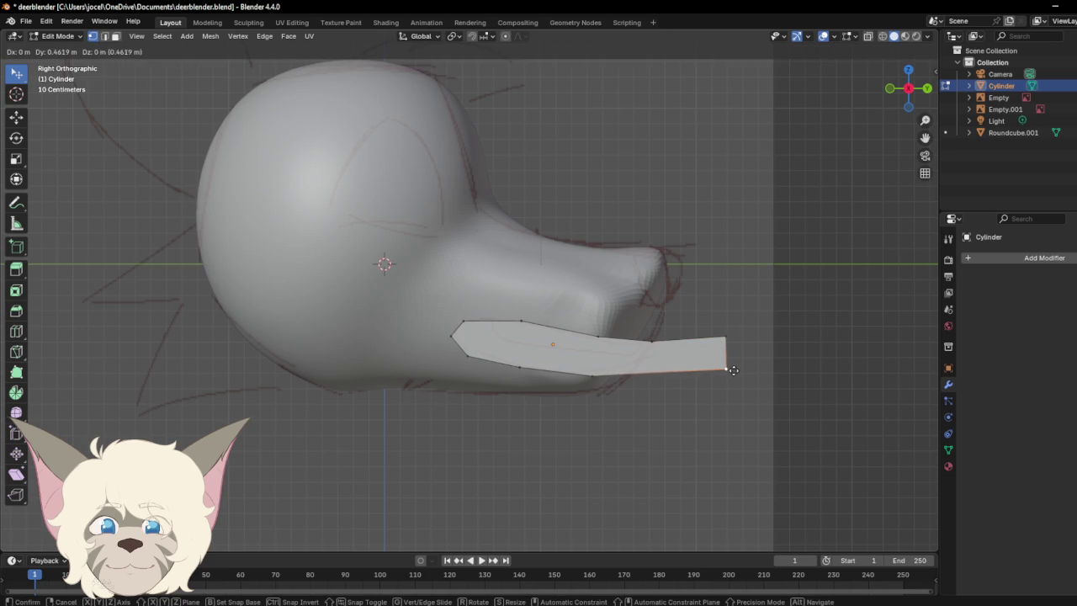
click(729, 370)
Step: Nudge the upper front and top-middle vertices so the top edge hugs the snout's underside
drag(726, 337, 738, 336)
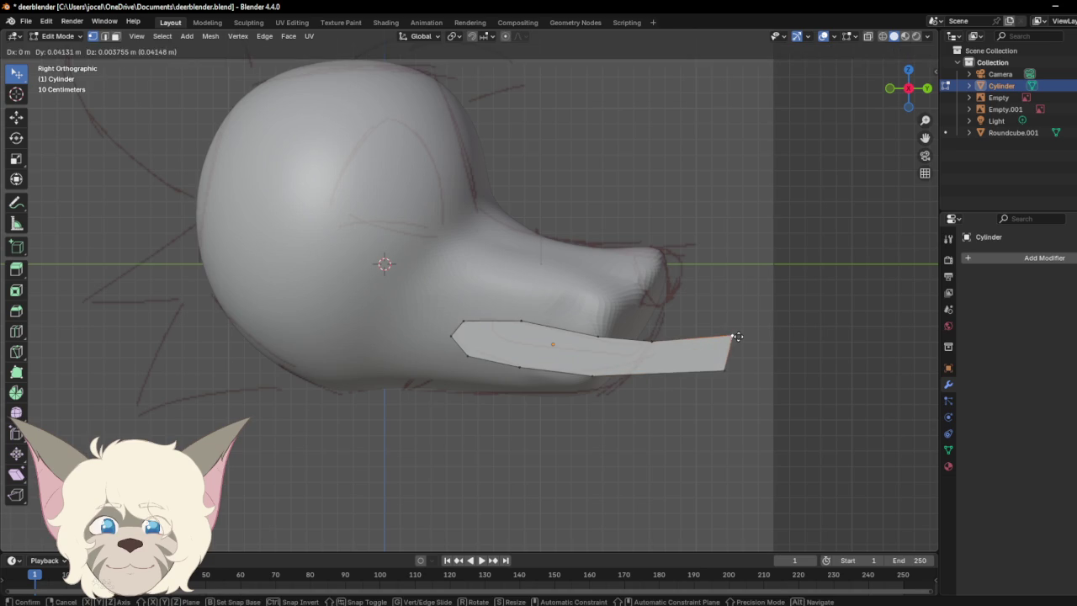
key(g)
click(647, 350)
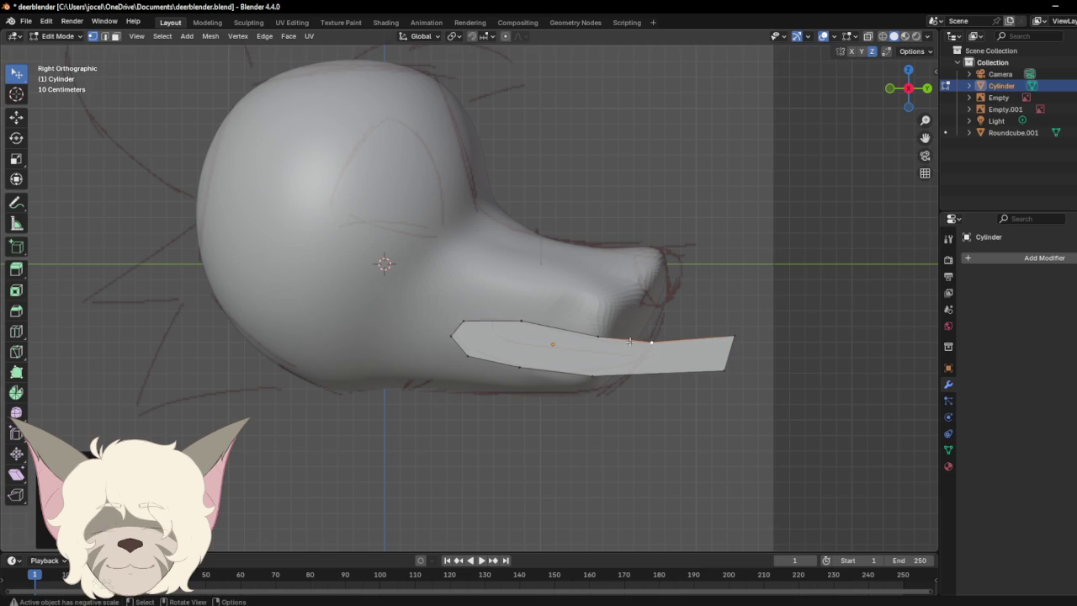
drag(523, 320, 469, 325)
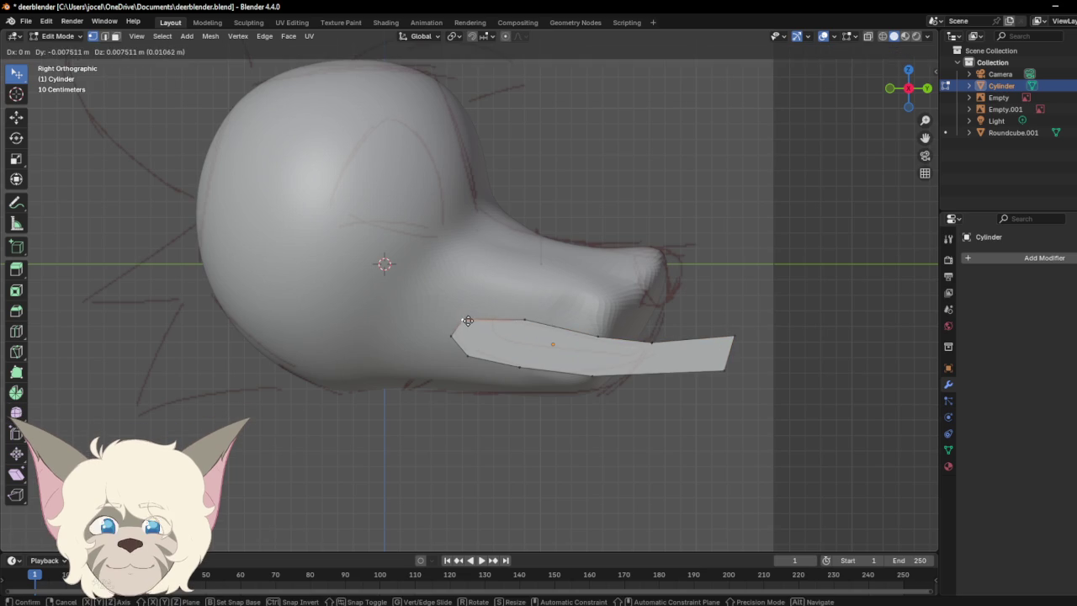
click(610, 447)
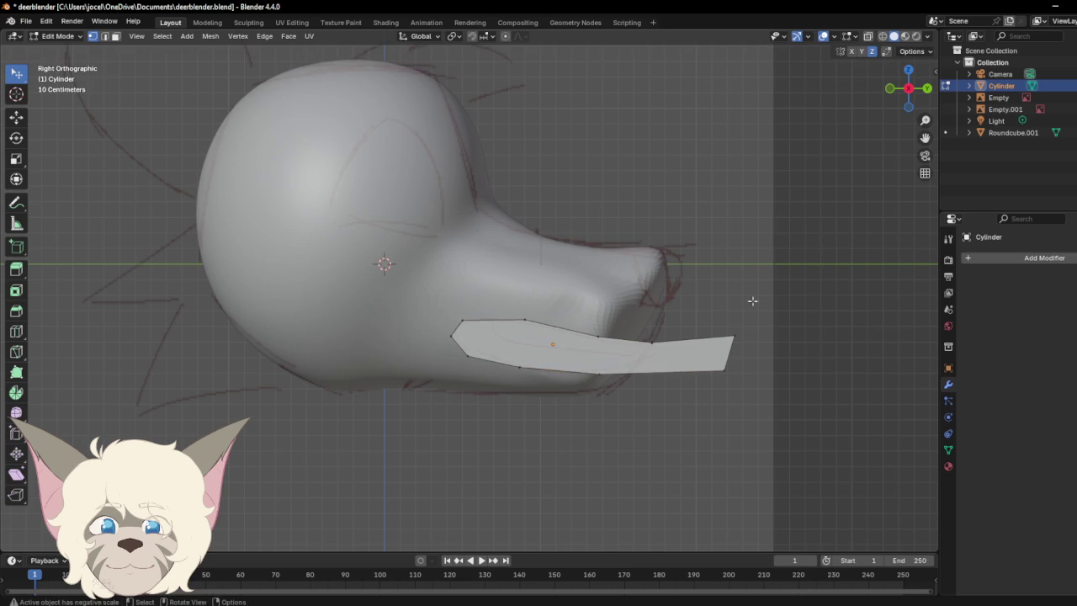
mouse_move(907, 94)
mouse_down()
mouse_move(880, 116)
mouse_move(908, 93)
mouse_up()
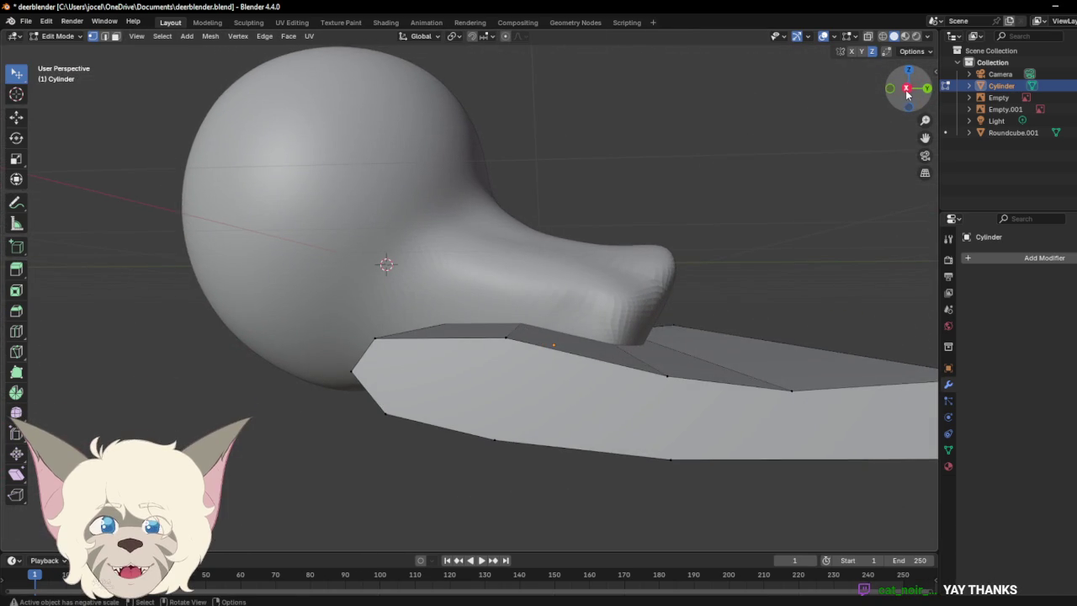
click(908, 93)
click(909, 92)
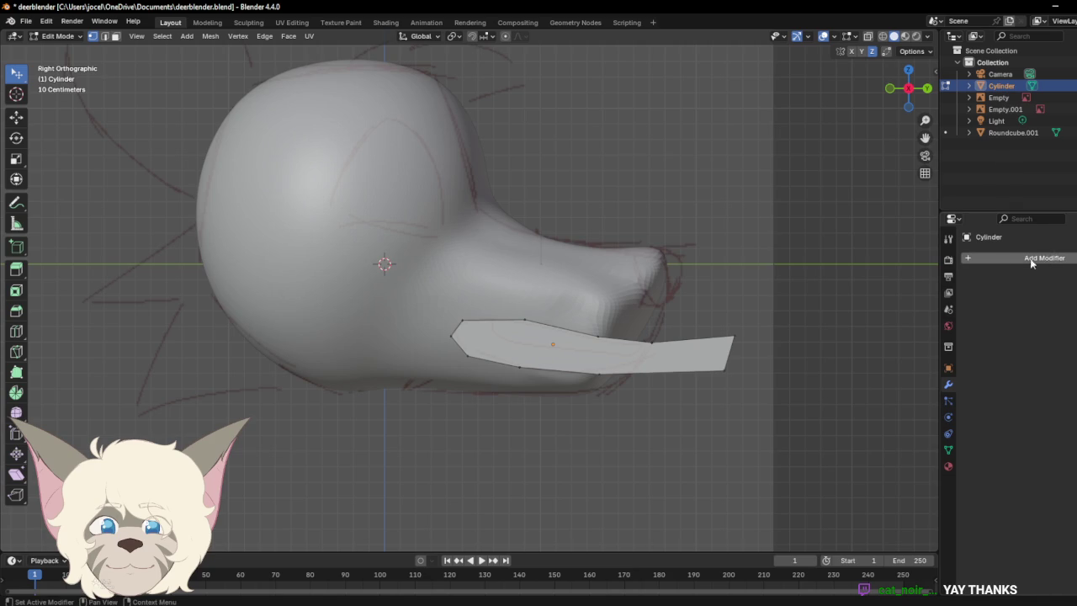
Step: Add a Subdivision Surface modifier to the slab with Levels Viewport 5
click(651, 341)
click(1033, 262)
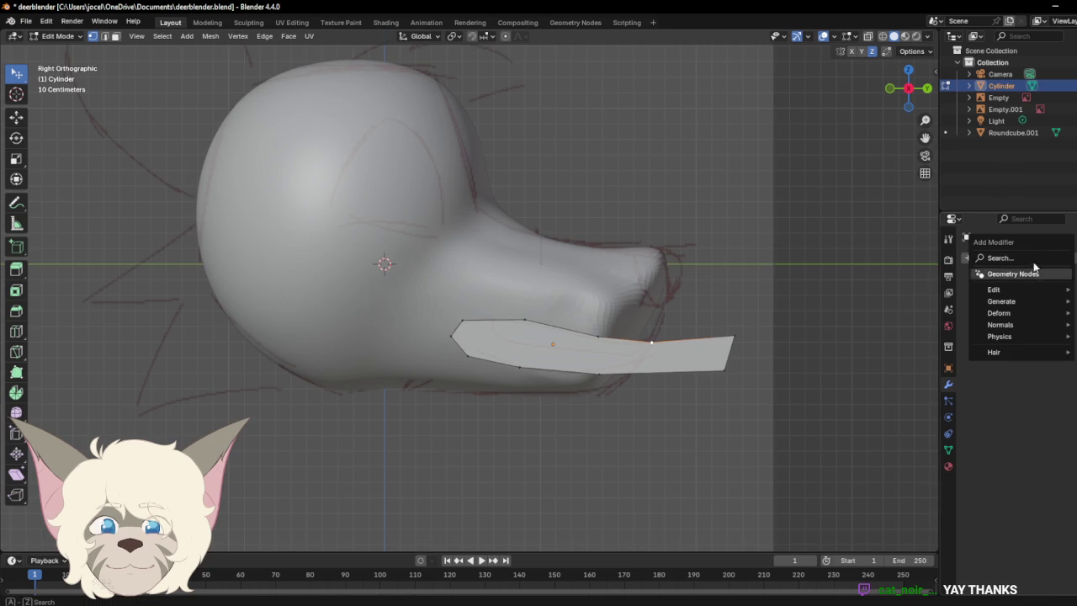
mouse_move(1001, 301)
click(955, 291)
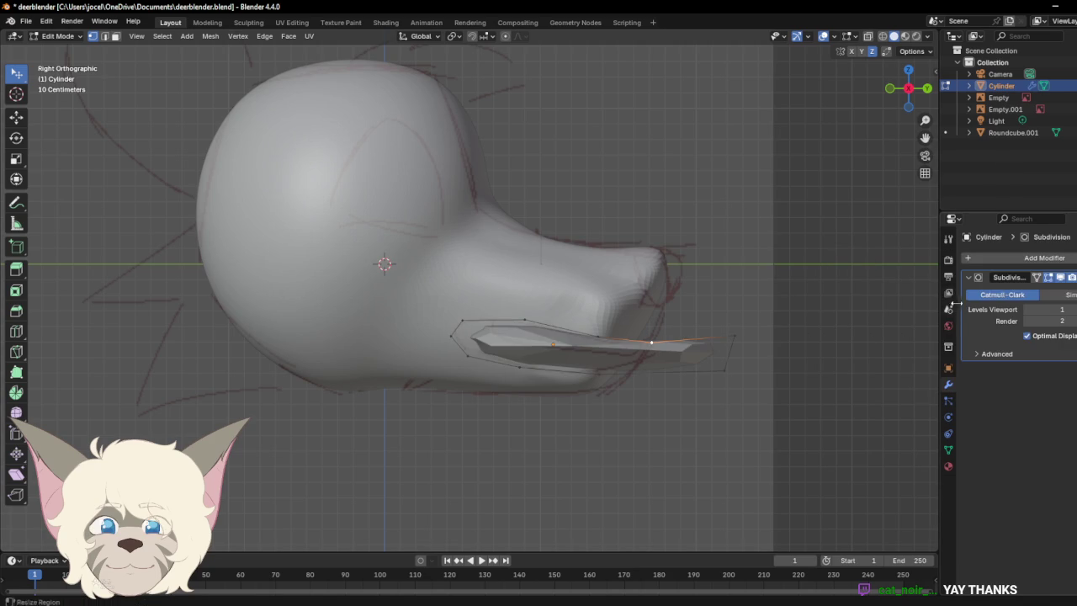
drag(1043, 308, 1070, 309)
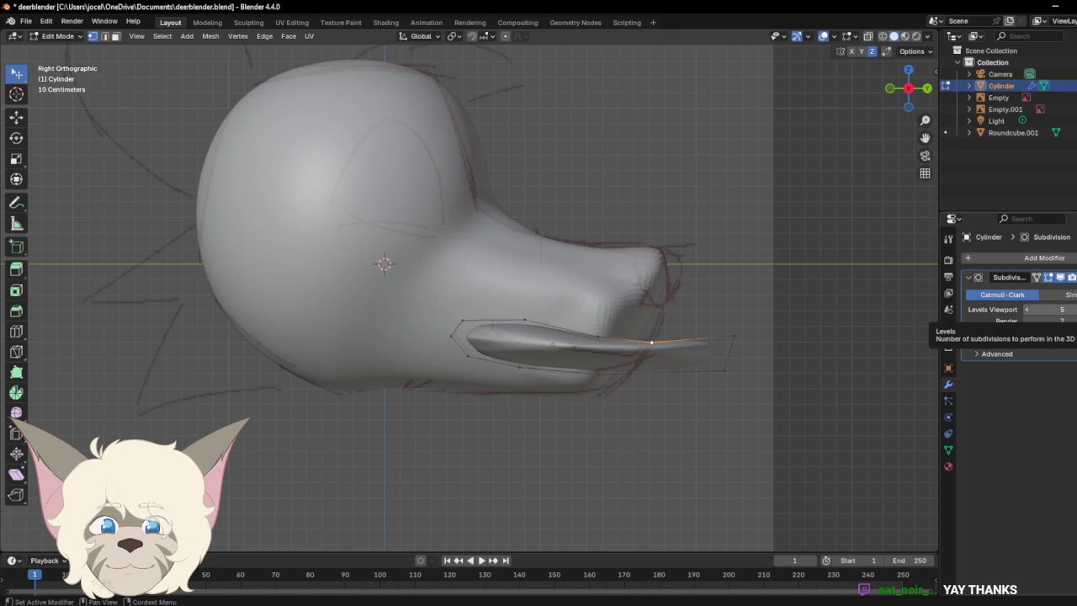
Step: Reposition the left-end, front tip and upper-left vertices around the jaw
click(452, 335)
key(g)
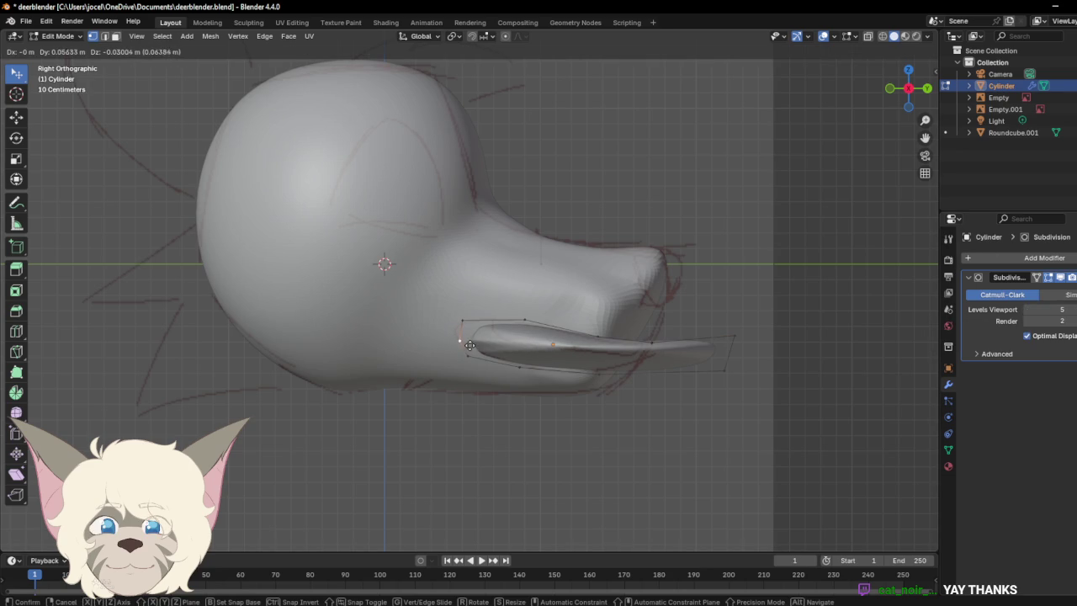
click(473, 347)
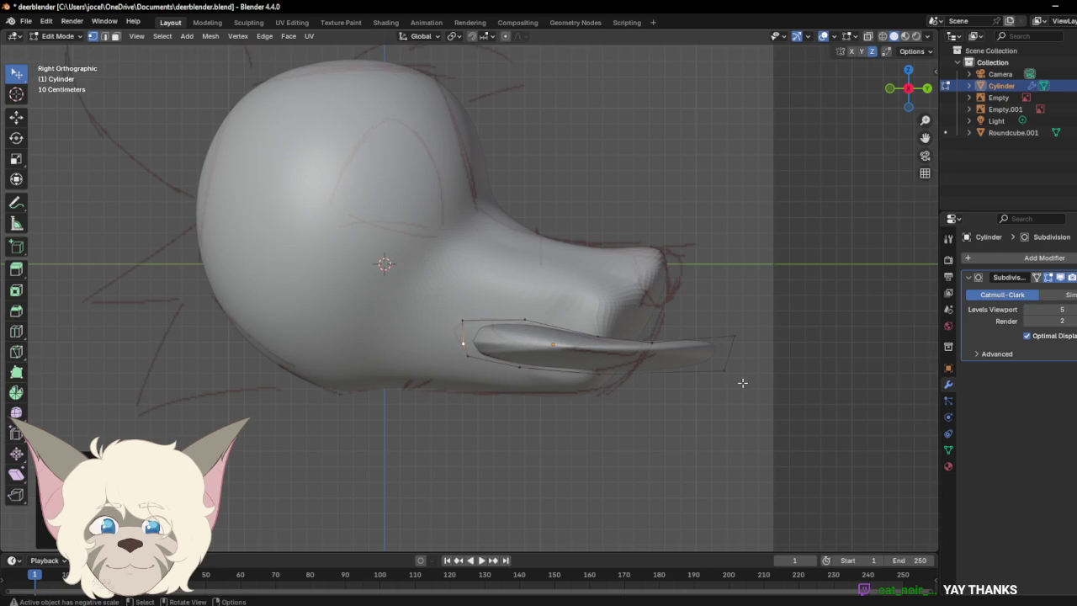
click(17, 116)
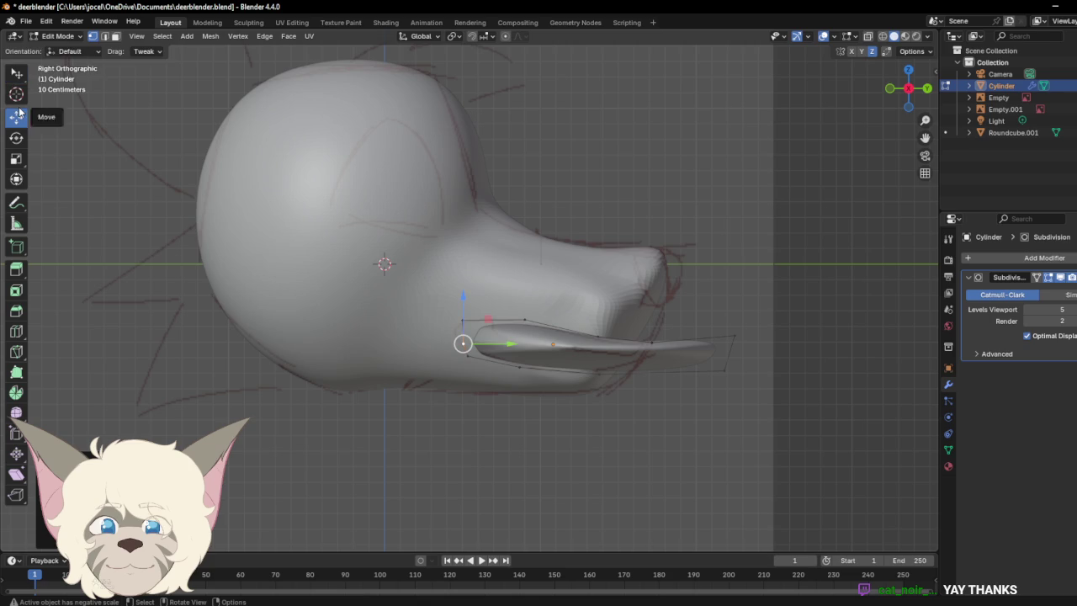
mouse_move(657, 353)
mouse_down()
mouse_move(687, 322)
mouse_move(699, 354)
mouse_move(698, 345)
mouse_up()
mouse_move(909, 90)
mouse_down()
mouse_move(839, 129)
mouse_move(892, 94)
mouse_move(870, 96)
mouse_up()
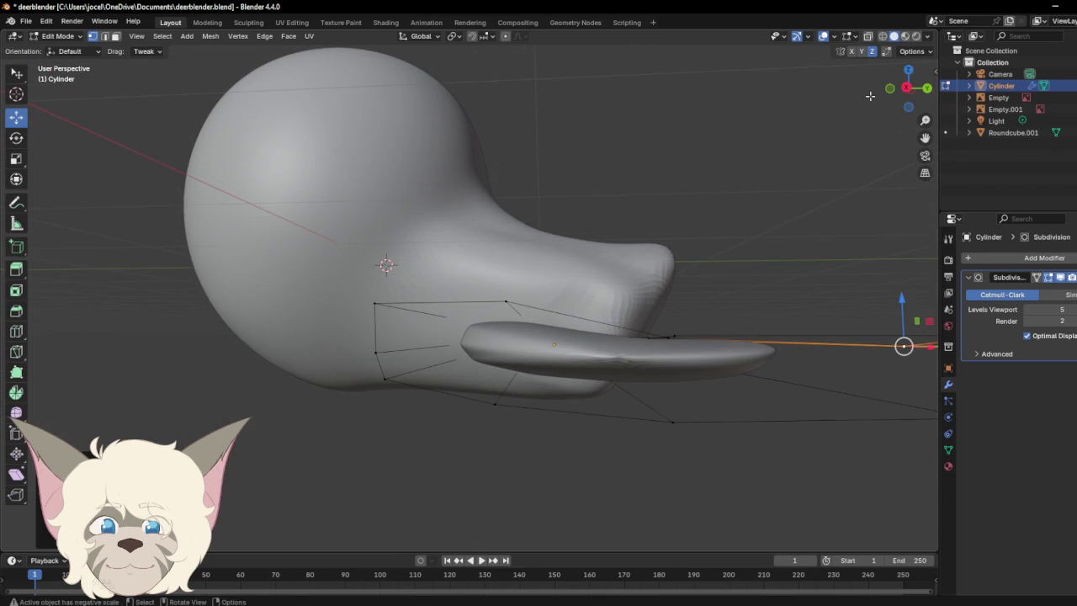
drag(389, 353, 392, 350)
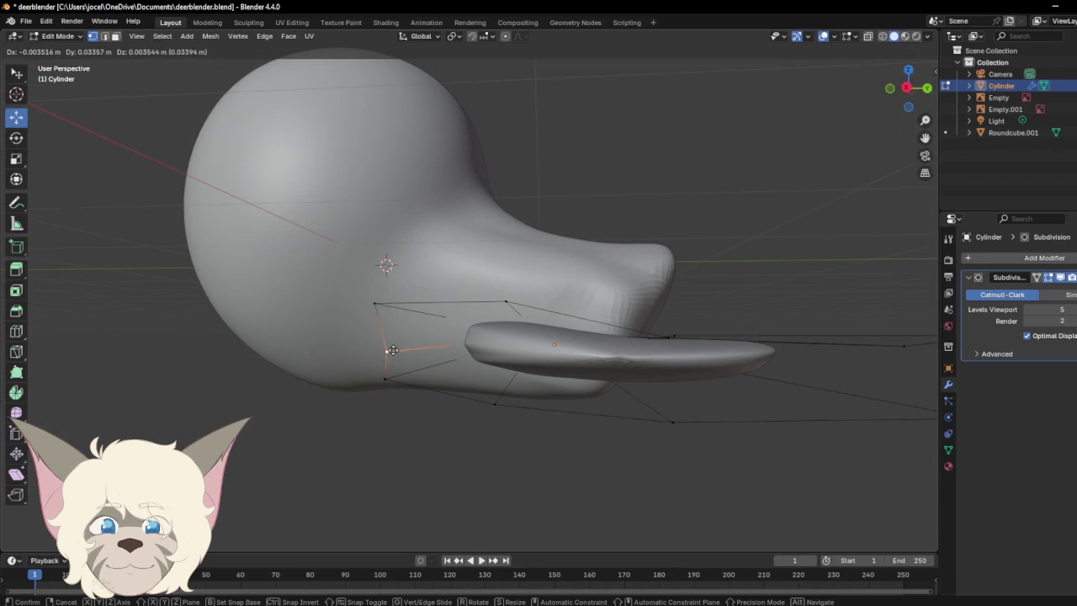
drag(378, 306, 381, 304)
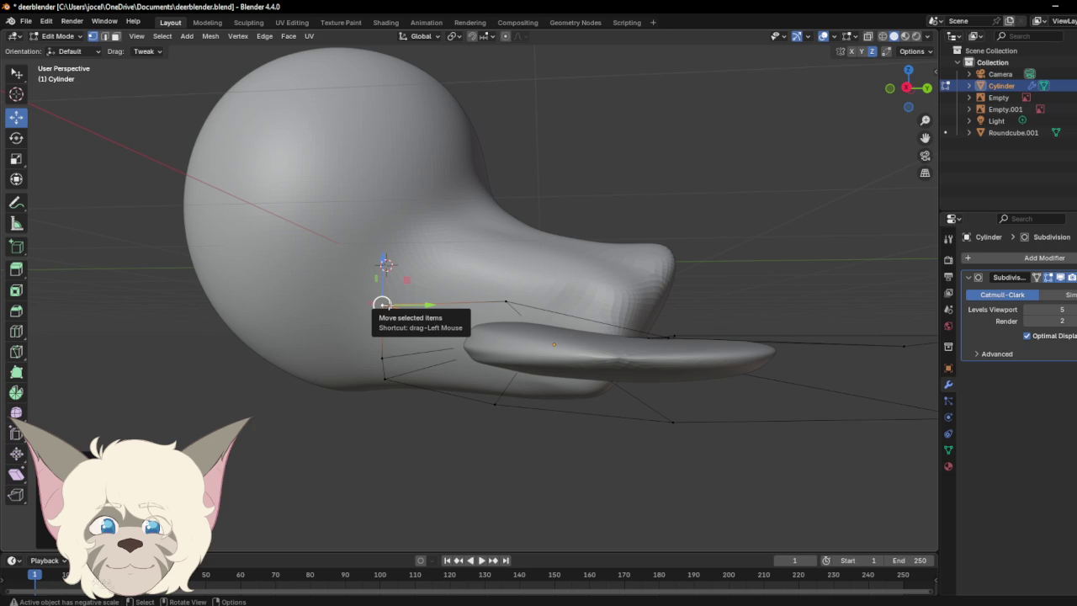
Step: Undo recent vertex edits and remove the Subdivision Surface modifier
ctrl+click(388, 305)
key(ctrl+z)
key(ctrl+z)
key(ctrl+shift+z)
key(ctrl+z)
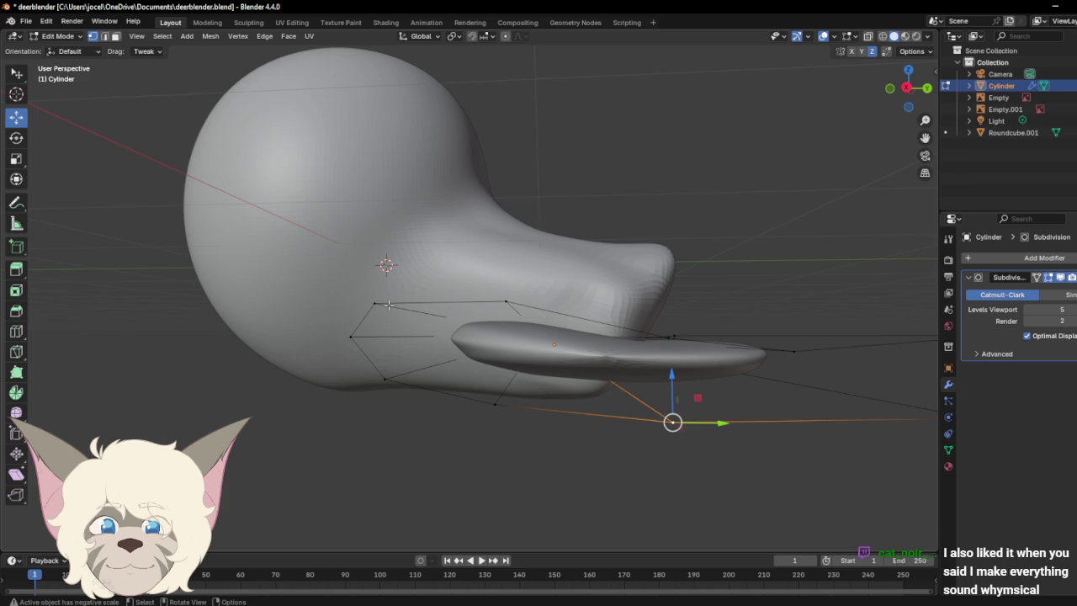
key(ctrl+x)
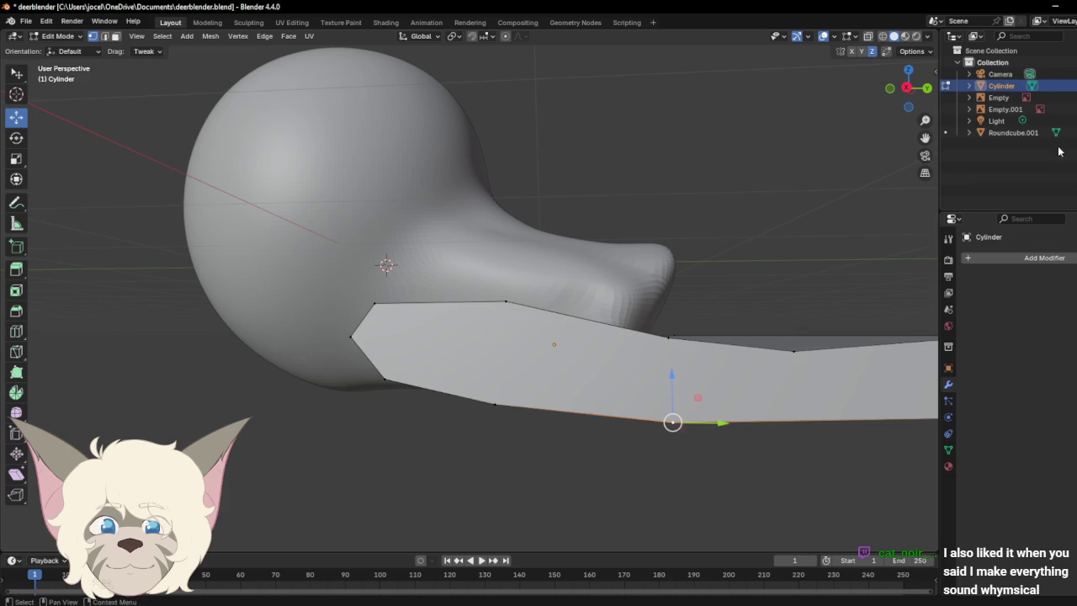
Step: Cut two edge loops across the mouth slab with the Loop Cut tool
mouse_move(907, 89)
mouse_down()
mouse_move(822, 130)
mouse_move(925, 122)
mouse_up()
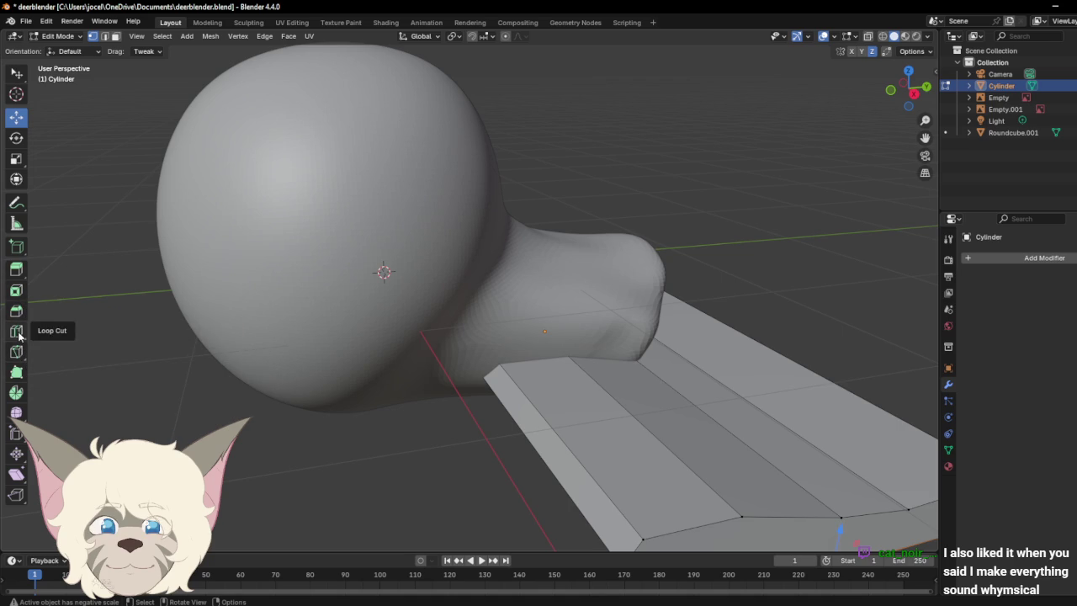
drag(909, 89, 773, 130)
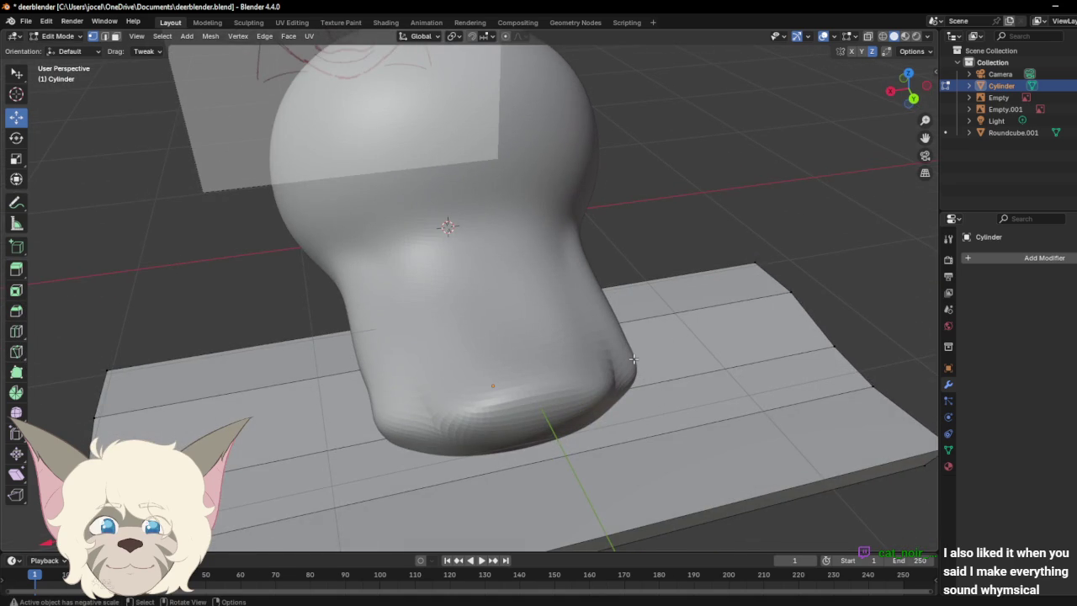
scroll(633, 359, down, 4)
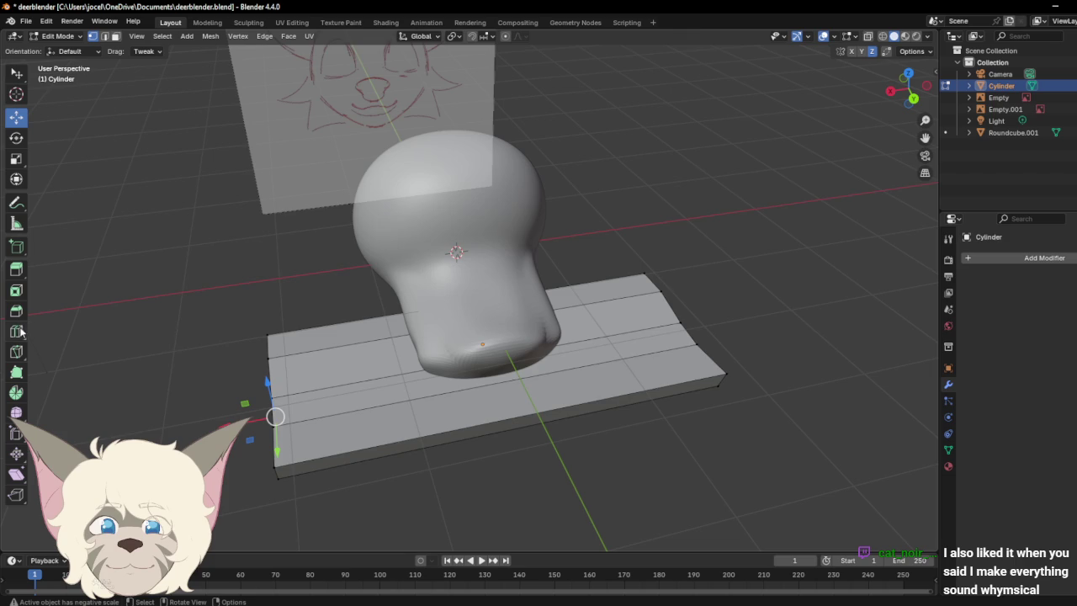
click(18, 331)
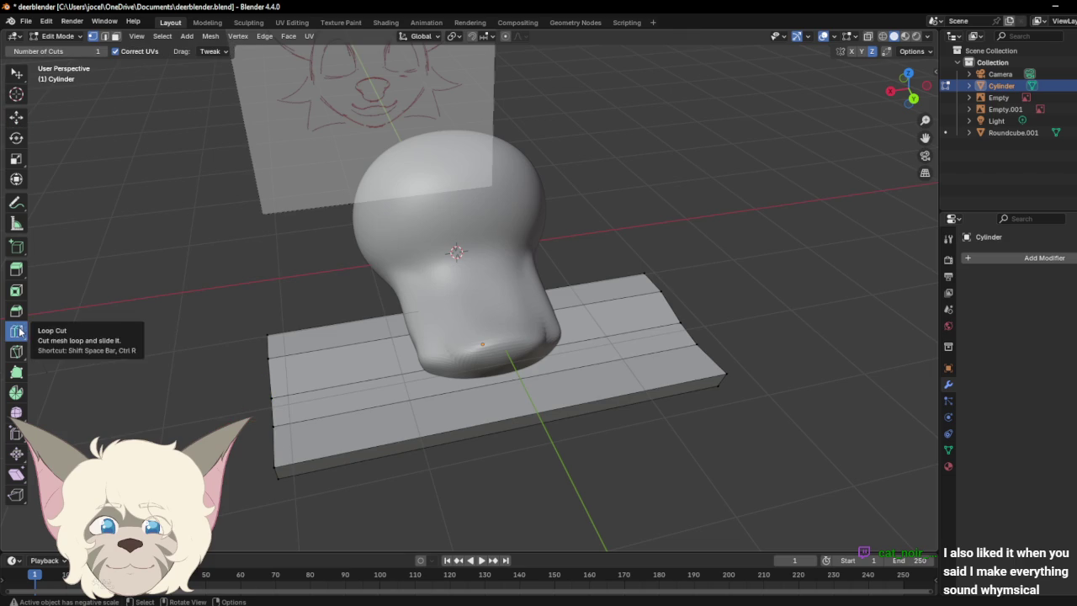
click(450, 414)
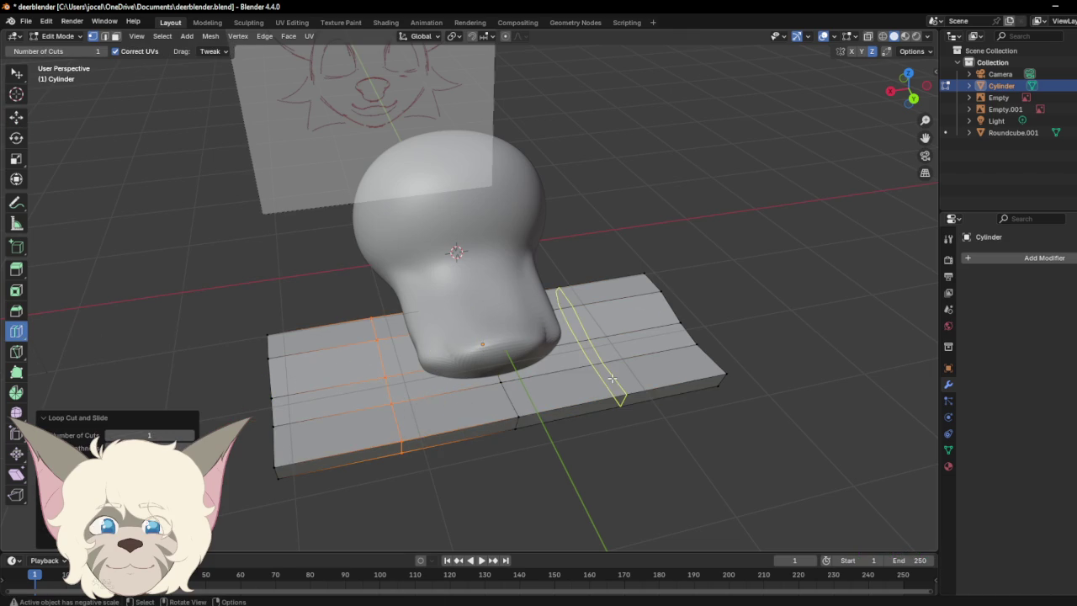
click(593, 349)
drag(907, 88, 913, 94)
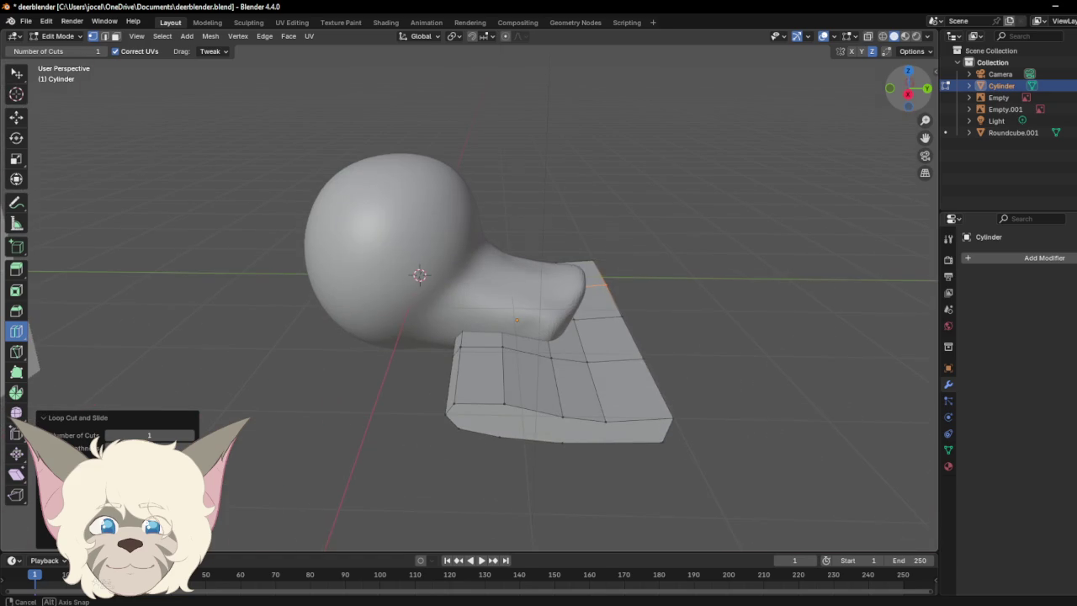
click(1018, 257)
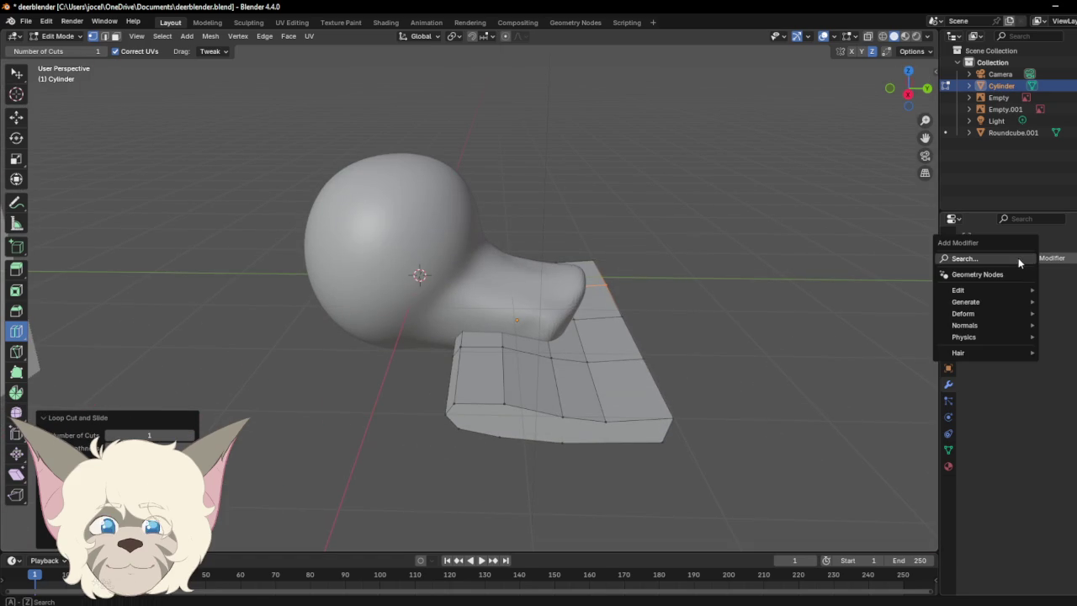
Step: Add a Subdivision Surface modifier to the Cylinder with Levels Viewport at 3
key(space)
click(948, 280)
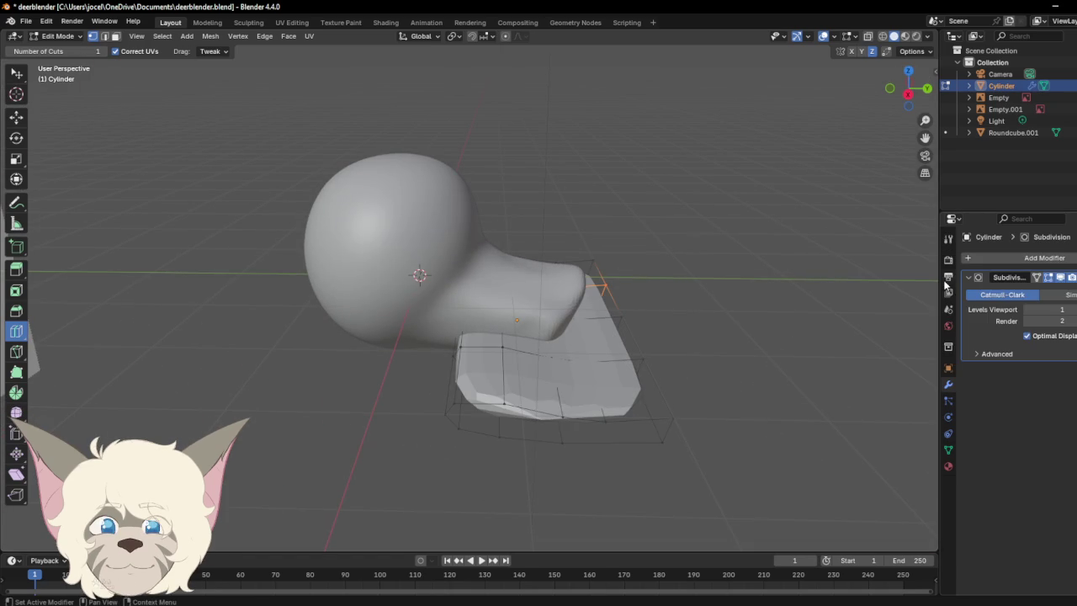
ctrl+scroll(1043, 310, up, 1)
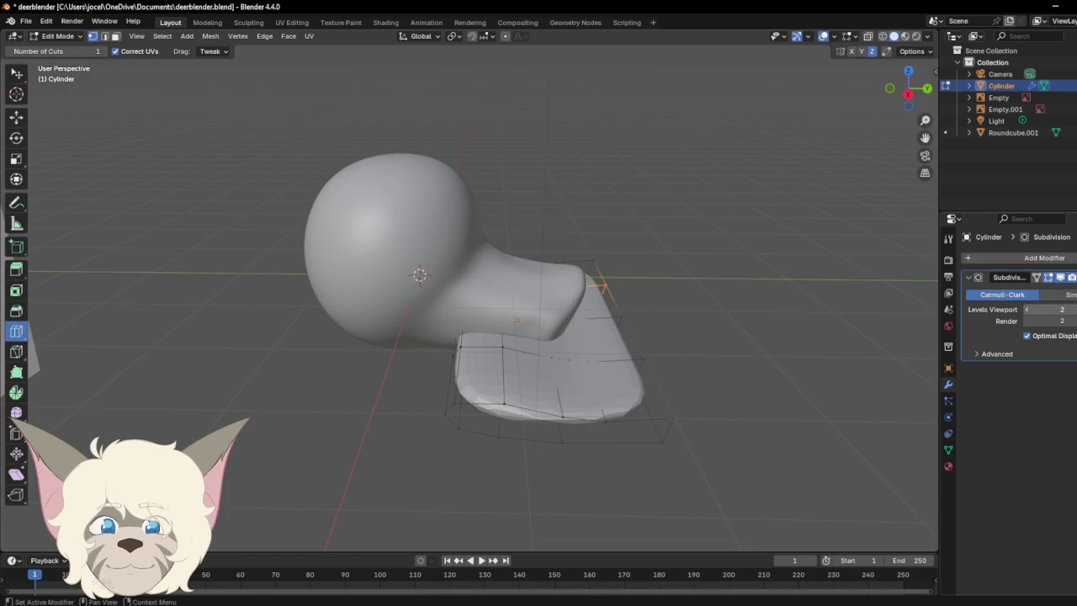
ctrl+scroll(1043, 309, up, 1)
ctrl+scroll(1044, 309, up, 1)
Step: Return to Object Mode and apply the Subdivision modifier to the Cylinder
right_click(1018, 278)
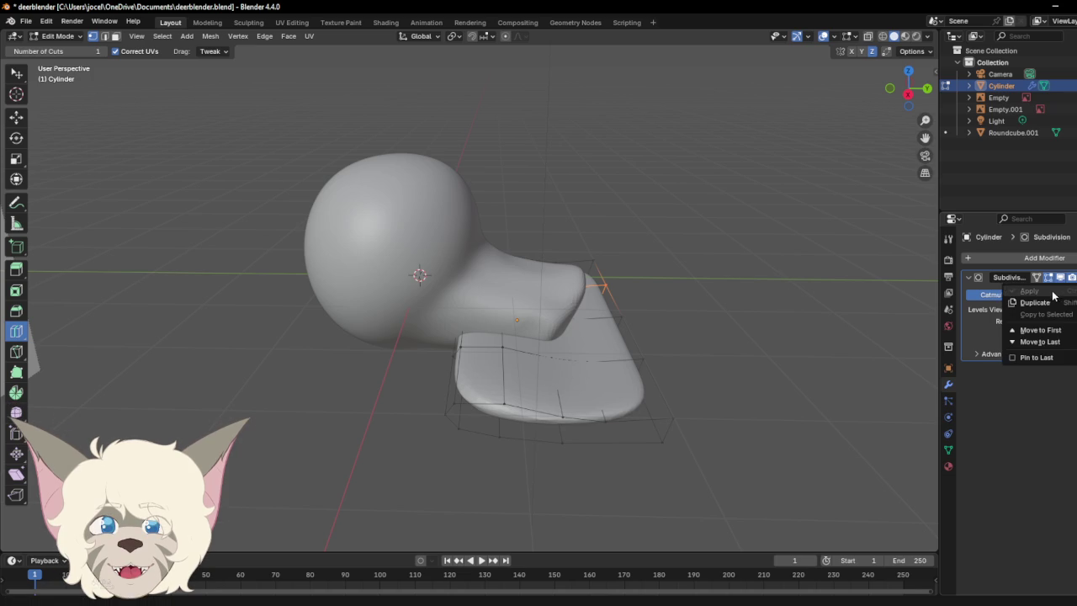
click(59, 36)
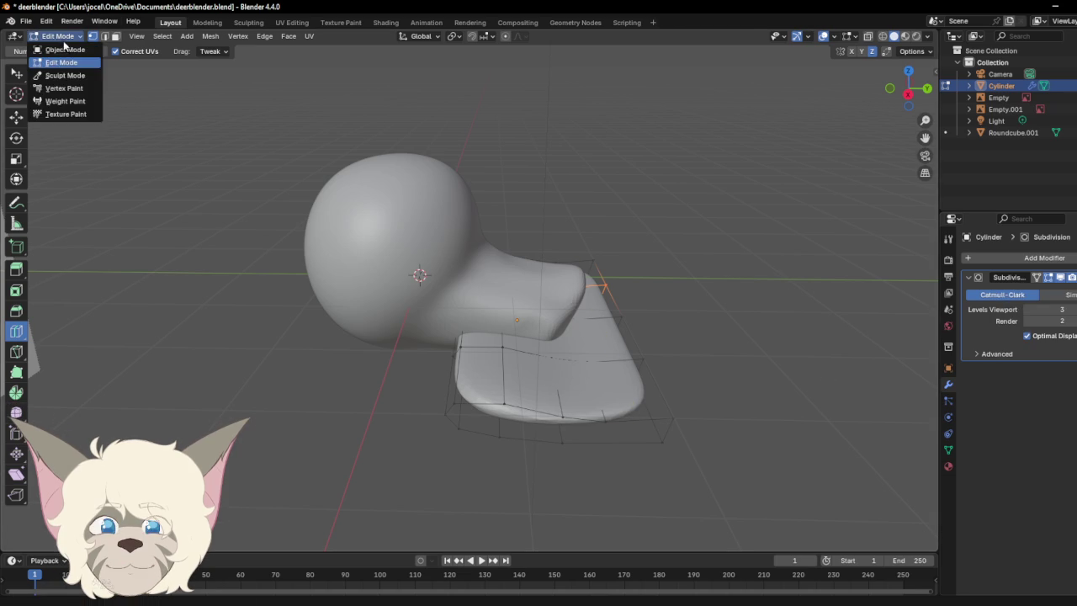
click(64, 47)
click(1072, 277)
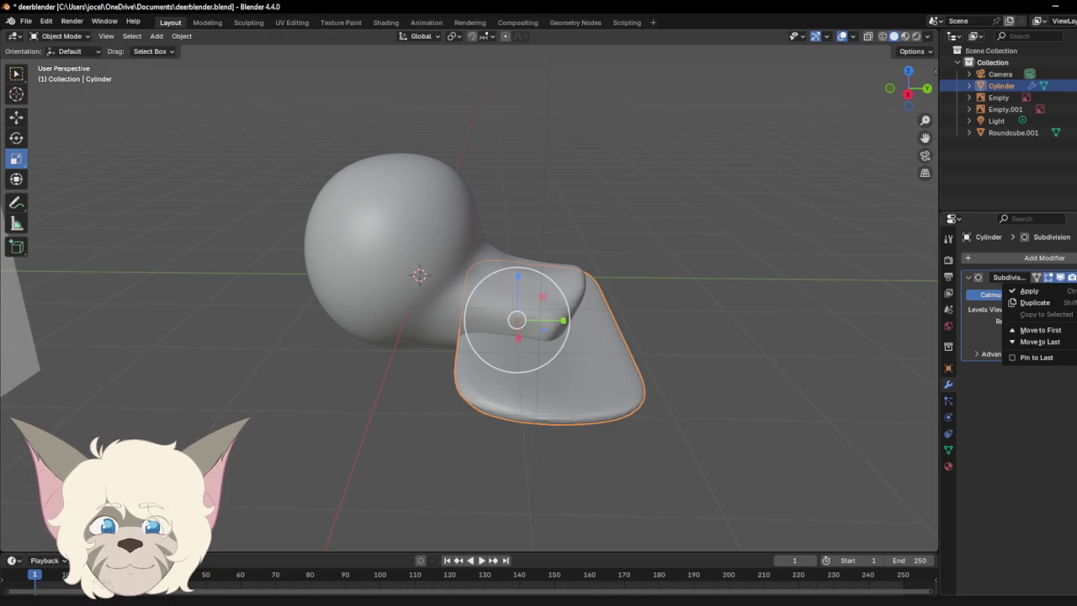
click(1037, 288)
Step: Inspect the smoothed cylinder, deselect it, and select the deer head Roundcube.001
scroll(819, 320, up, 3)
scroll(820, 320, up, 2)
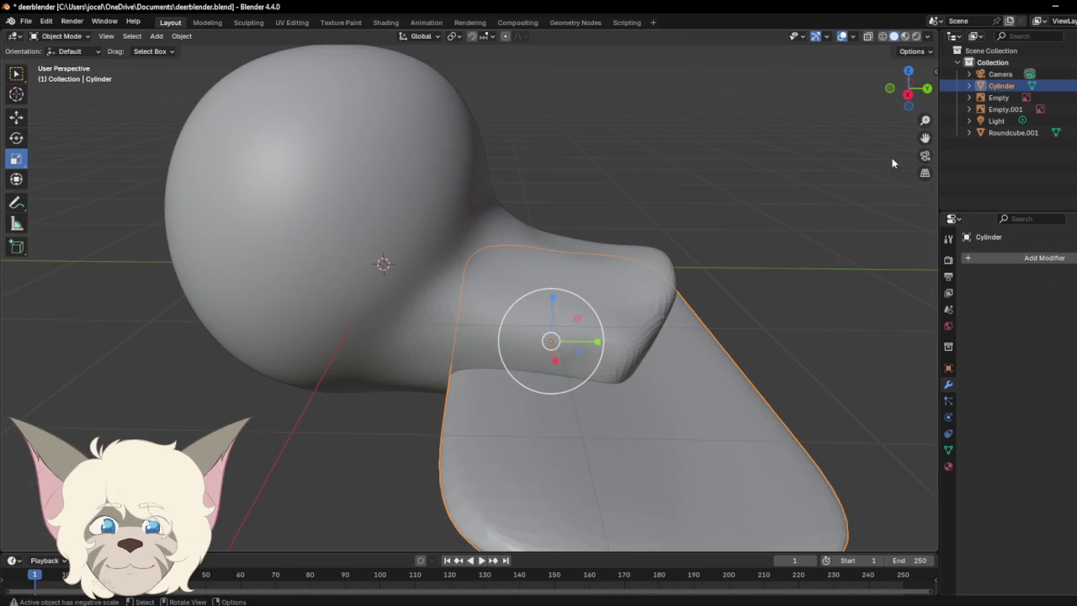
drag(909, 88, 902, 95)
click(854, 249)
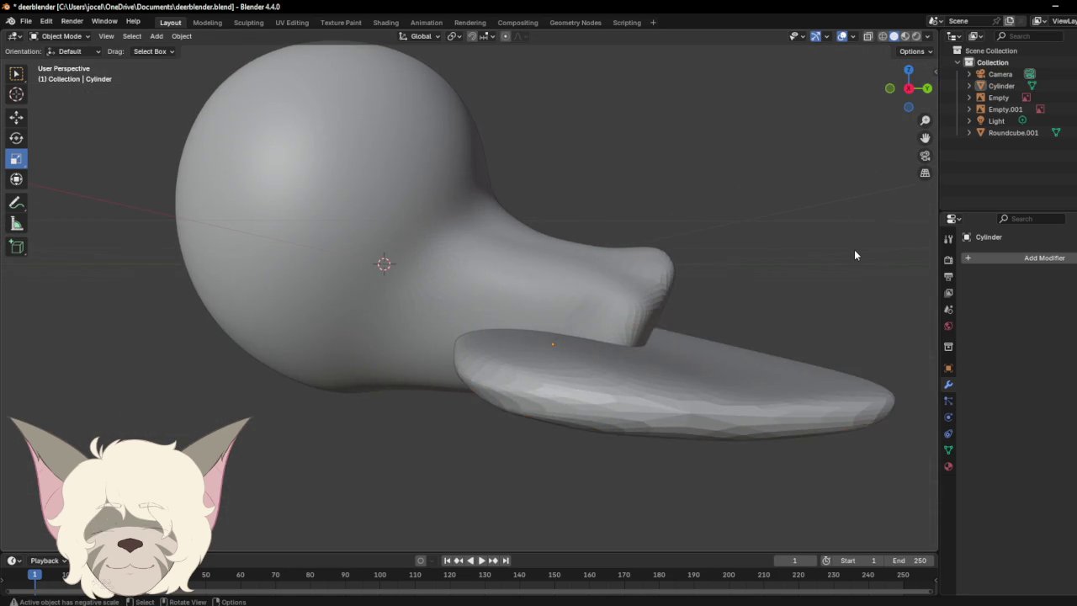
scroll(821, 282, down, 2)
scroll(820, 280, up, 1)
click(513, 282)
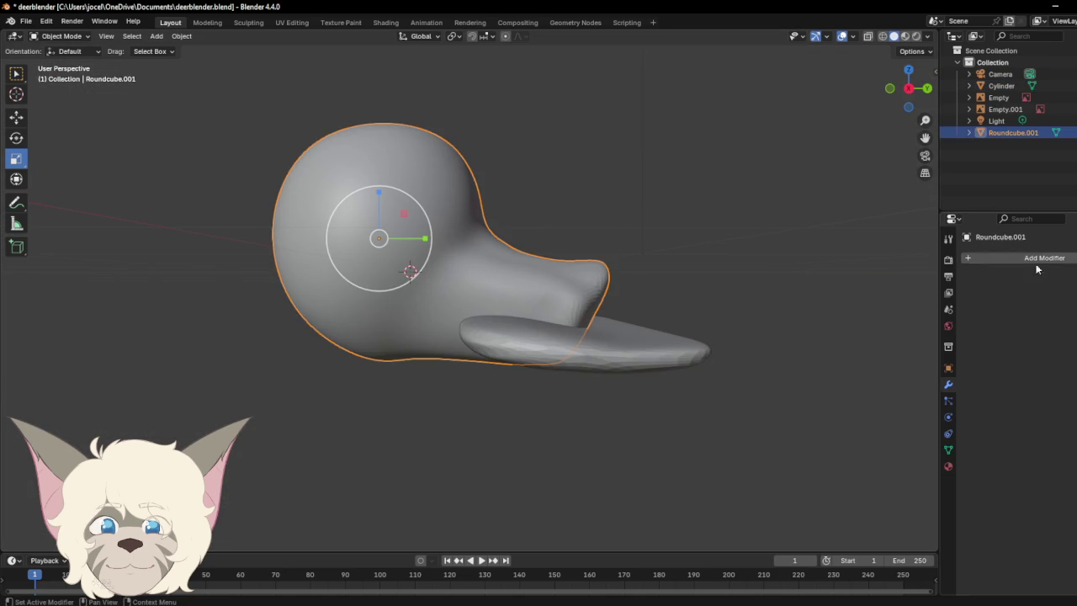
Step: Add a Solidify modifier of 0.03 m thickness to Roundcube.001 and apply it
click(1044, 258)
click(1027, 260)
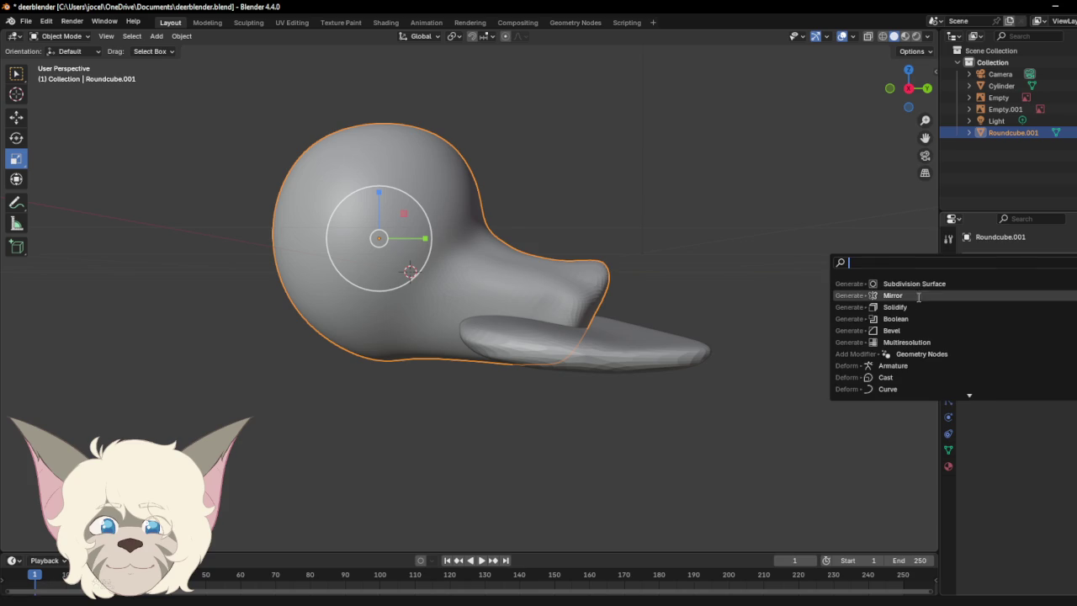
click(894, 308)
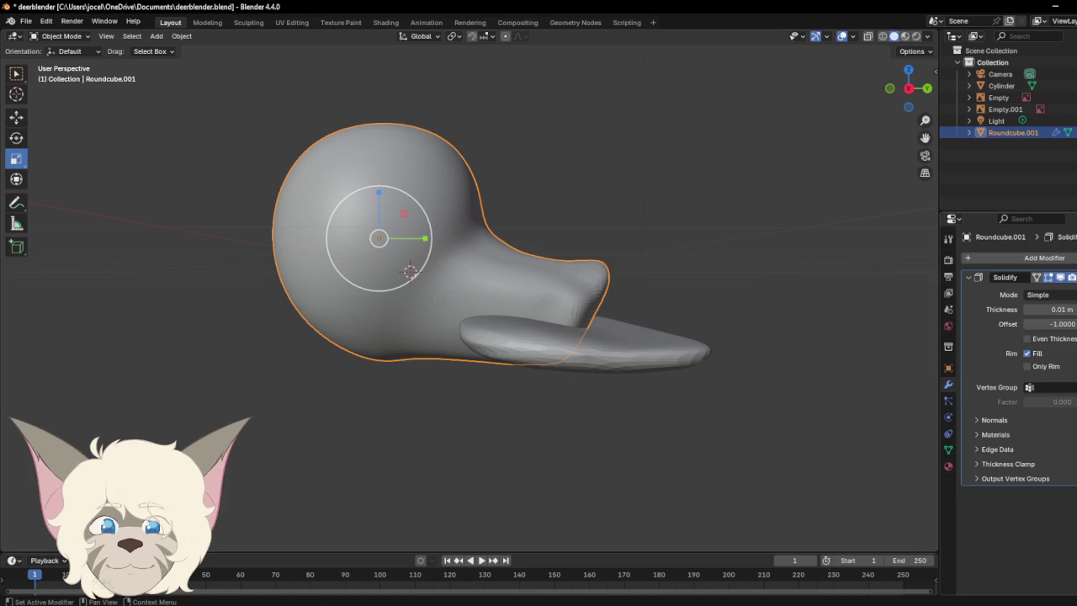
drag(1051, 309, 1061, 309)
click(1073, 278)
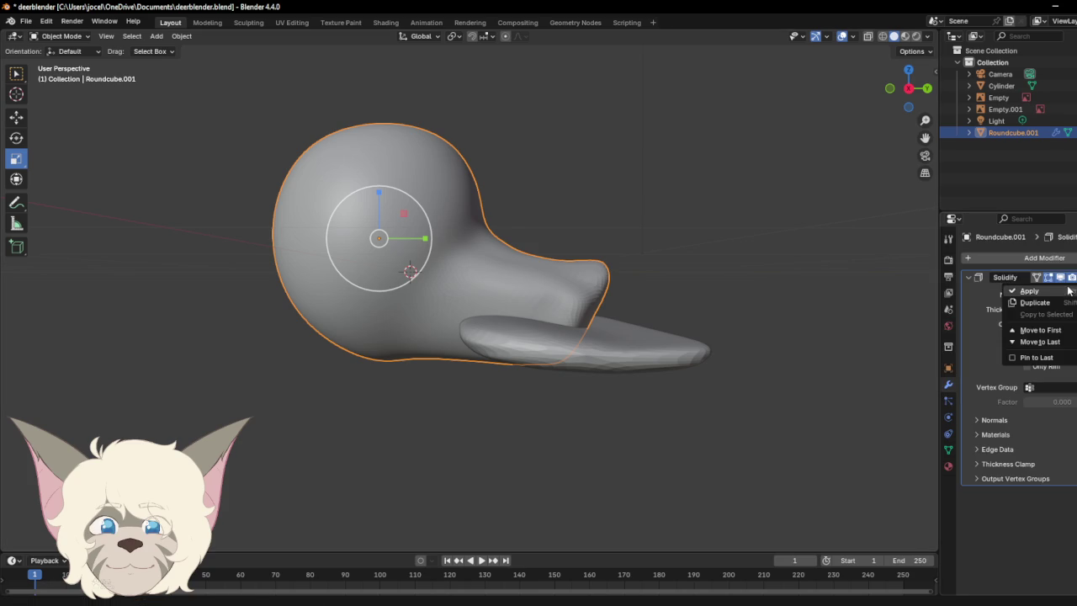
click(1066, 291)
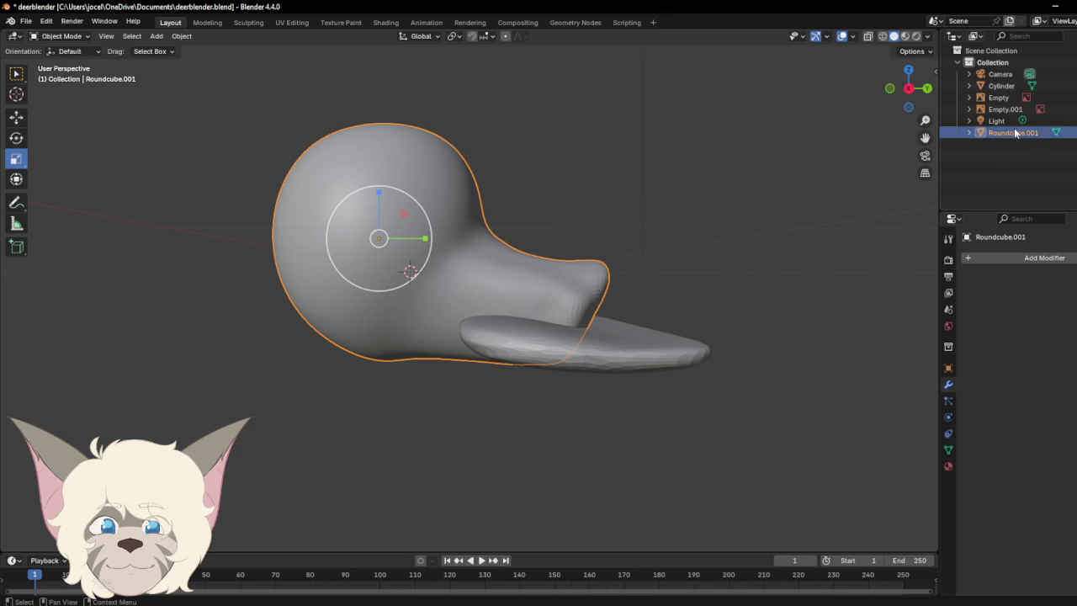
Step: Reselect Roundcube.001 and display its now-empty modifier stack
click(1039, 87)
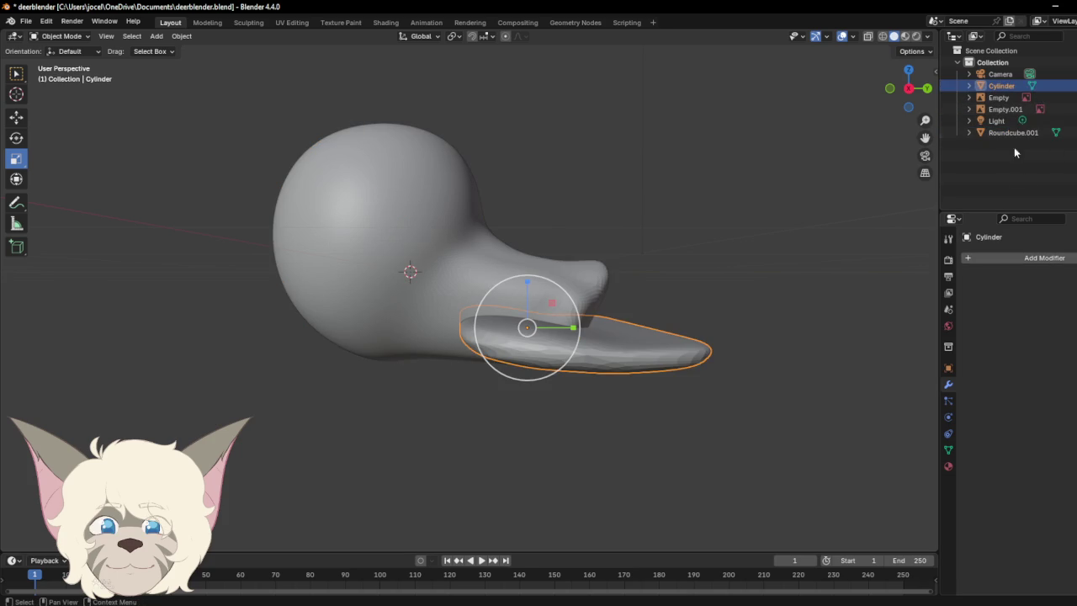
click(1055, 132)
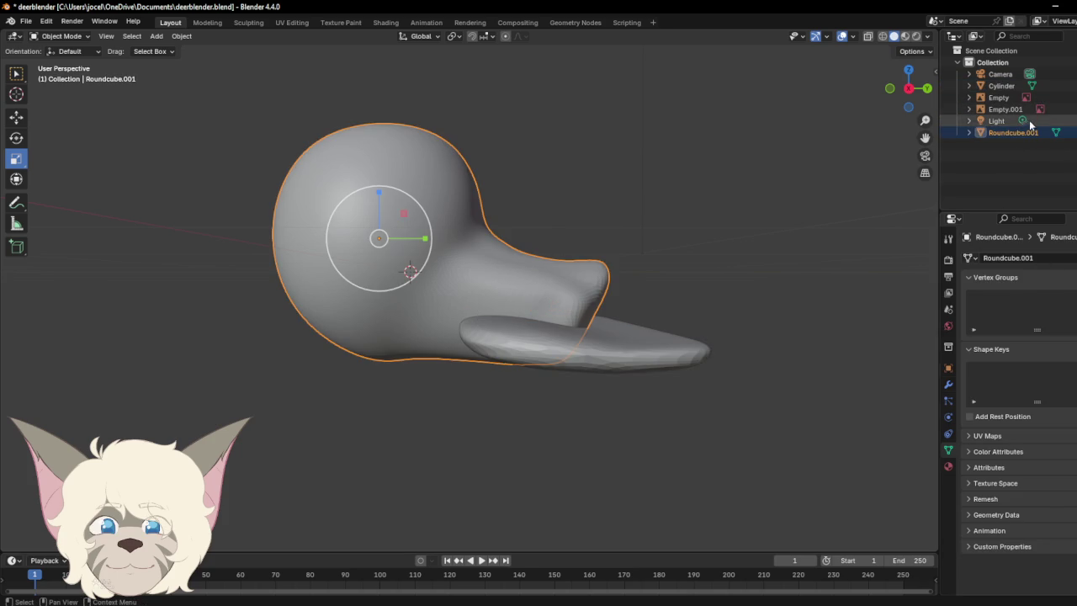
click(948, 385)
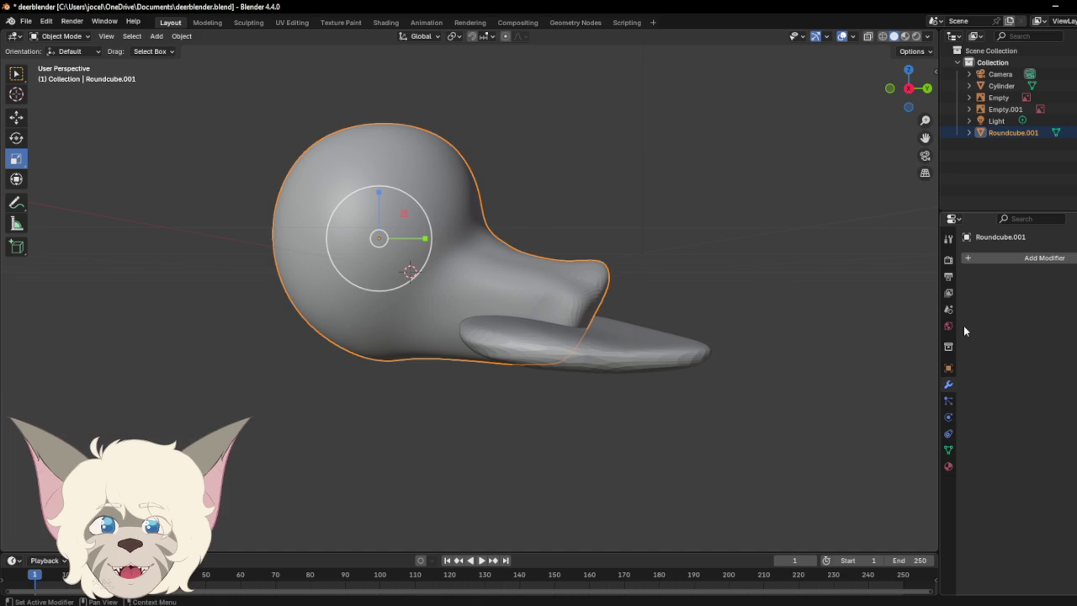
click(1028, 259)
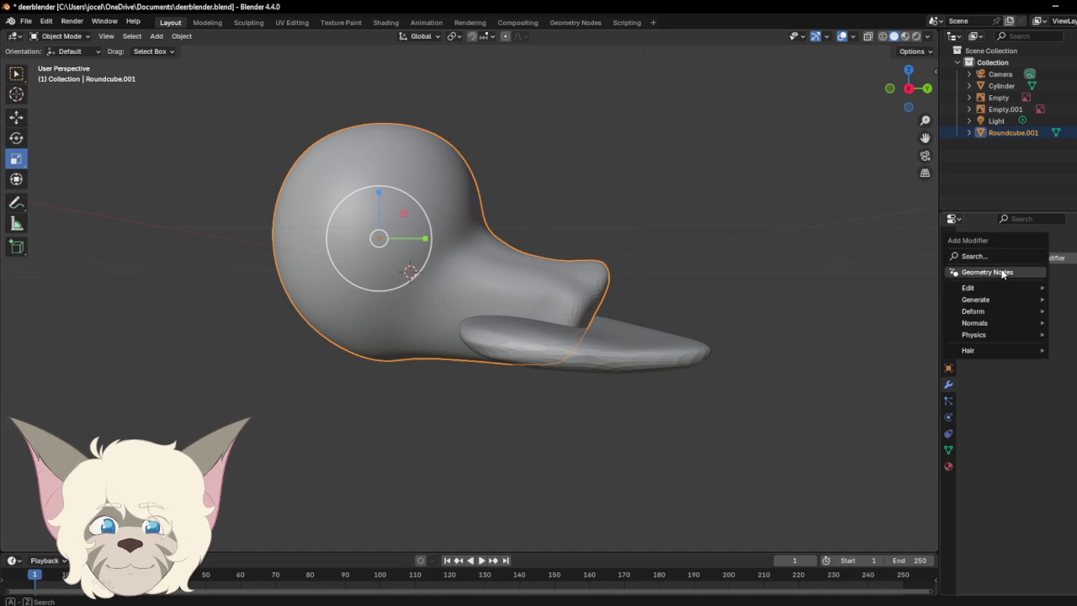
Step: Add a Boolean modifier to the head with Cylinder as cutter, then hide Cylinder
click(998, 256)
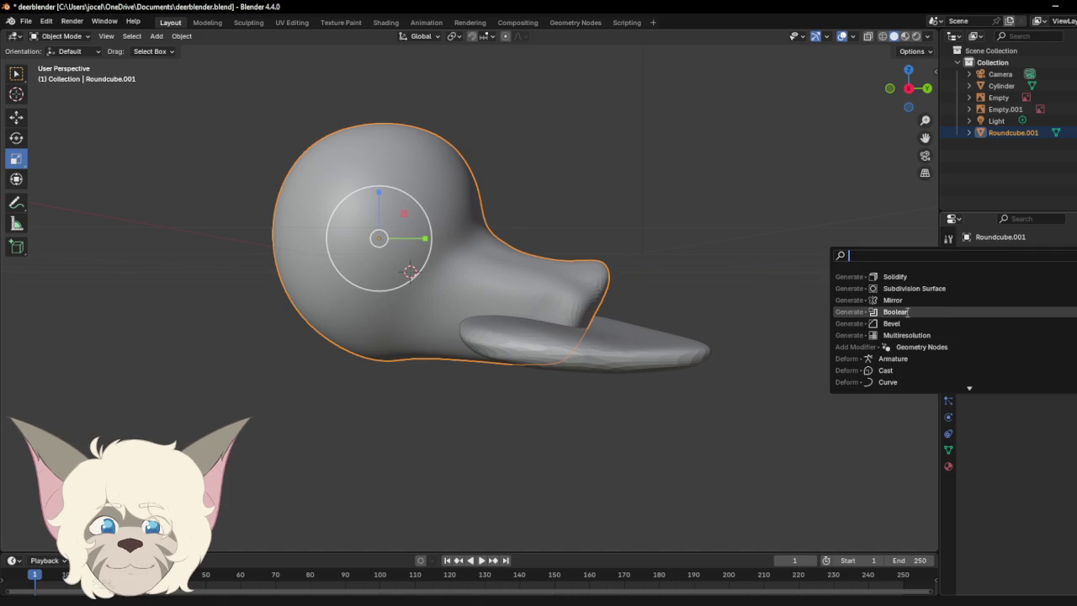
click(907, 312)
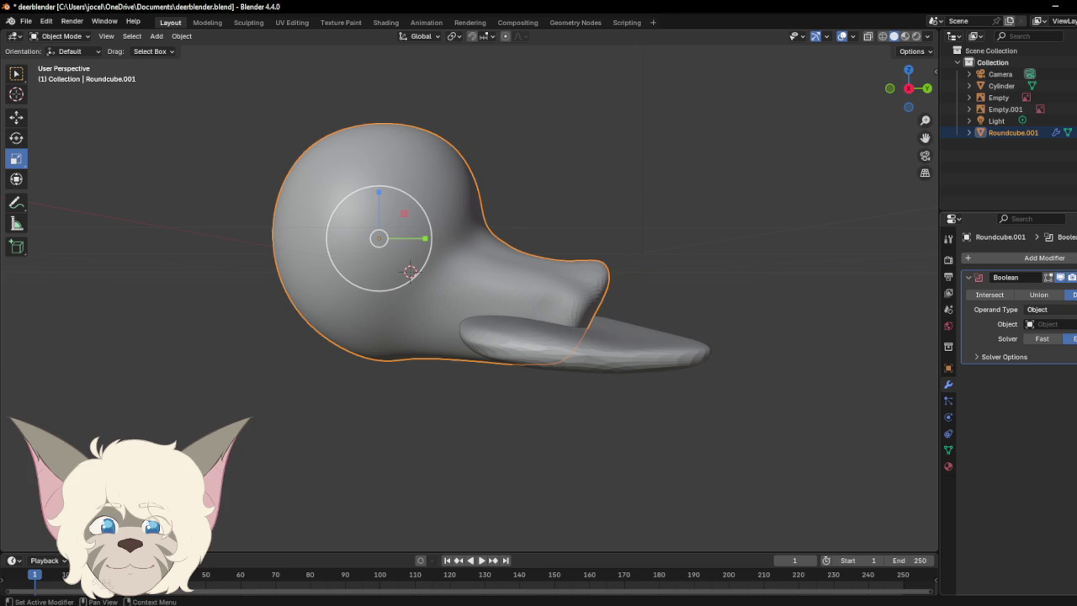
key(e)
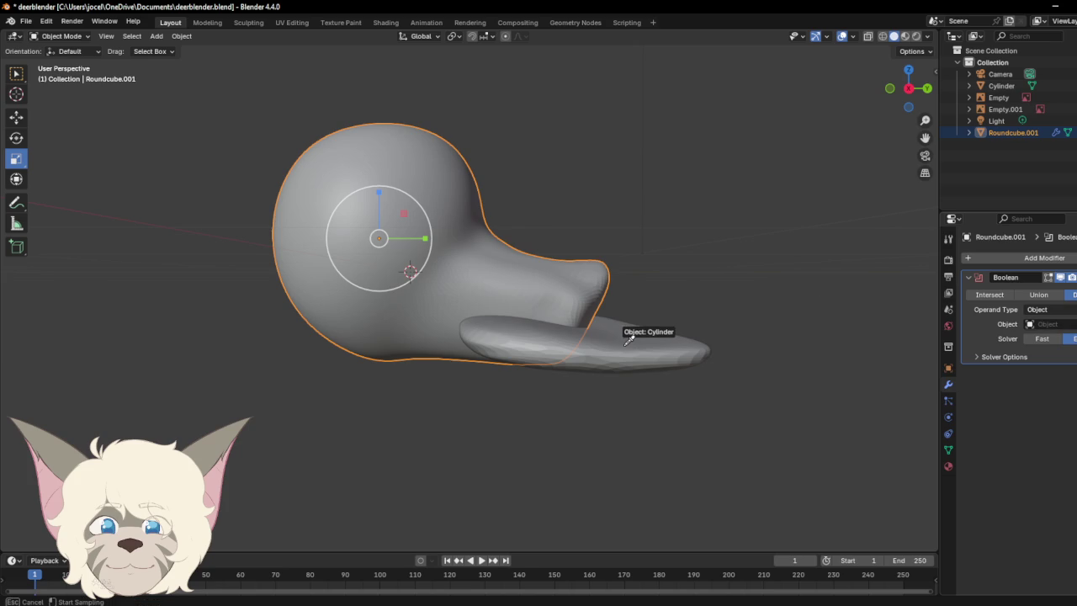
click(643, 333)
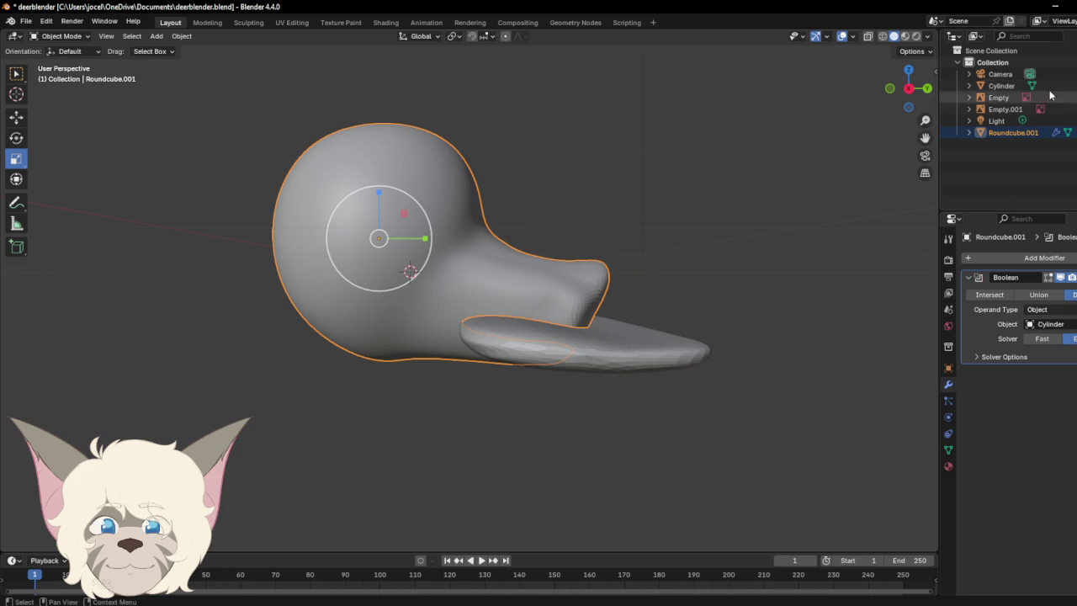
key(h)
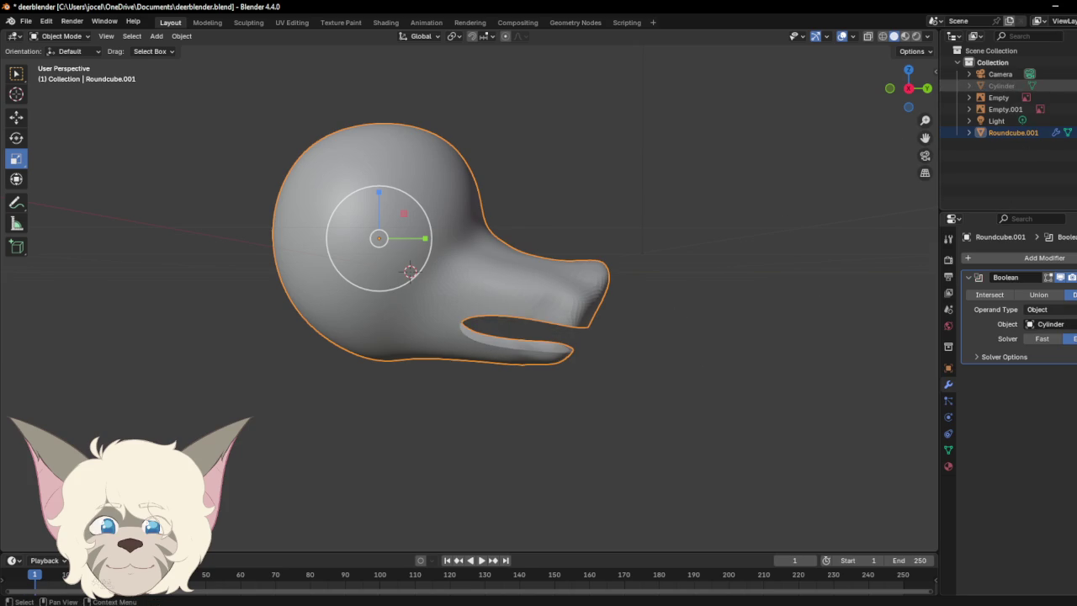
Step: Check the mouth cut from the Left, Right and Back views
mouse_move(913, 91)
mouse_down()
mouse_move(900, 96)
mouse_move(930, 87)
mouse_up()
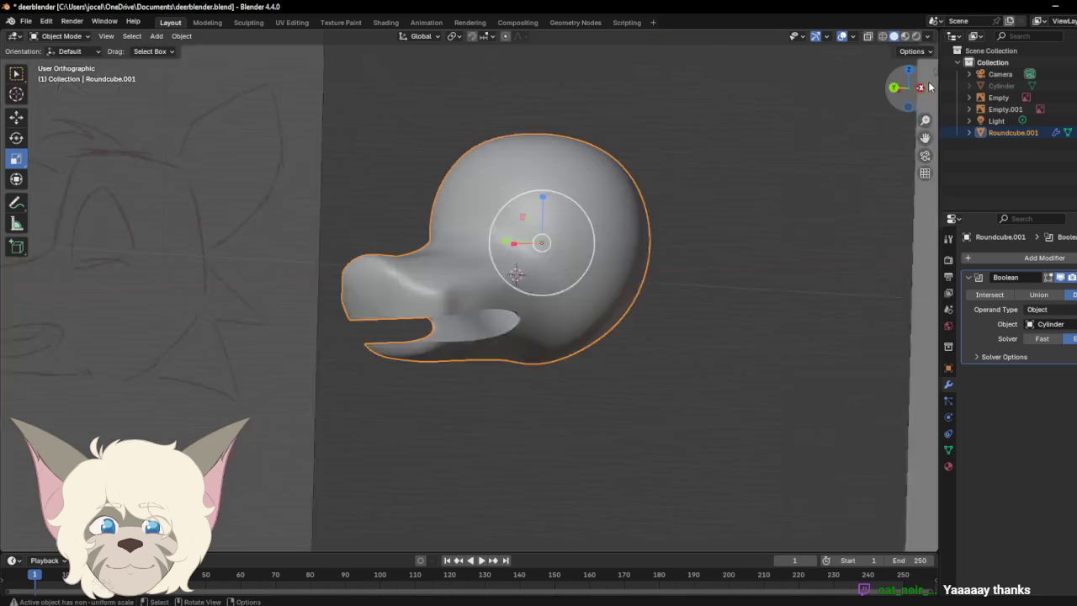
click(922, 88)
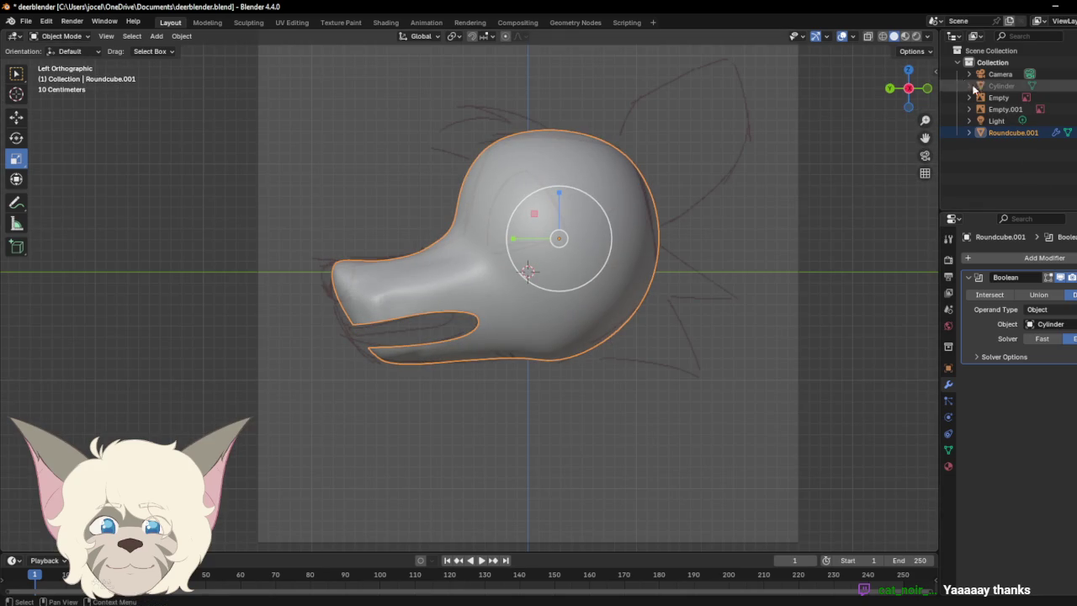
click(910, 89)
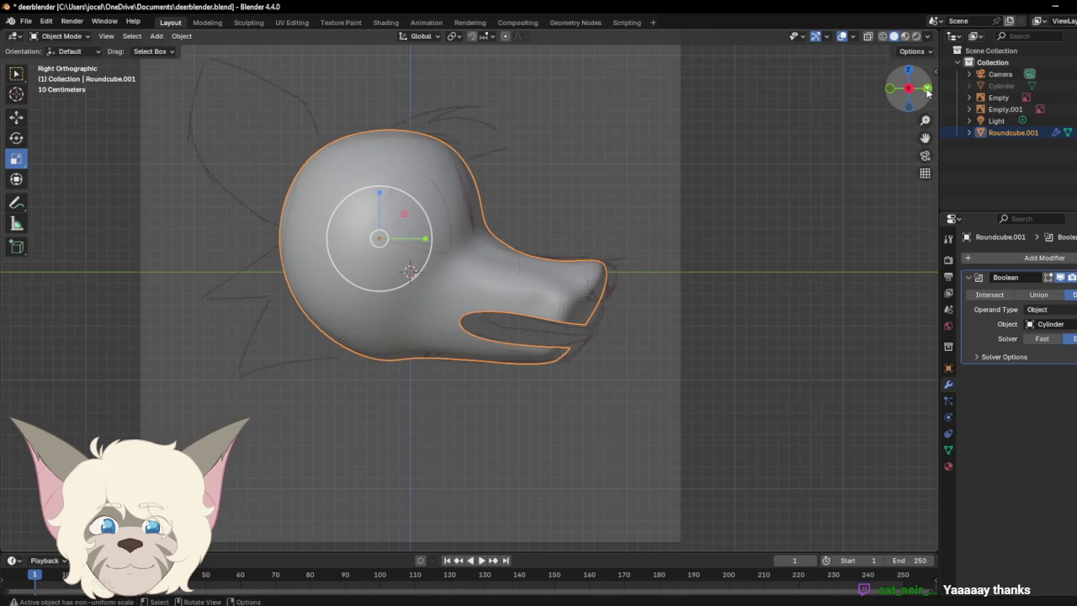
click(926, 89)
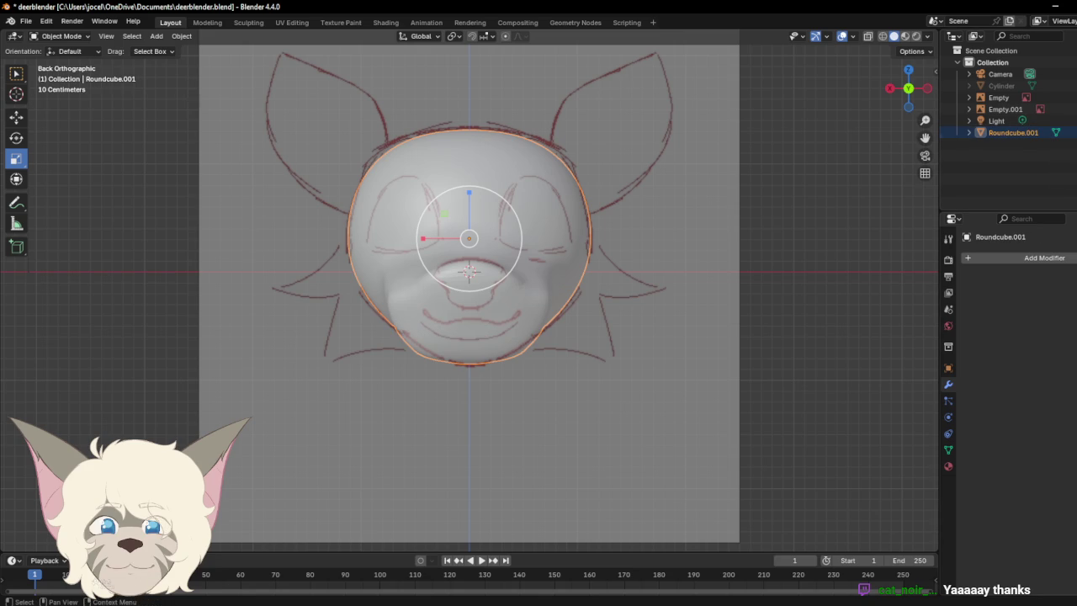
Step: Unhide and select the Cylinder, then switch it into Sculpt Mode
key(alt+h)
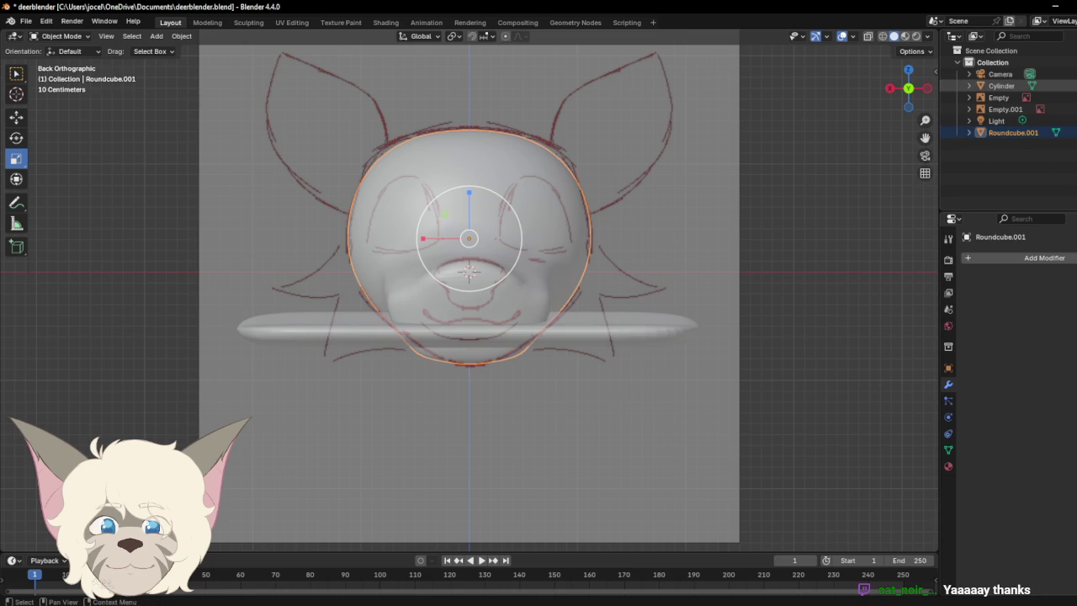
click(615, 328)
mouse_move(898, 87)
mouse_down()
mouse_move(892, 94)
mouse_move(909, 93)
mouse_up()
scroll(230, 178, up, 2)
scroll(231, 178, up, 1)
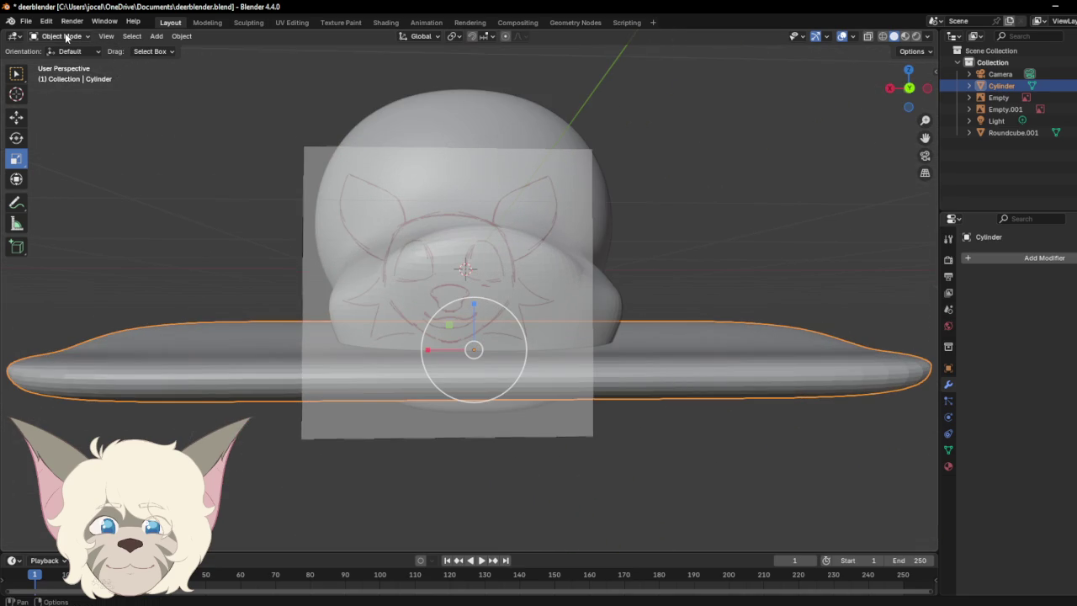
click(64, 35)
click(74, 76)
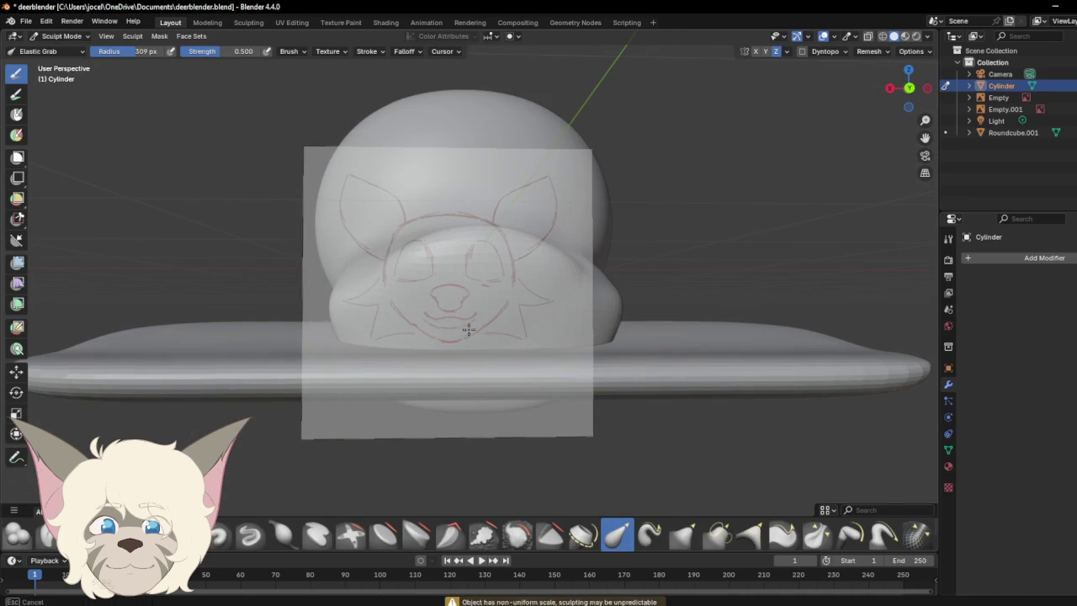
Step: Shrink the brush radius to 97 px and pull the slab's edges downward
right_click(681, 470)
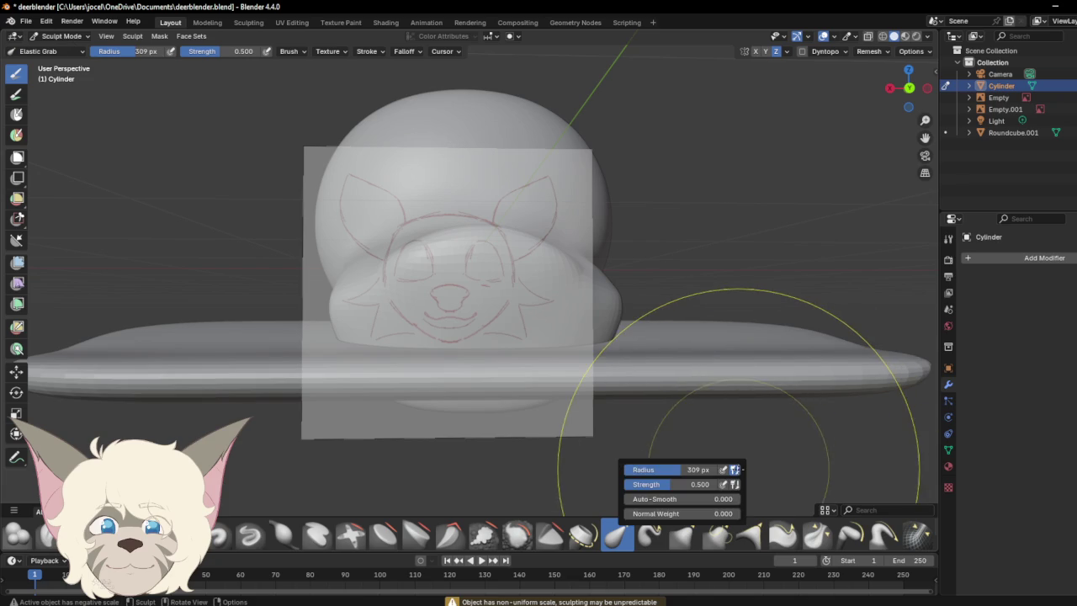
drag(682, 469, 646, 470)
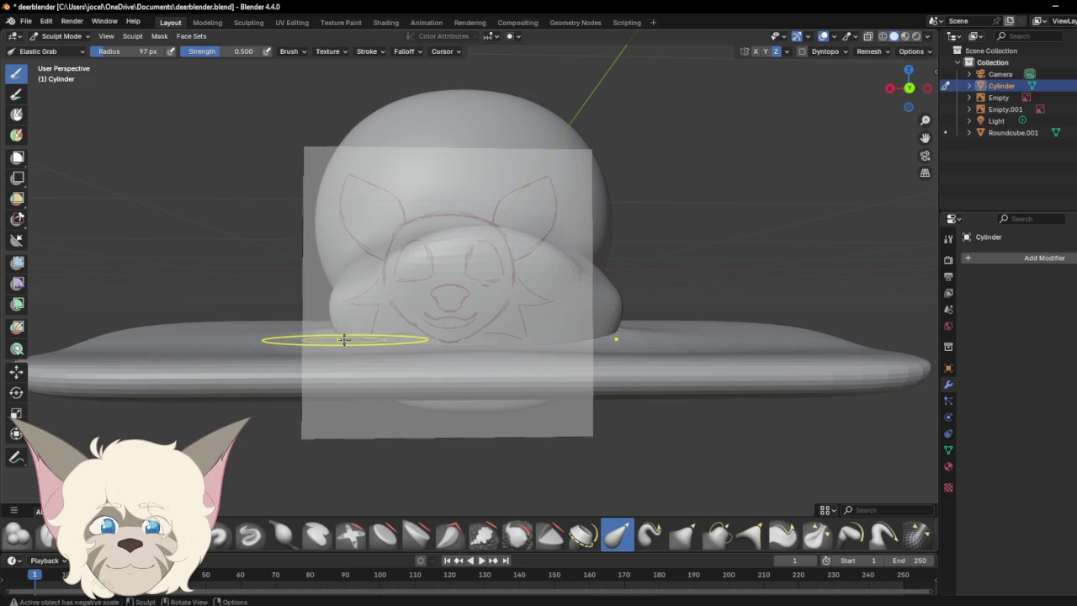
drag(909, 89, 964, 120)
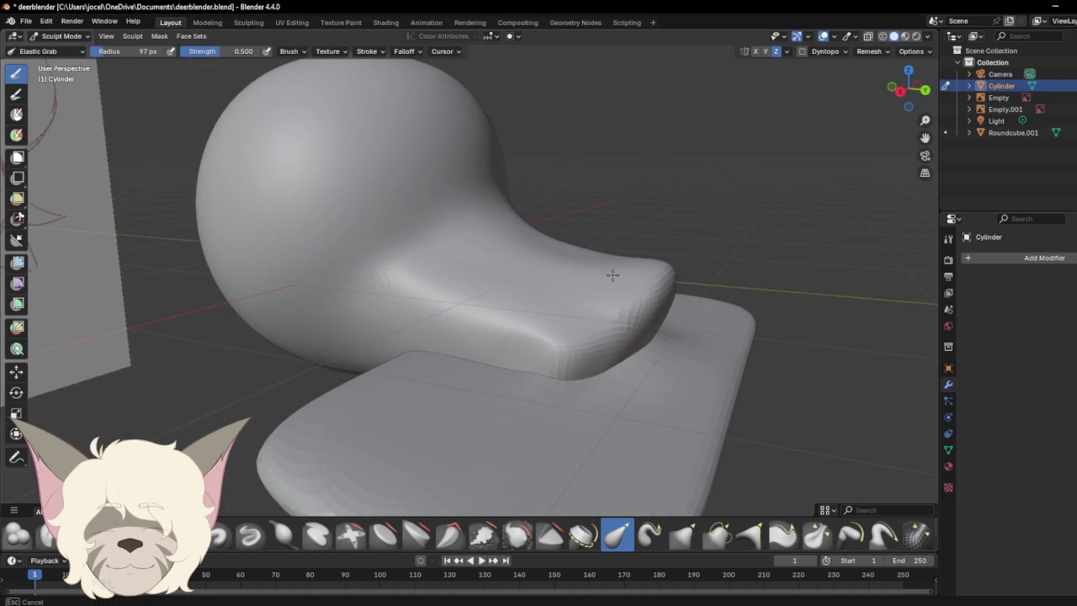
mouse_move(897, 68)
mouse_down()
mouse_move(836, 65)
mouse_move(841, 71)
mouse_up()
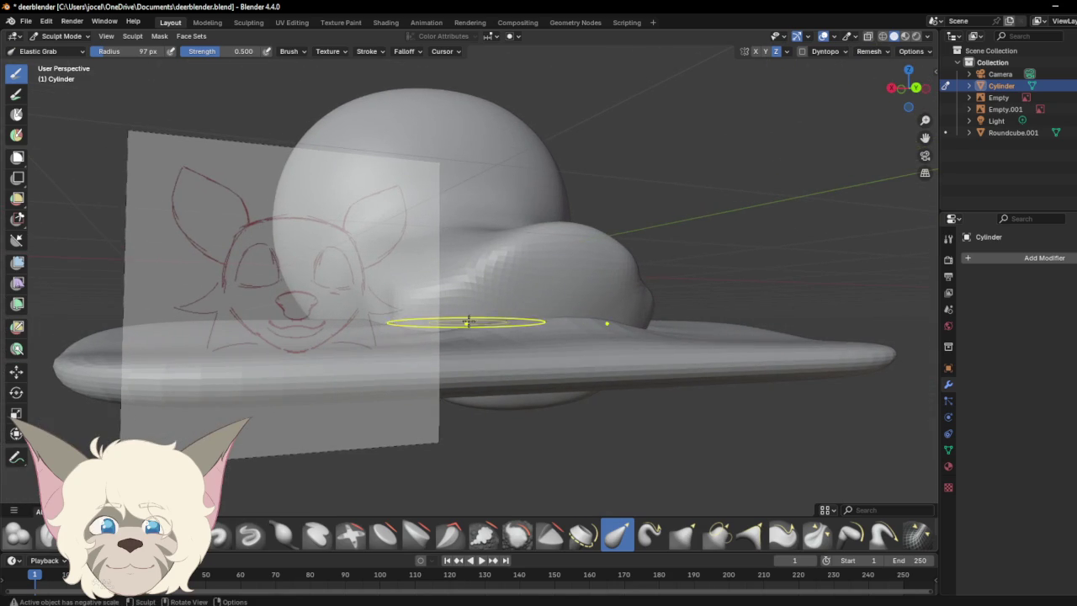
mouse_move(501, 318)
mouse_down()
mouse_move(503, 337)
mouse_move(517, 336)
mouse_up()
drag(900, 82, 878, 67)
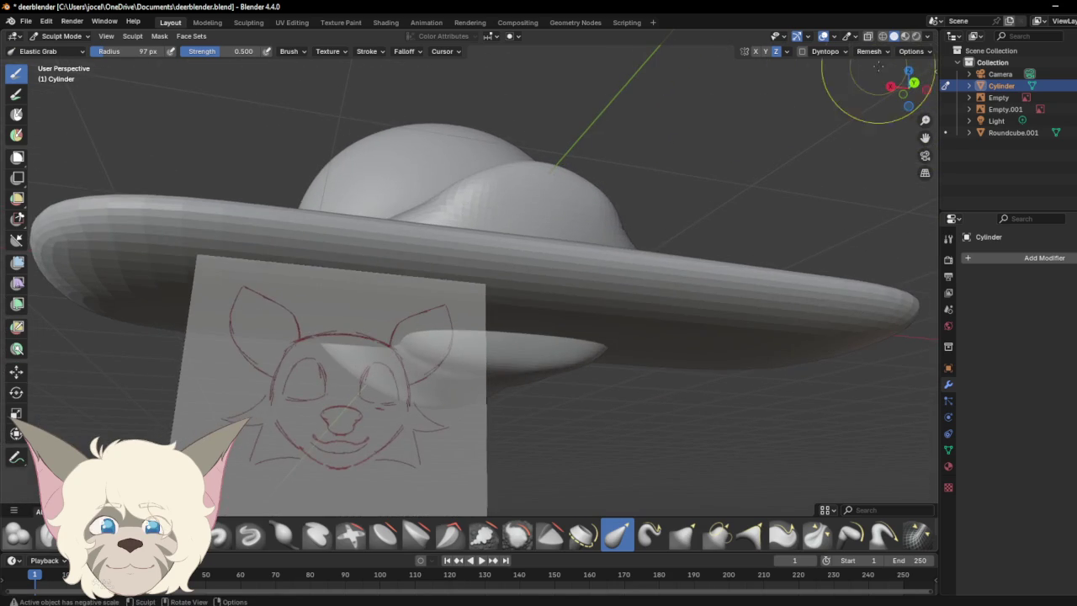
mouse_move(525, 288)
mouse_down()
mouse_move(554, 308)
mouse_move(555, 324)
mouse_up()
Step: Finish reshaping the slab under the snout from several angles, then return to Object Mode
mouse_move(908, 87)
mouse_down()
mouse_move(896, 124)
mouse_move(997, 128)
mouse_move(992, 118)
mouse_up()
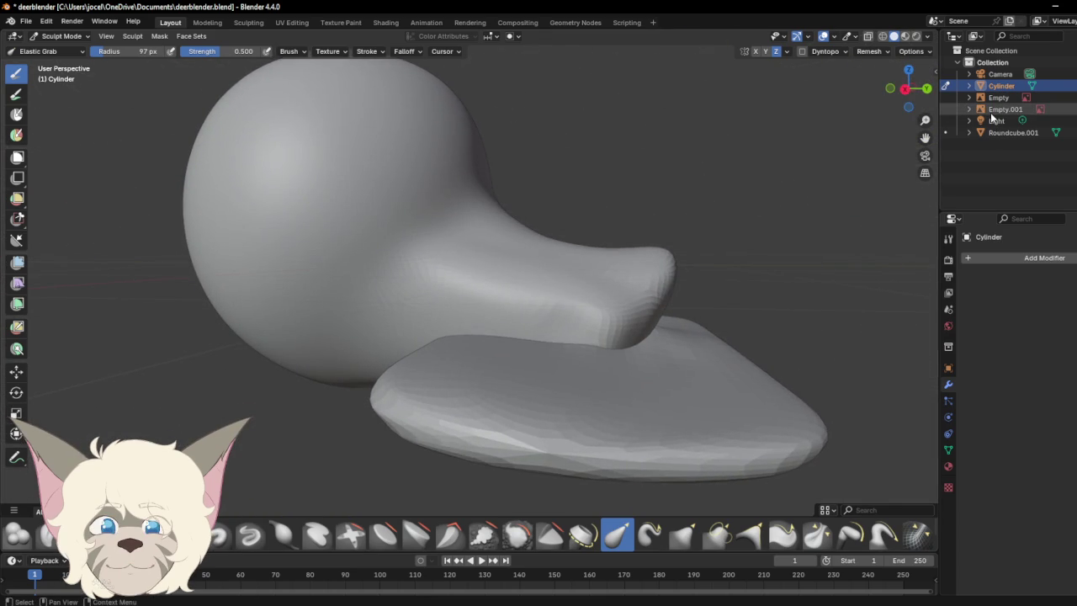
drag(907, 88, 829, 91)
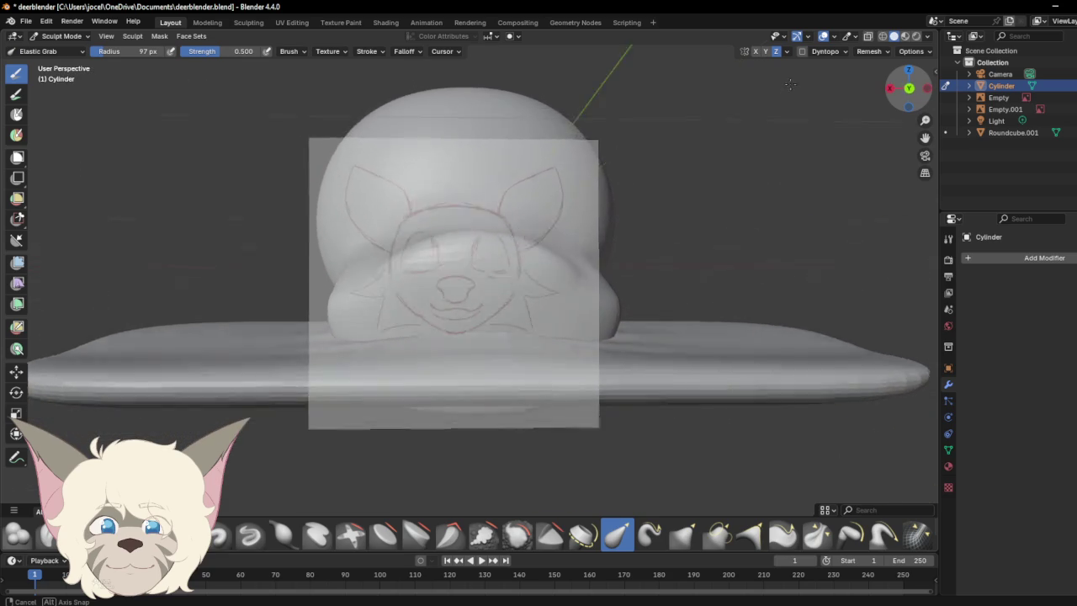
drag(828, 91, 790, 91)
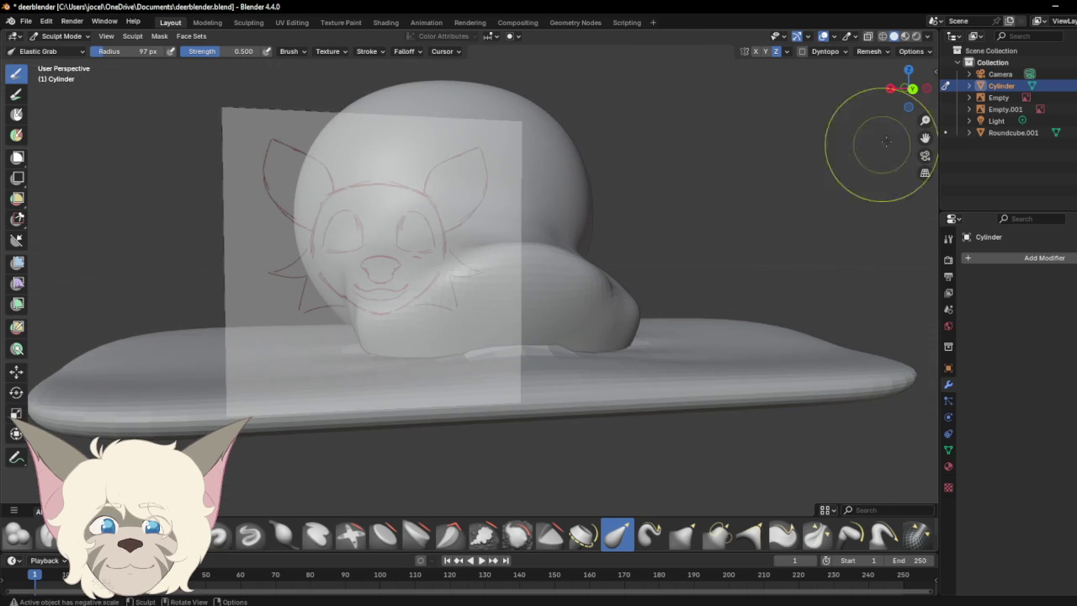
drag(908, 89, 890, 90)
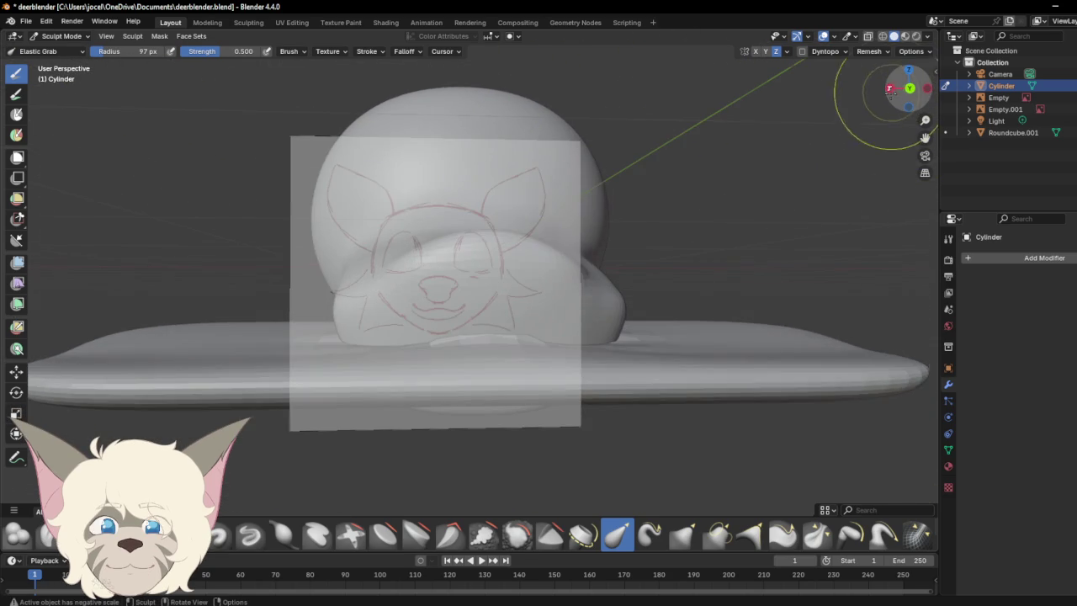
drag(481, 334, 476, 324)
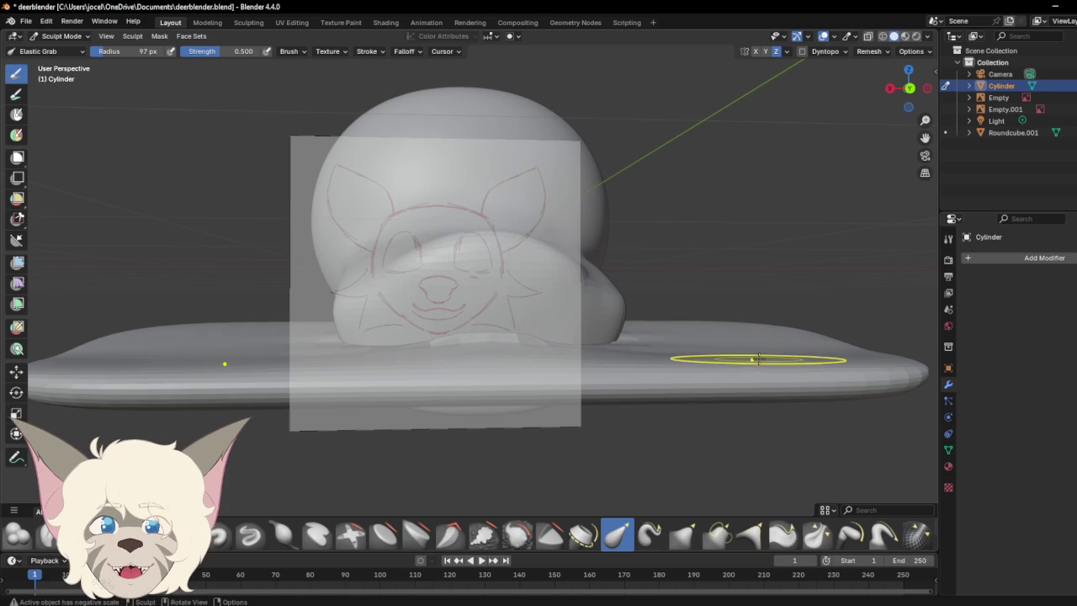
drag(906, 91, 568, 326)
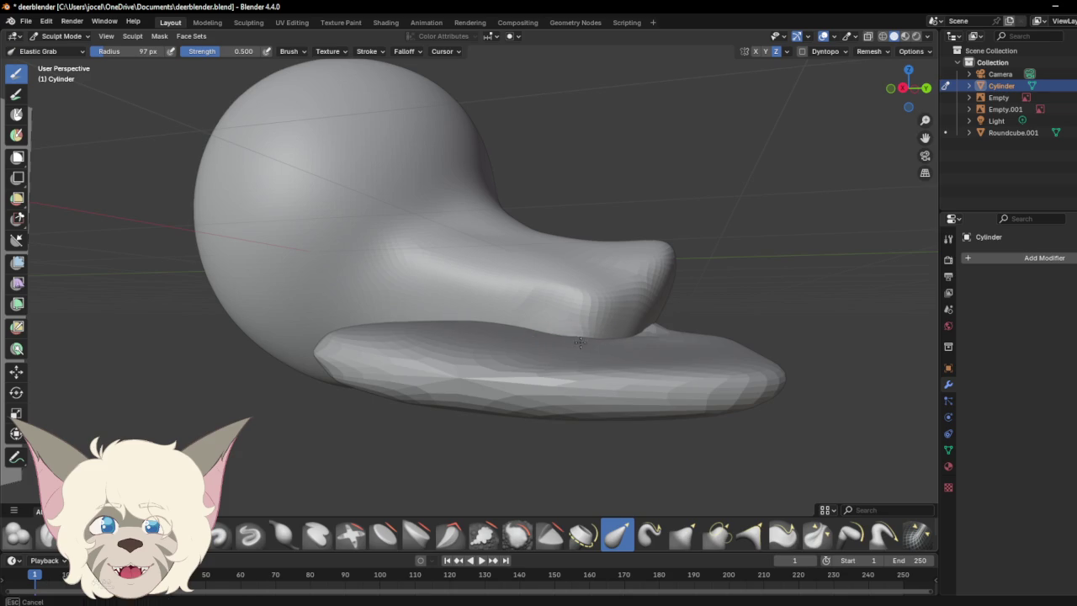
drag(579, 341, 623, 343)
mouse_move(910, 84)
mouse_down()
mouse_move(890, 88)
mouse_move(913, 92)
mouse_up()
click(61, 35)
click(74, 47)
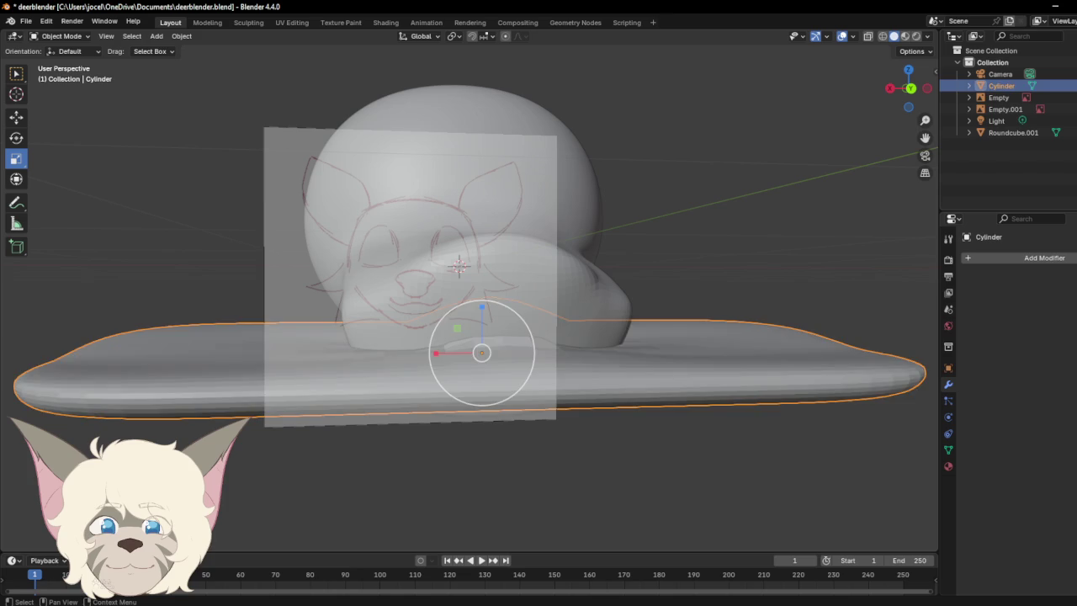
Step: Give Roundcube.001 a Boolean modifier with Cylinder as the cutter, then hide Cylinder
key(h)
key(alt+h)
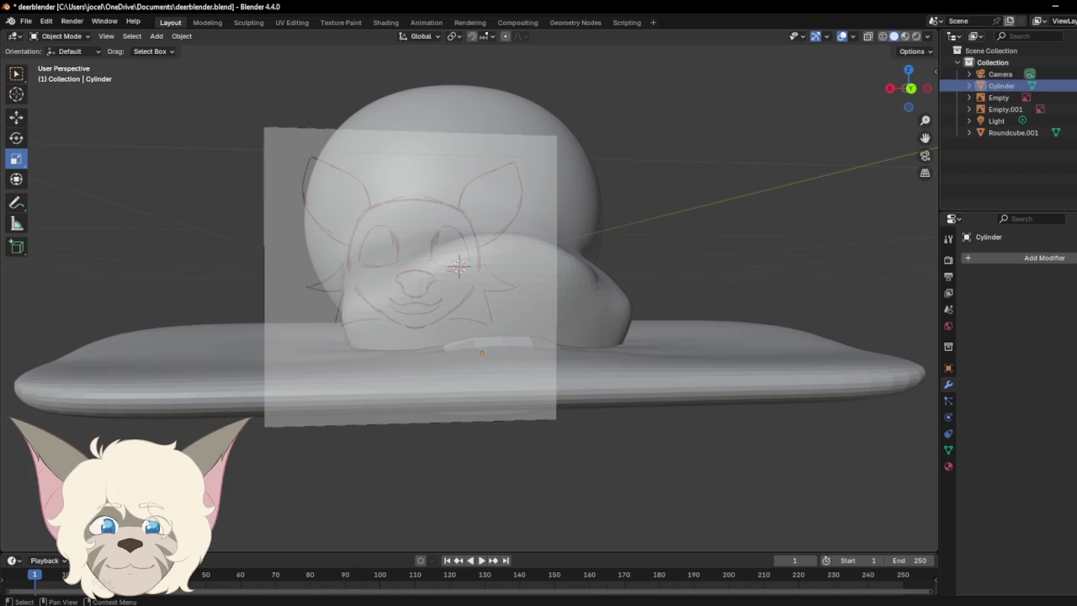
click(1043, 133)
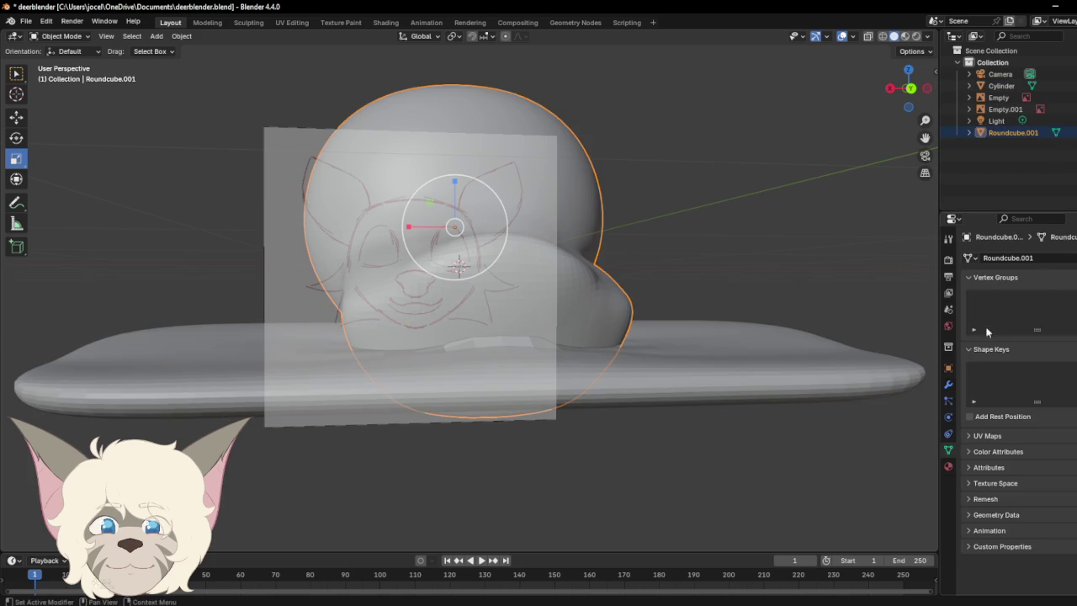
click(948, 385)
click(1001, 252)
click(1021, 263)
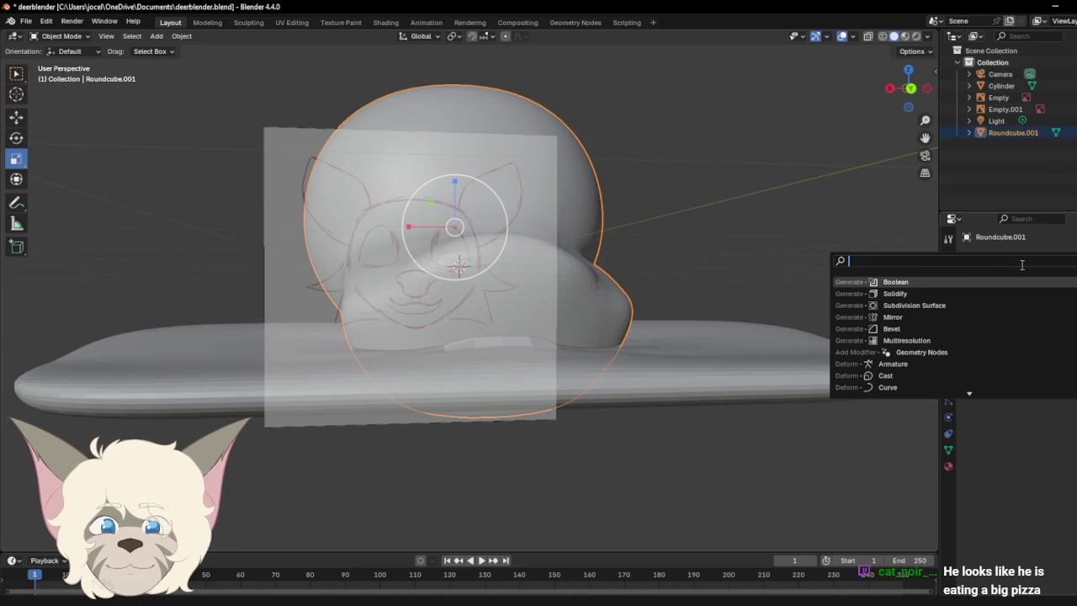
click(925, 286)
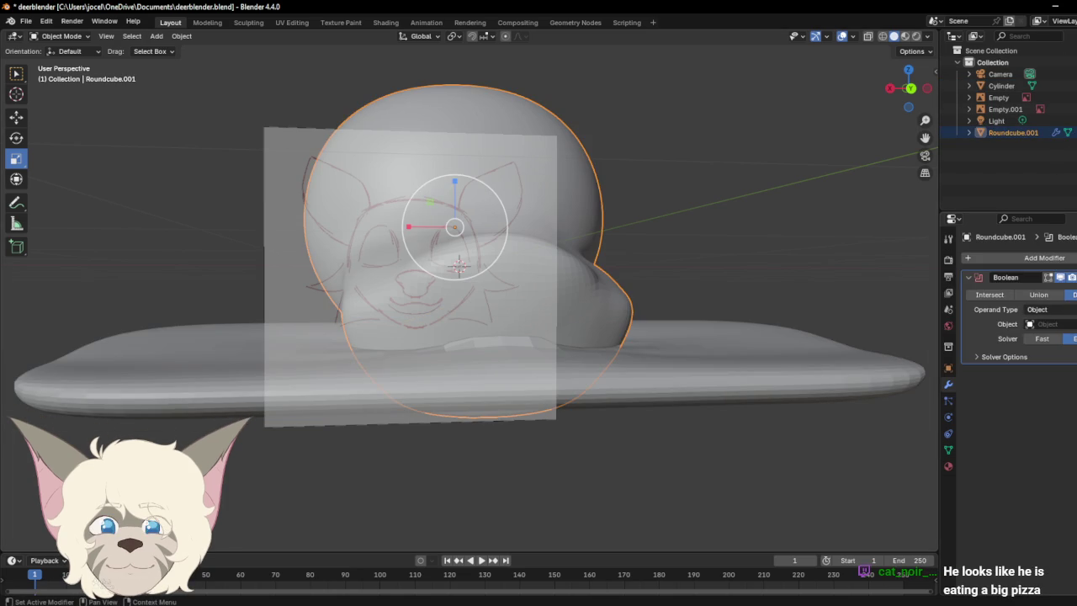
click(673, 358)
key(h)
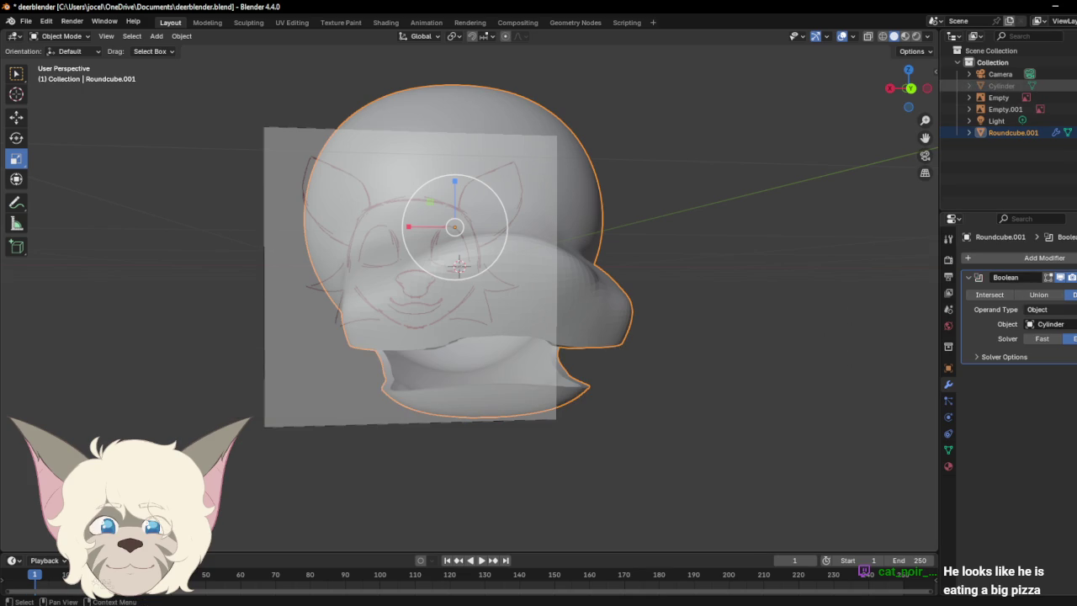
Step: Inspect the cut head from front and side views, then unhide the Cylinder
mouse_move(925, 88)
mouse_down()
mouse_move(991, 39)
mouse_move(1026, 63)
mouse_move(919, 46)
mouse_up()
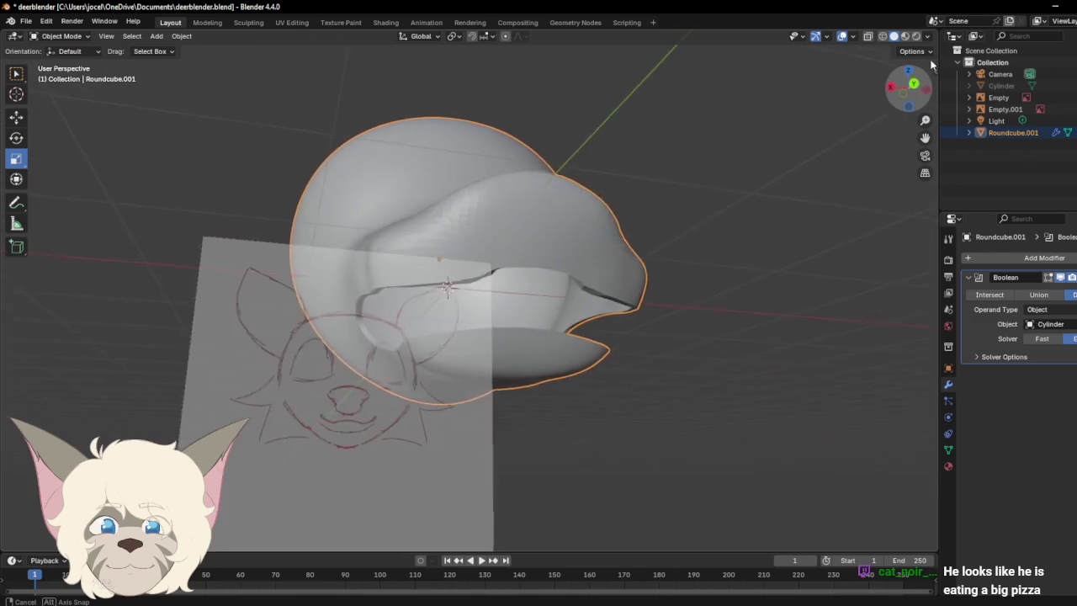
drag(920, 46, 921, 74)
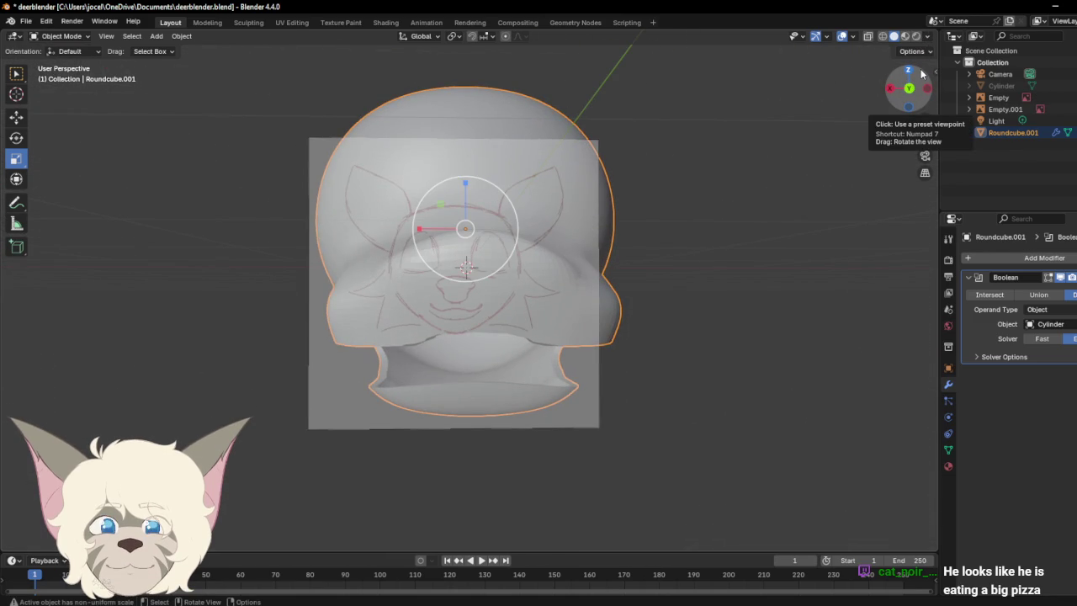
mouse_move(921, 74)
mouse_down()
mouse_move(1025, 98)
mouse_move(931, 87)
mouse_move(928, 99)
mouse_move(912, 95)
mouse_up()
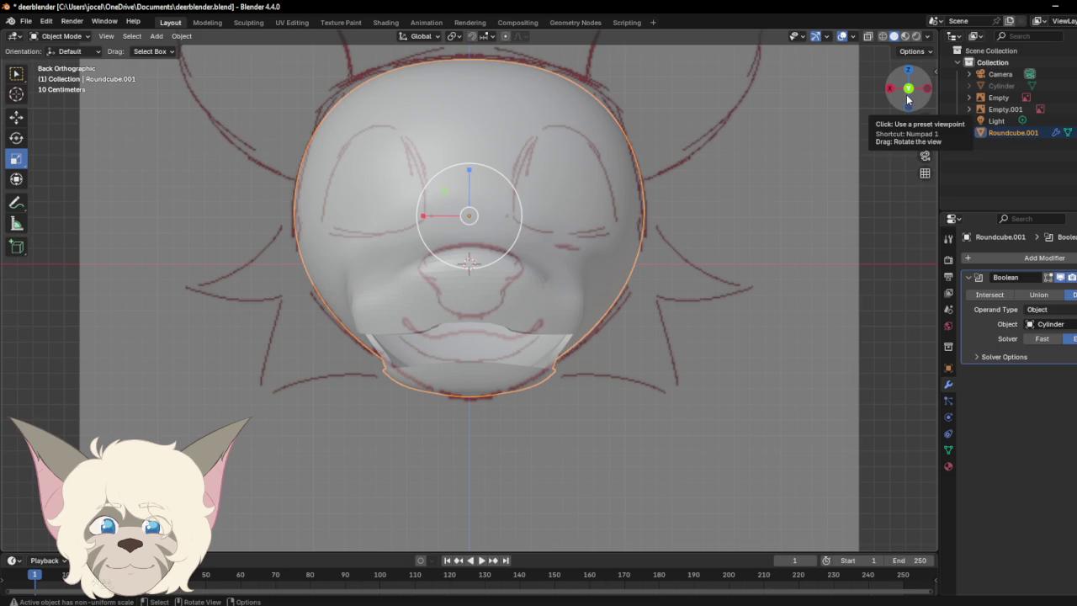
click(891, 88)
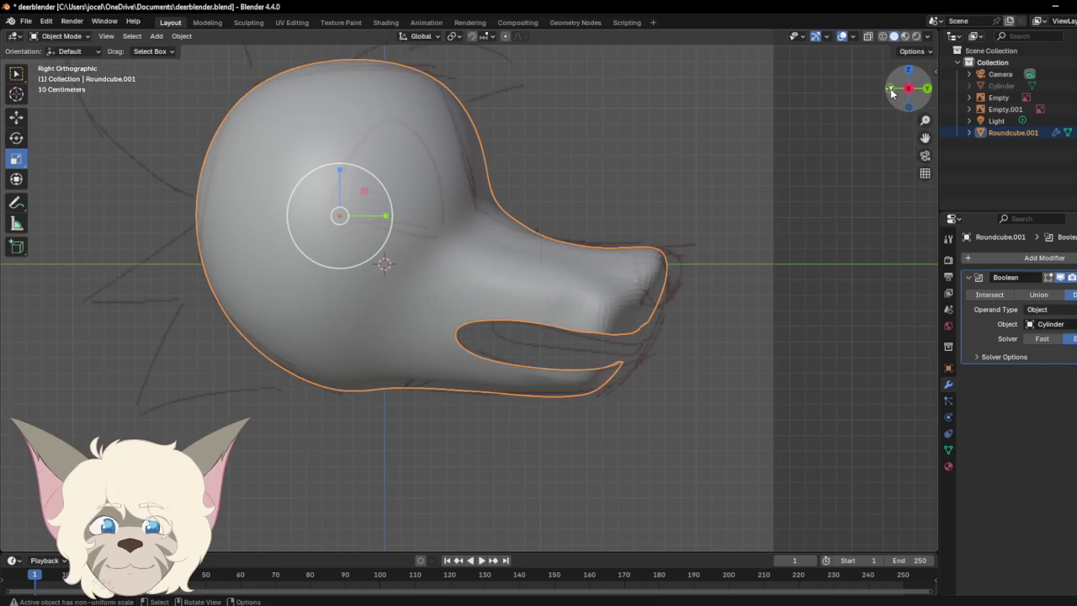
click(934, 90)
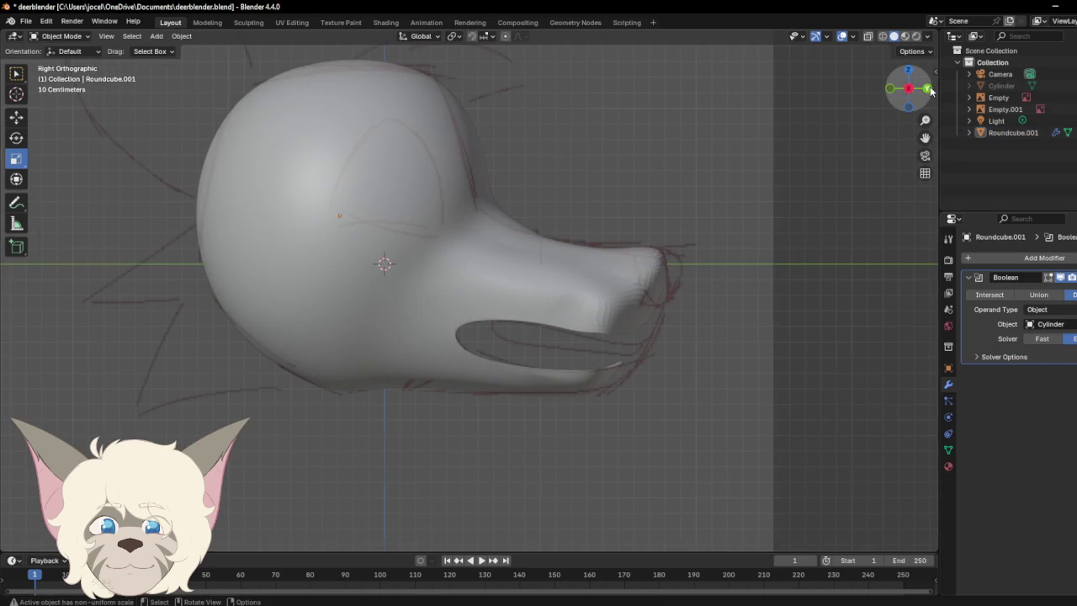
click(926, 89)
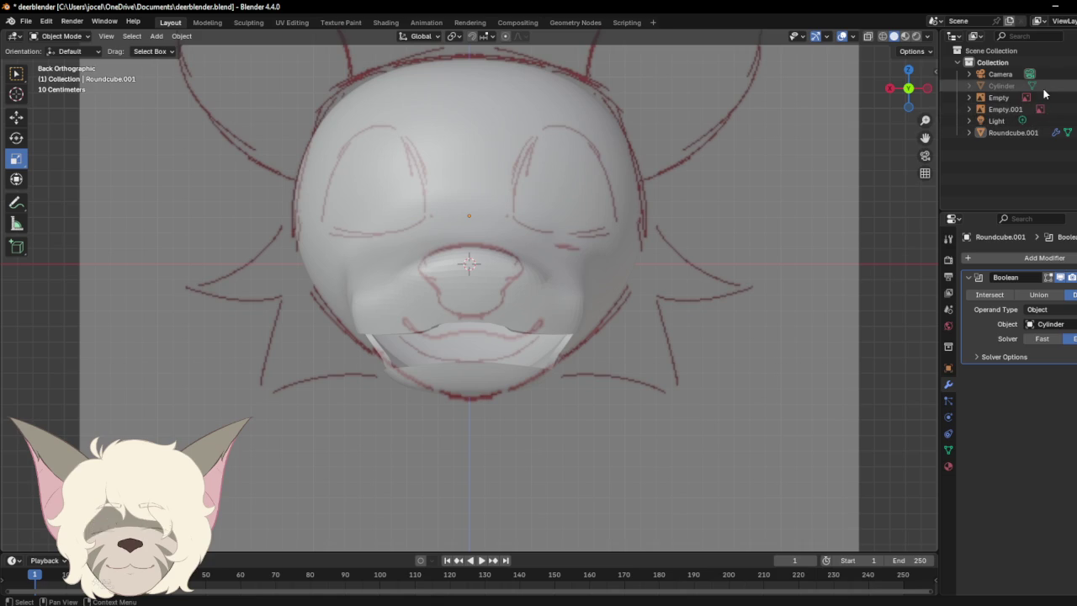
key(alt+h)
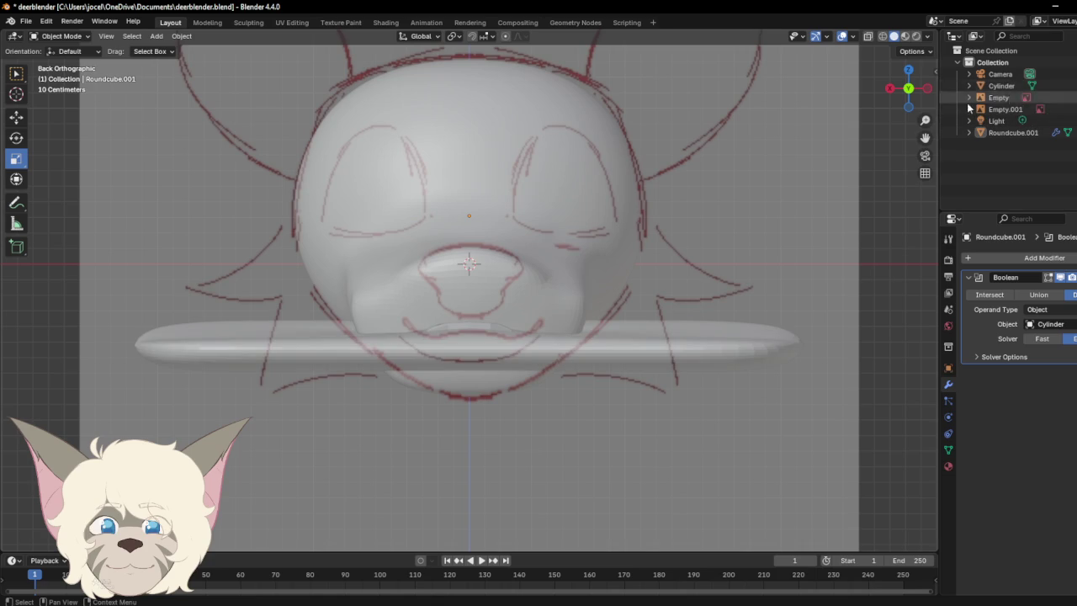
Step: Delete the Cylinder from the outliner and return to the straight-on front view
click(1001, 86)
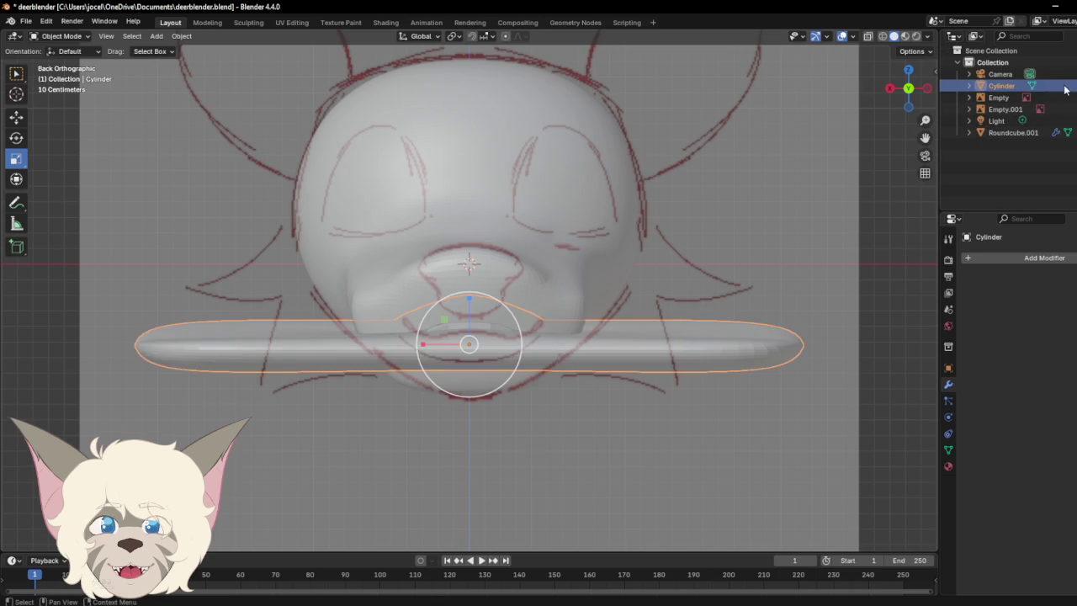
right_click(1005, 74)
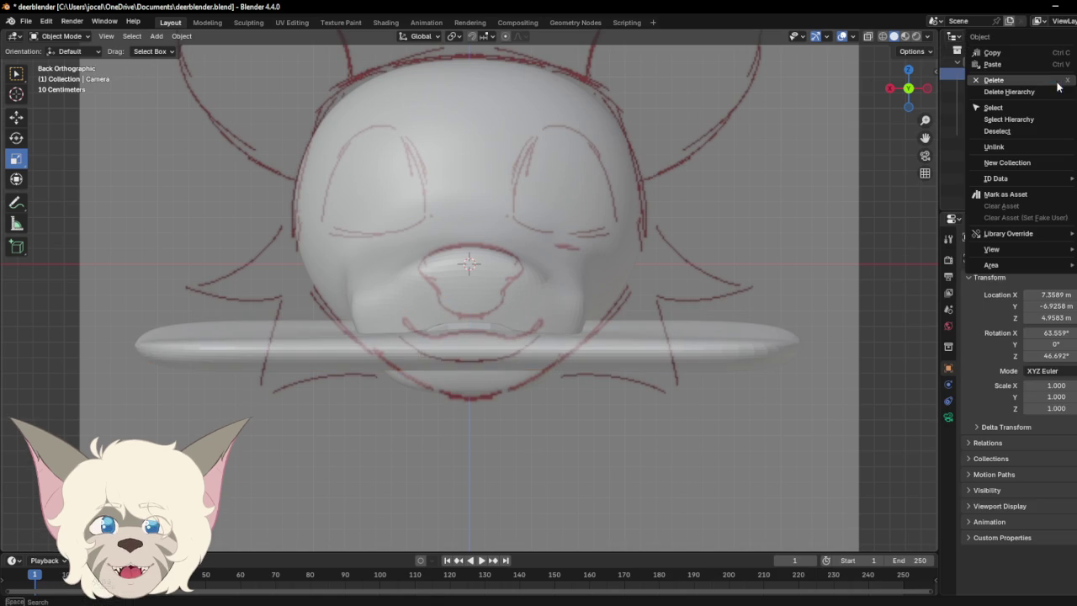
click(1064, 88)
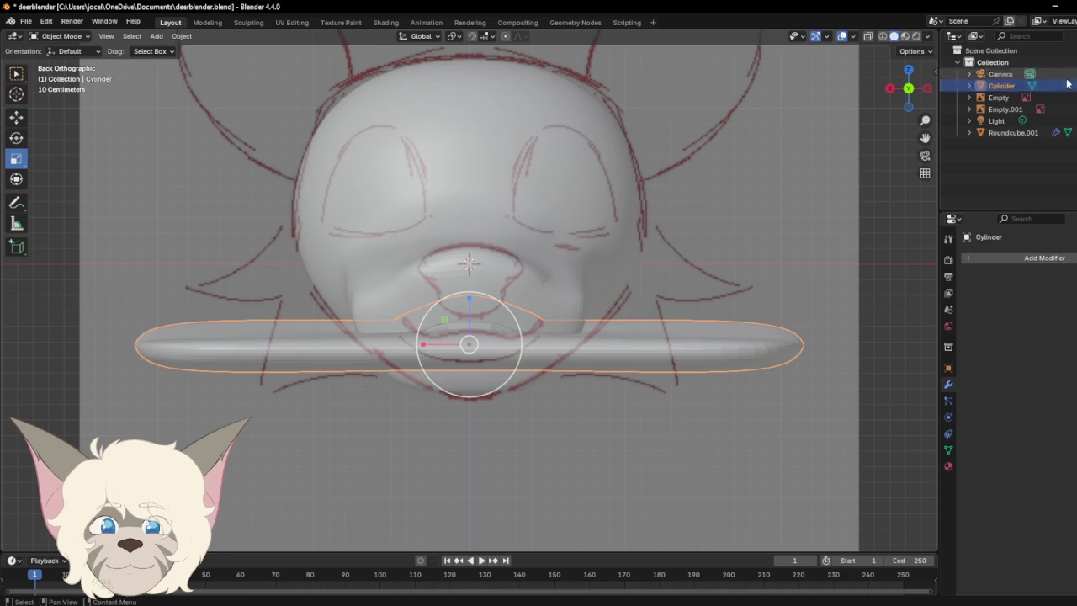
right_click(1064, 87)
click(1038, 88)
mouse_move(908, 89)
mouse_down()
mouse_move(999, 99)
mouse_move(926, 91)
mouse_up()
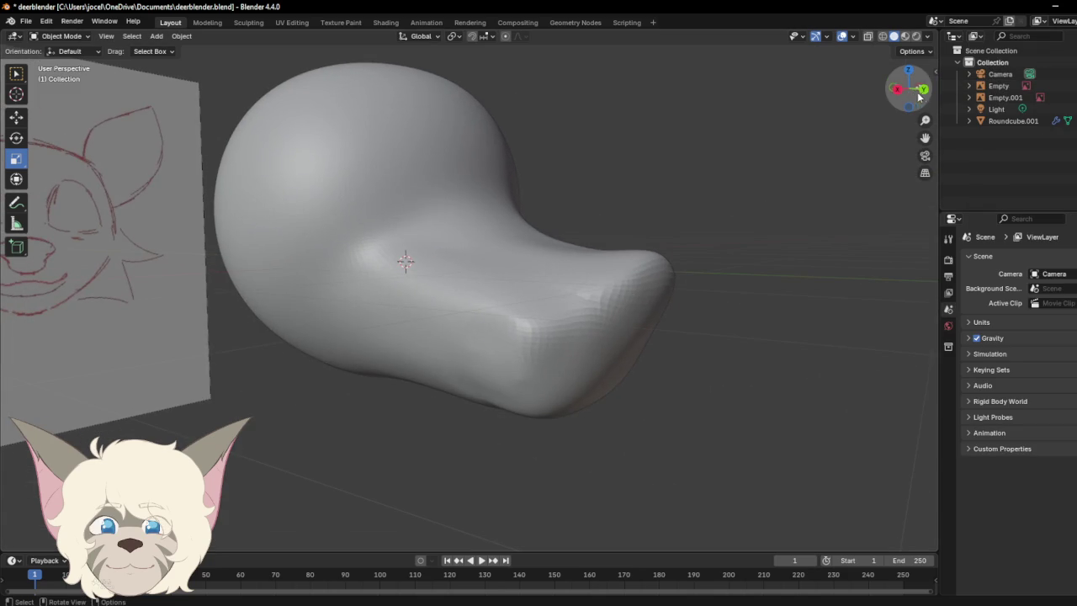
click(922, 89)
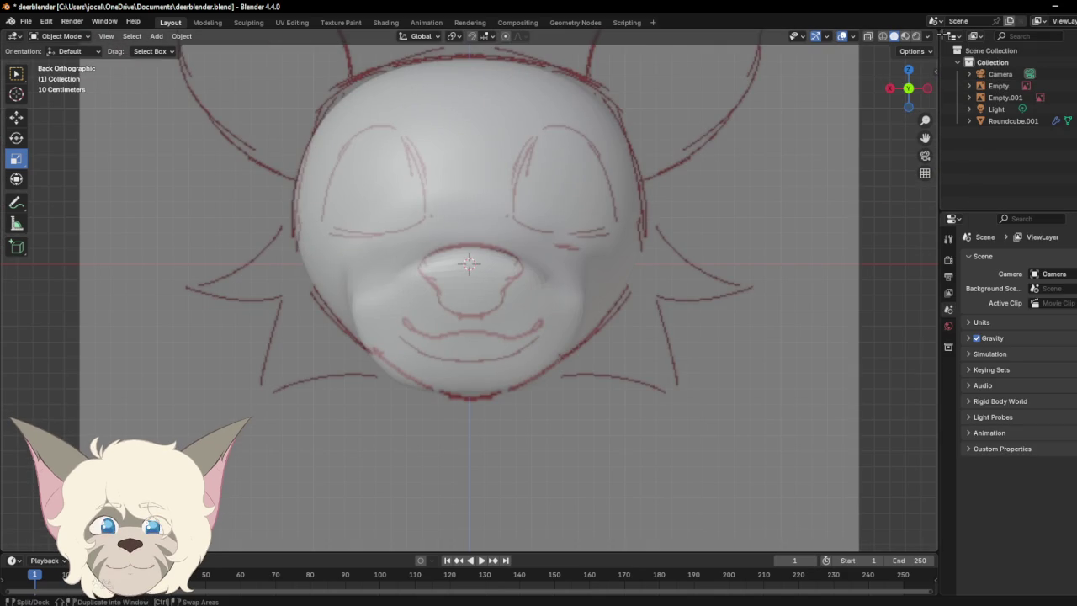